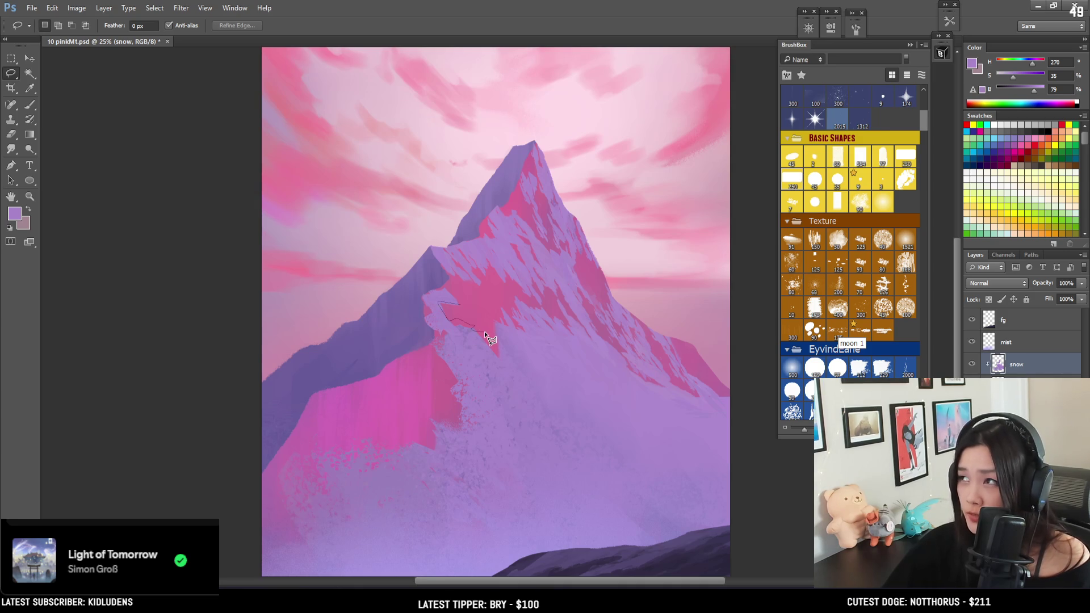
Lasso a ridge patch and paint snow into it with an enlarged textured brush, erasing excess.
{"action": "mouse_move", "coordinate": [488, 324]}
{"action": "left_mouse_down"}
{"action": "mouse_move", "coordinate": [499, 328]}
{"action": "mouse_move", "coordinate": [461, 284]}
{"action": "mouse_move", "coordinate": [448, 289]}
{"action": "left_mouse_up"}
{"action": "key", "text": "b"}
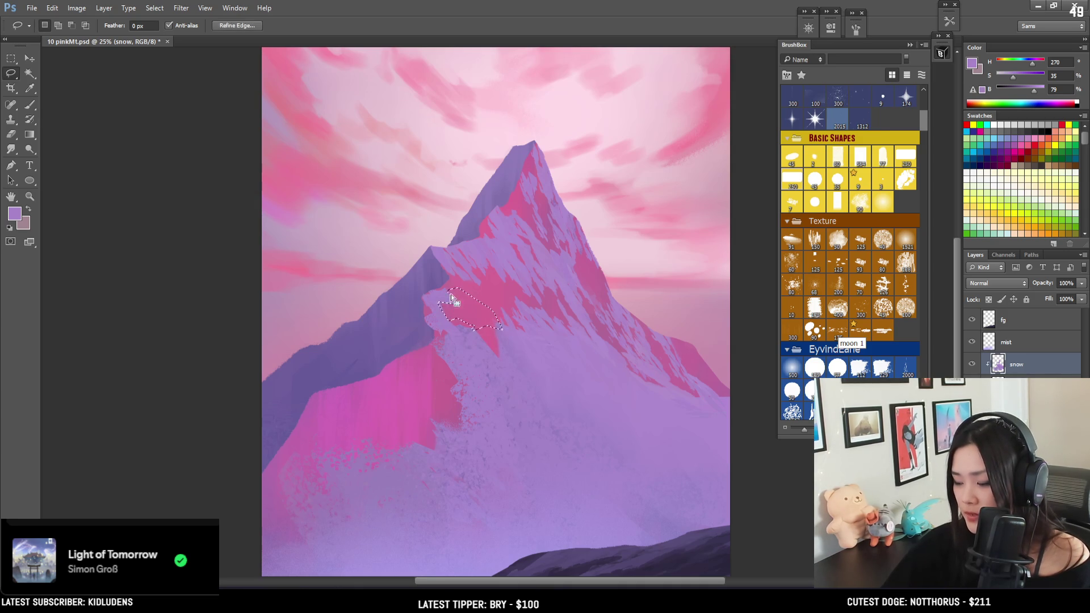
{"action": "left_click_drag", "start_coordinate": [922, 121], "coordinate": [922, 128]}
{"action": "left_click", "coordinate": [877, 226]}
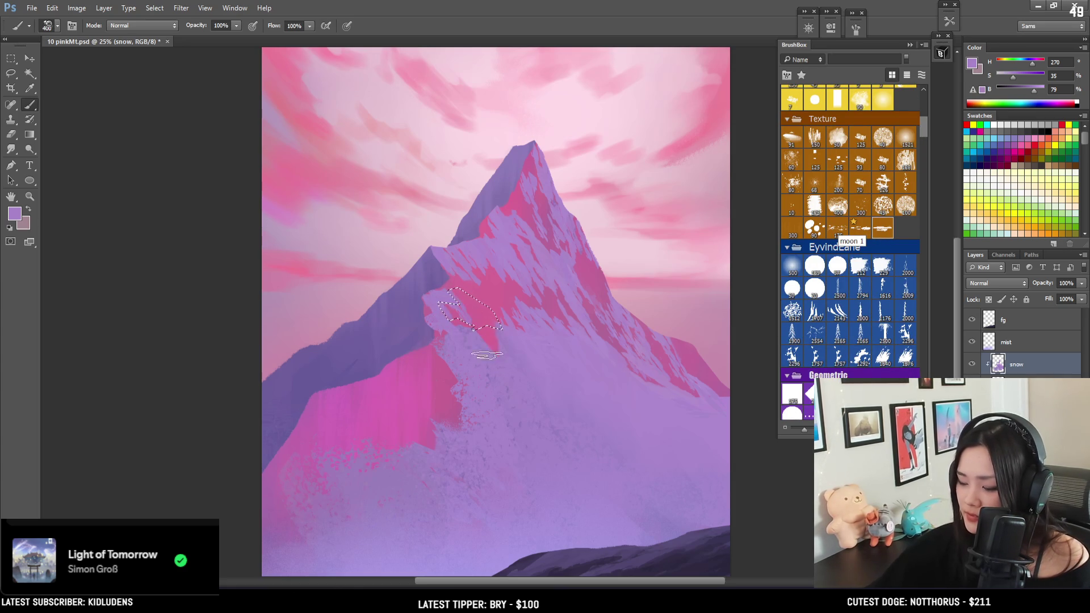
{"action": "key", "text": "bracketright"}
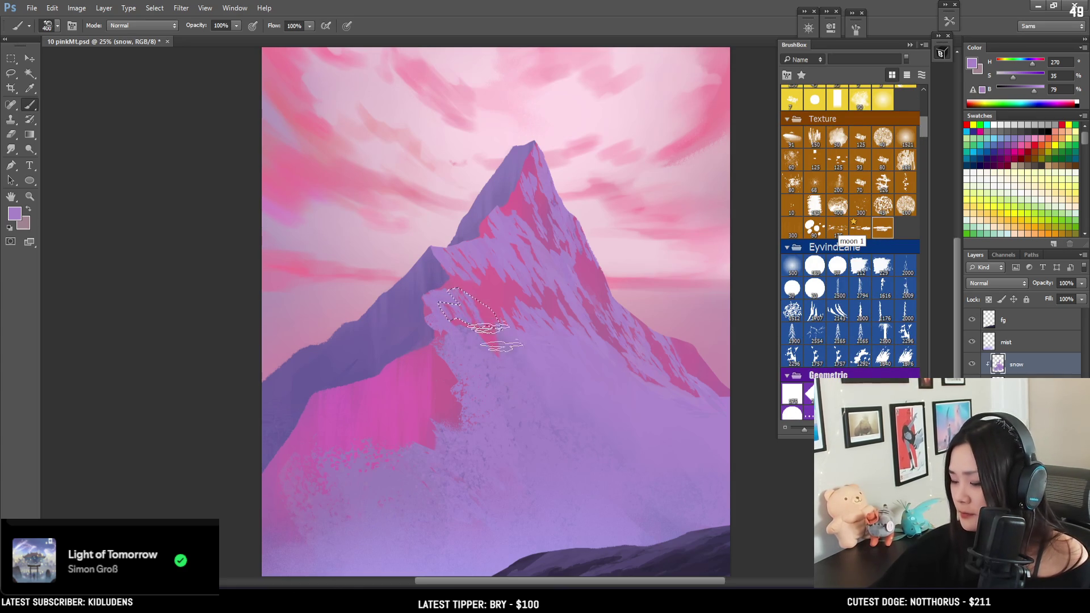
{"action": "key", "text": "bracketright"}
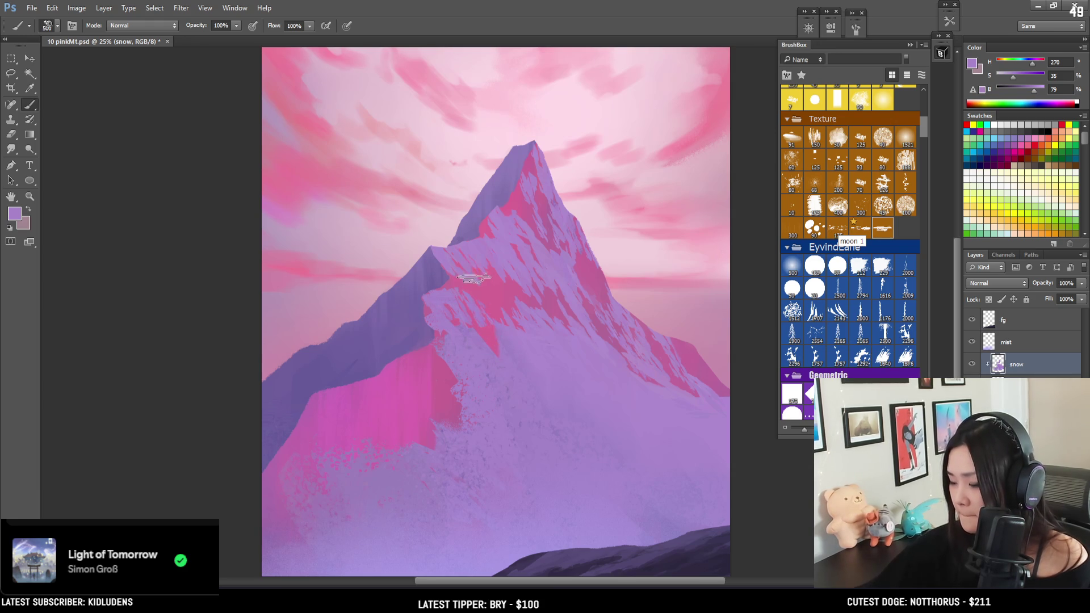
{"action": "key", "text": "e"}
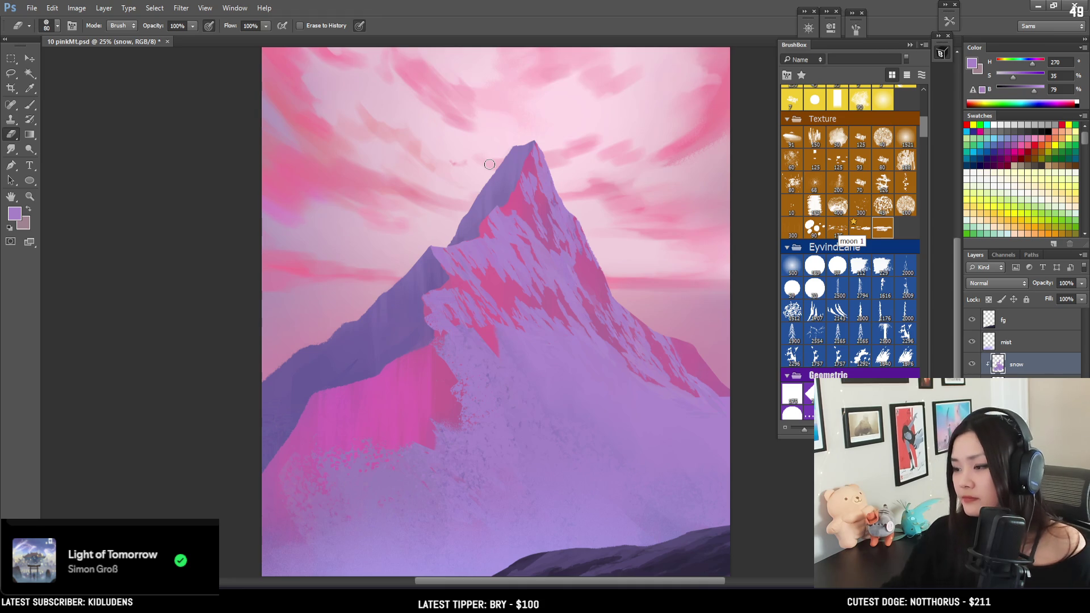
{"action": "key", "text": "b"}
{"action": "left_click_drag", "start_coordinate": [438, 316], "coordinate": [419, 296]}
{"action": "key", "text": "b"}
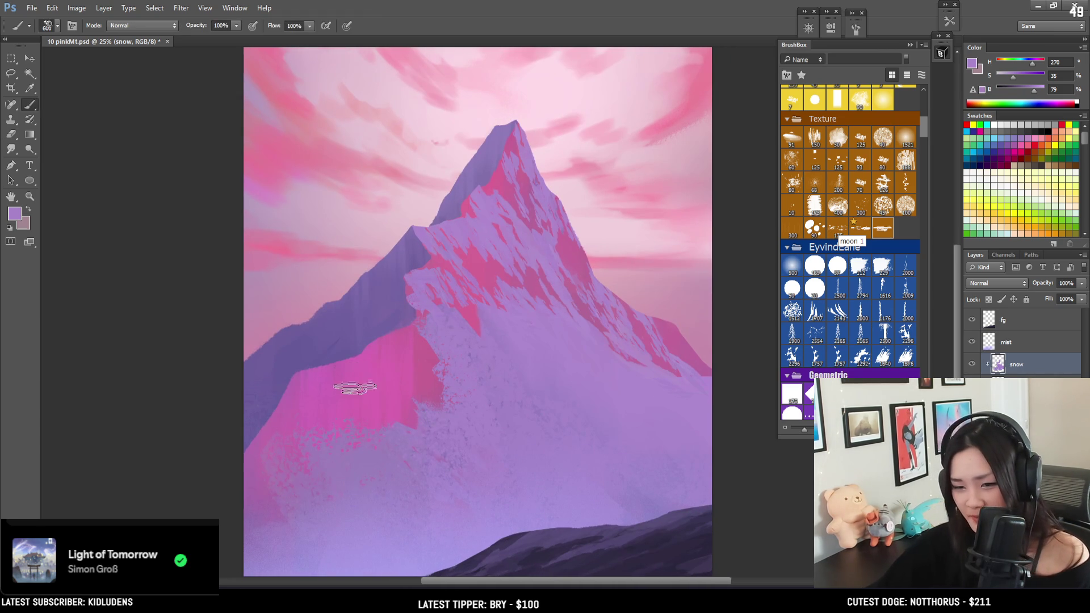
Lasso the pink slope patch, paint snow at brush size 1200, deselect, erase, and zoom out to fit.
{"action": "key", "text": "l"}
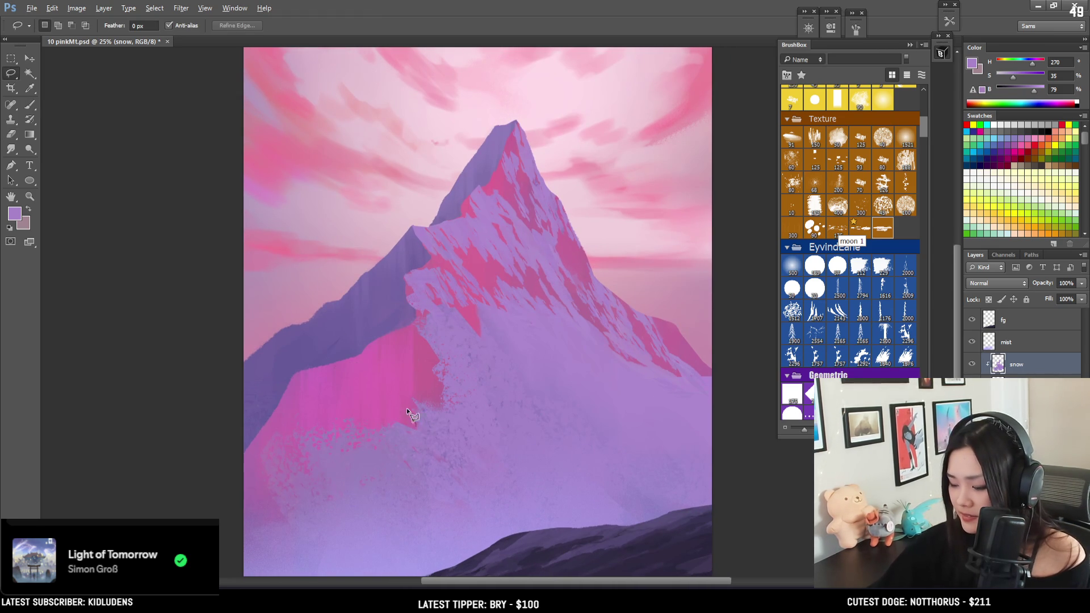
{"action": "left_click_drag", "start_coordinate": [444, 380], "coordinate": [433, 417]}
{"action": "key", "text": "b"}
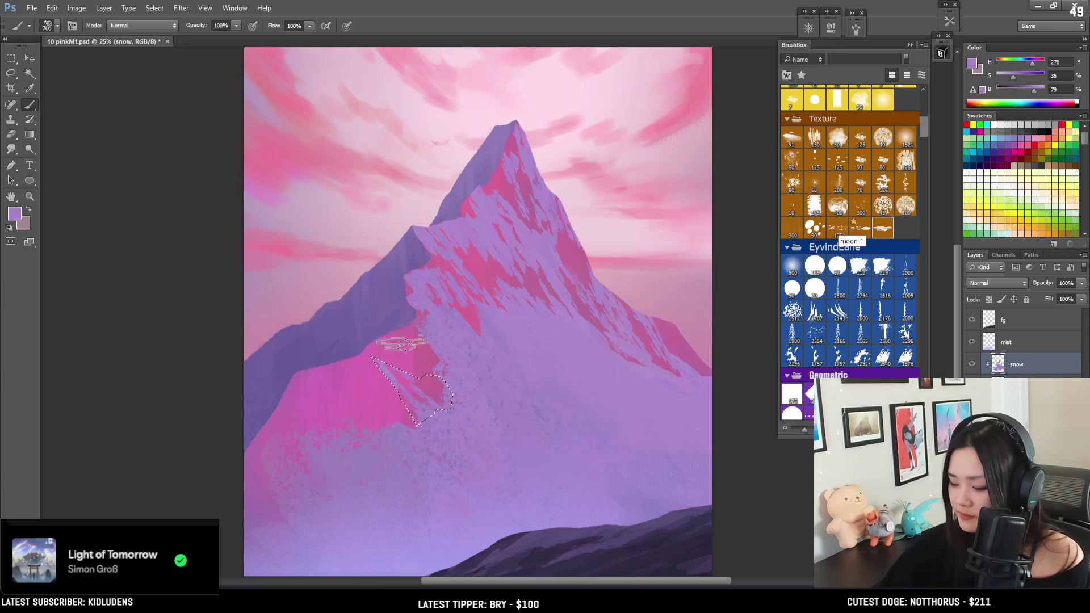
{"action": "key", "text": "bracketright"}
{"action": "key", "text": "bracketright"}
{"action": "key", "text": "bracketright"}
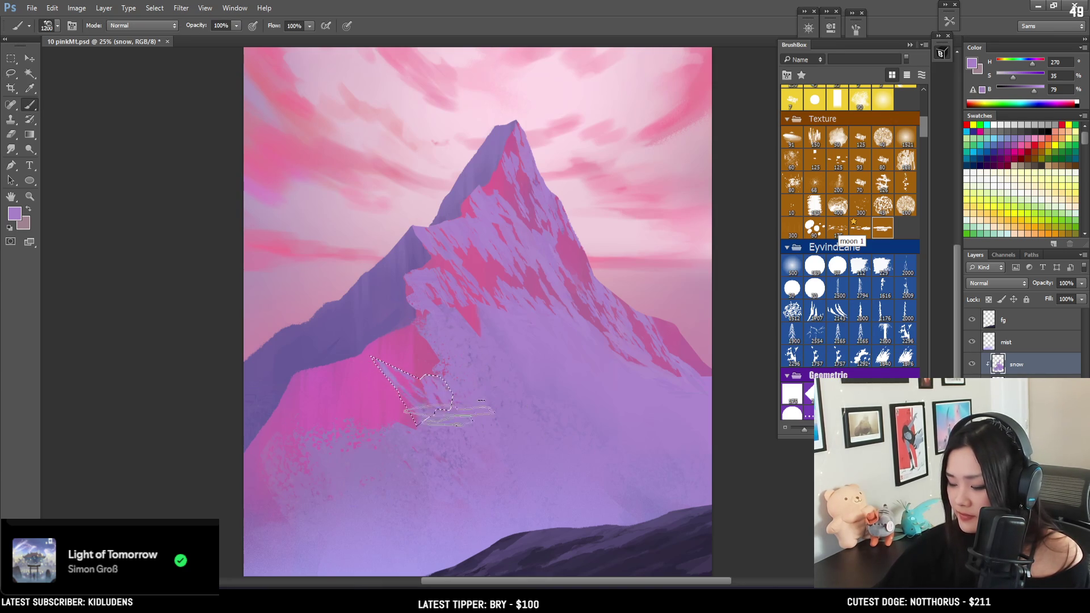
{"action": "key", "text": "ctrl+d"}
{"action": "key", "text": "e"}
{"action": "key", "text": "bracketleft"}
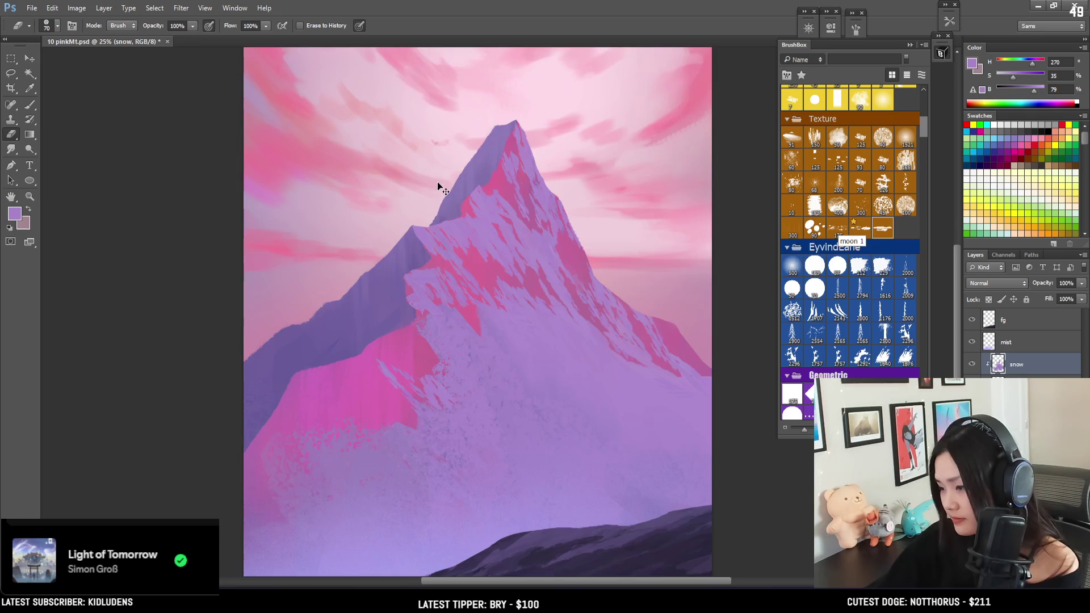
{"action": "key", "text": "ctrl+minus"}
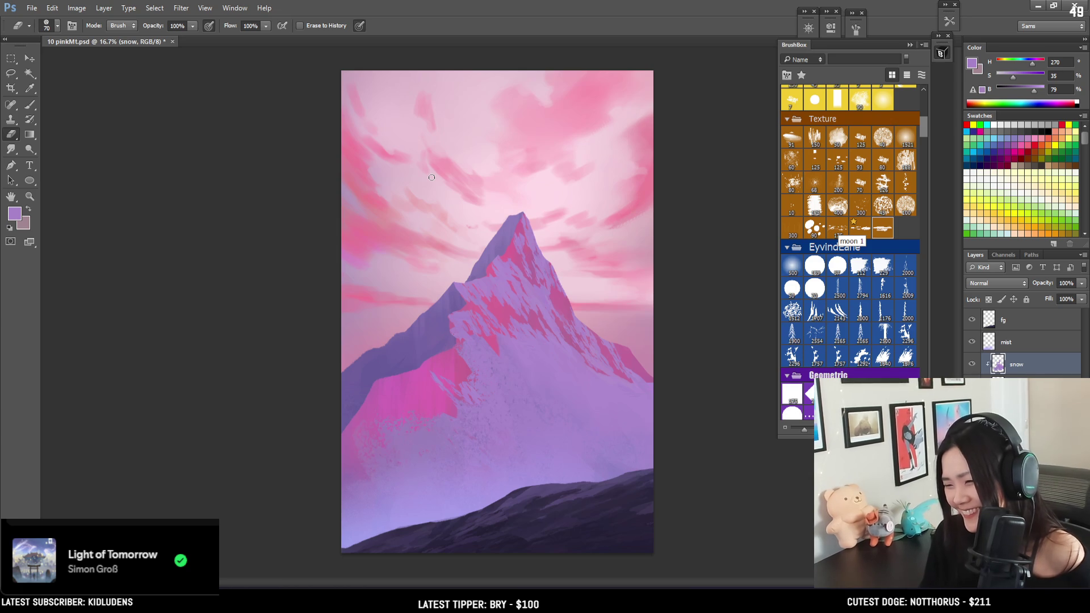
Erase shading around the peak, then sample its light purple and shrink the brush to 700.
{"action": "mouse_move", "coordinate": [519, 272]}
{"action": "left_mouse_down"}
{"action": "mouse_move", "coordinate": [500, 221]}
{"action": "mouse_move", "coordinate": [507, 251]}
{"action": "left_mouse_up"}
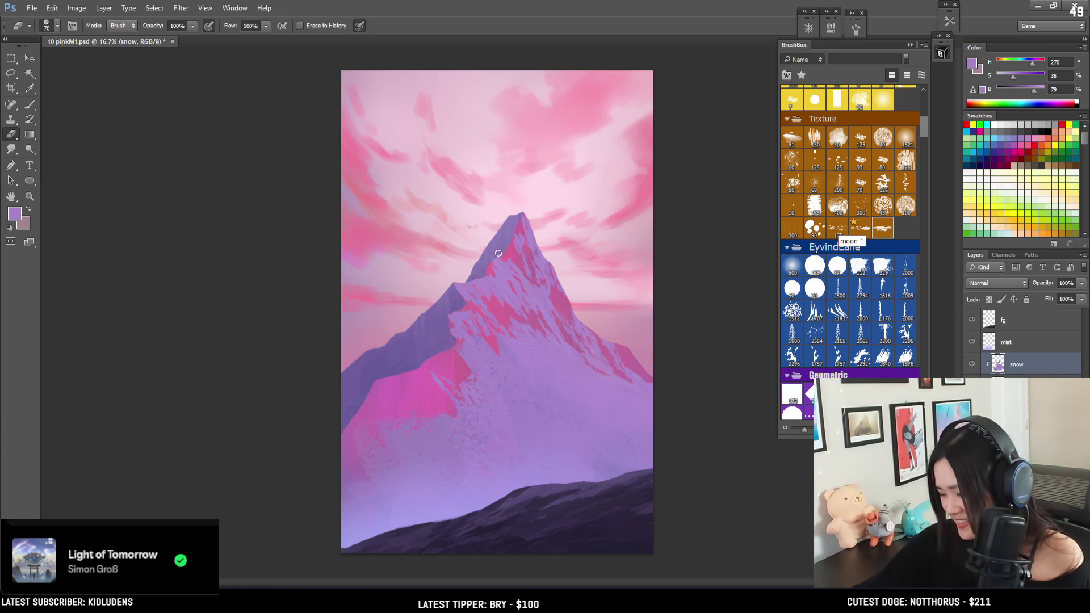
{"action": "key", "text": "bracketleft"}
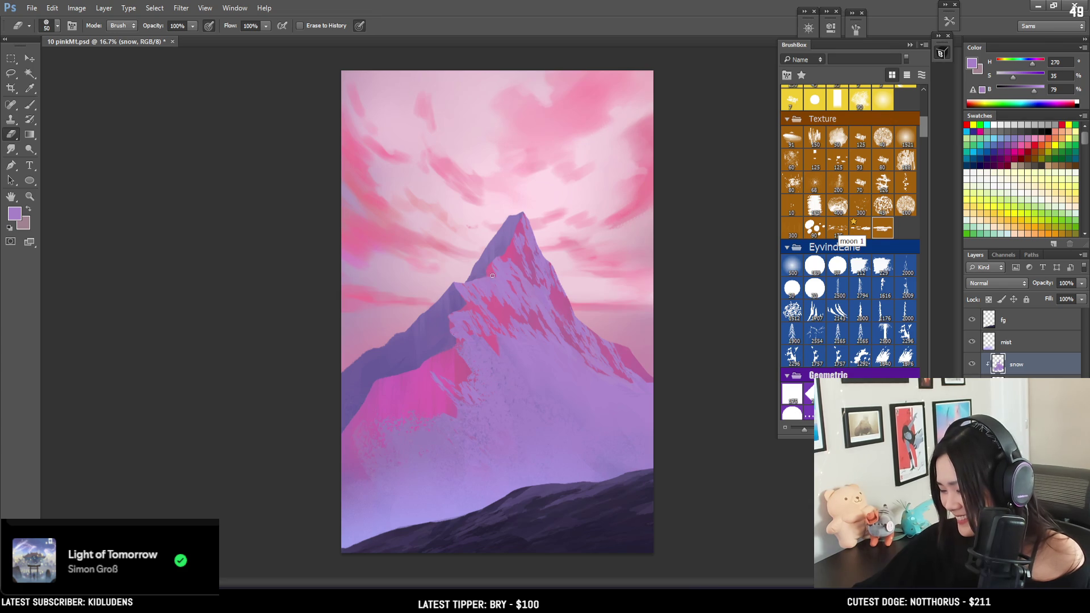
{"action": "key", "text": "b"}
{"action": "left_click", "coordinate": [504, 274], "text": "alt"}
{"action": "key", "text": "bracketleft"}
{"action": "key", "text": "bracketleft"}
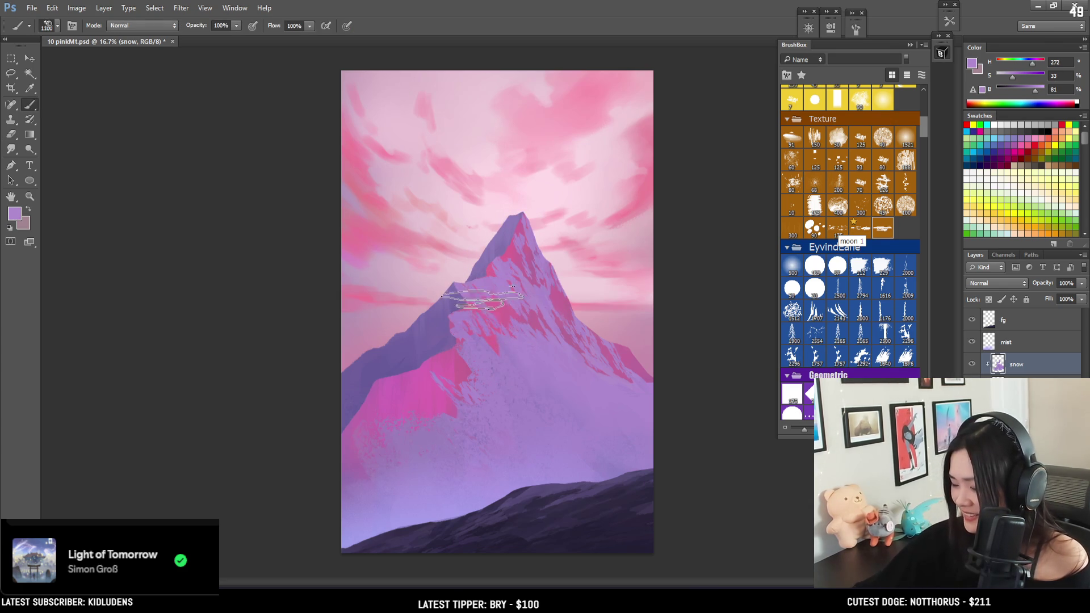
{"action": "key", "text": "bracketleft"}
{"action": "key", "text": "bracketleft"}
{"action": "key", "text": "bracketleft"}
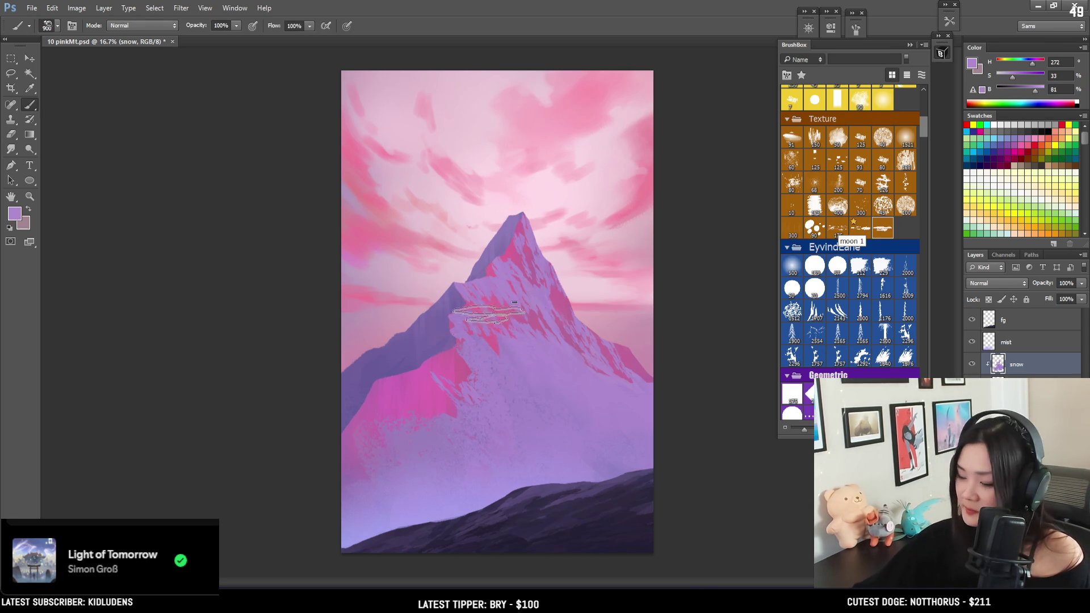
{"action": "key", "text": "bracketleft"}
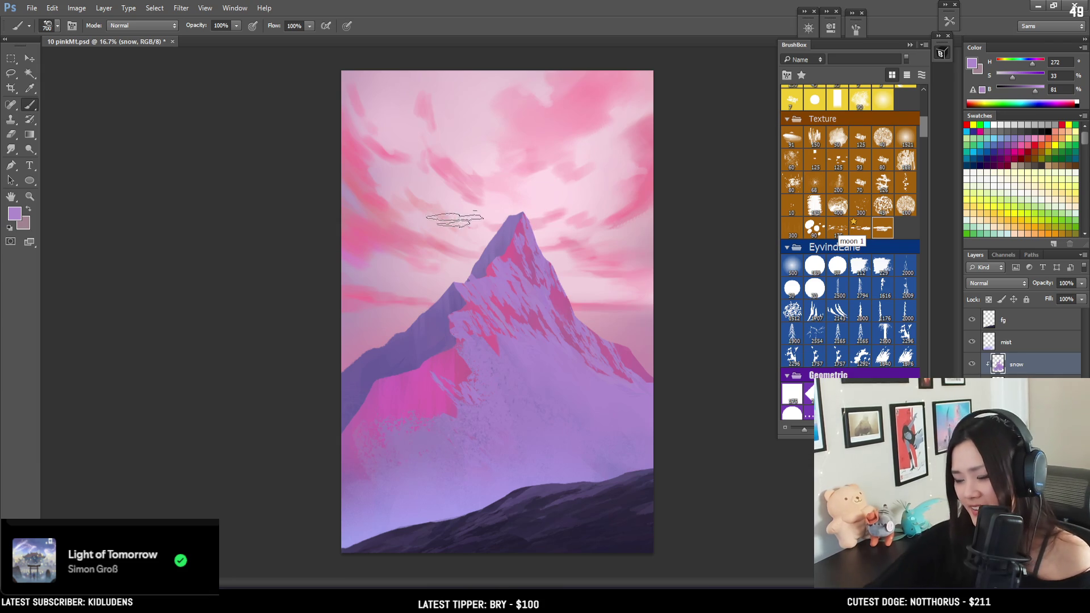
Paint and erase snow strokes at sizes 500 and 1000, then sample a darker purple from the lower snow.
{"action": "key", "text": "e"}
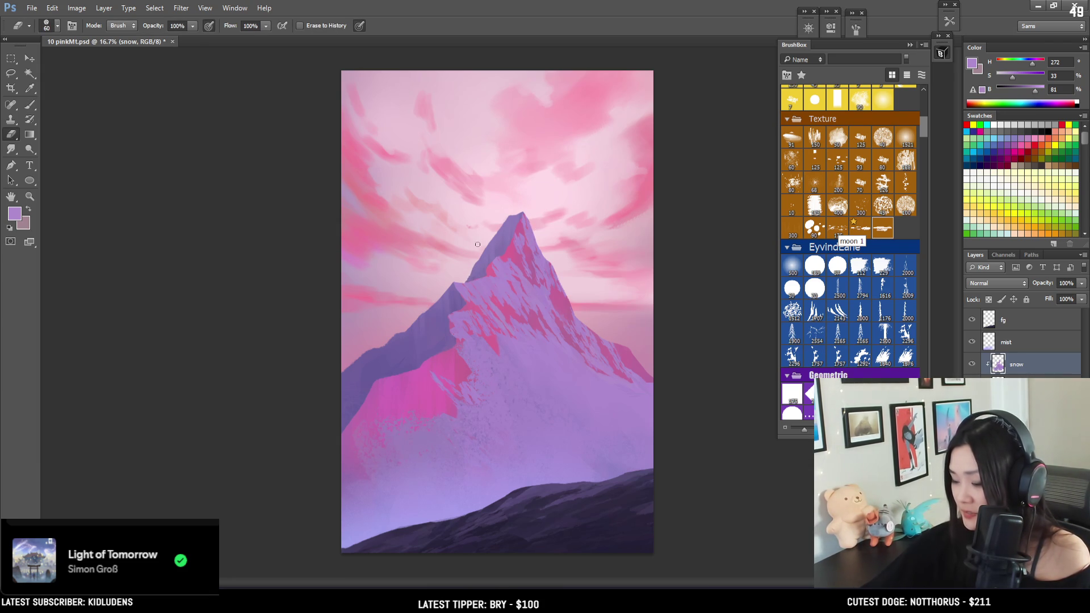
{"action": "key", "text": "b"}
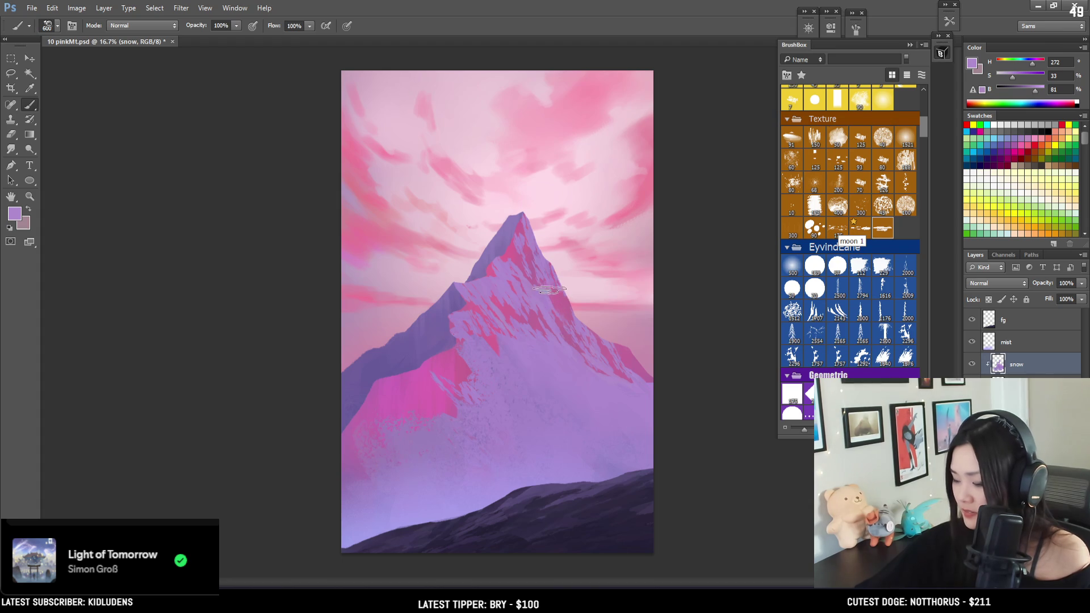
{"action": "key", "text": "bracketleft"}
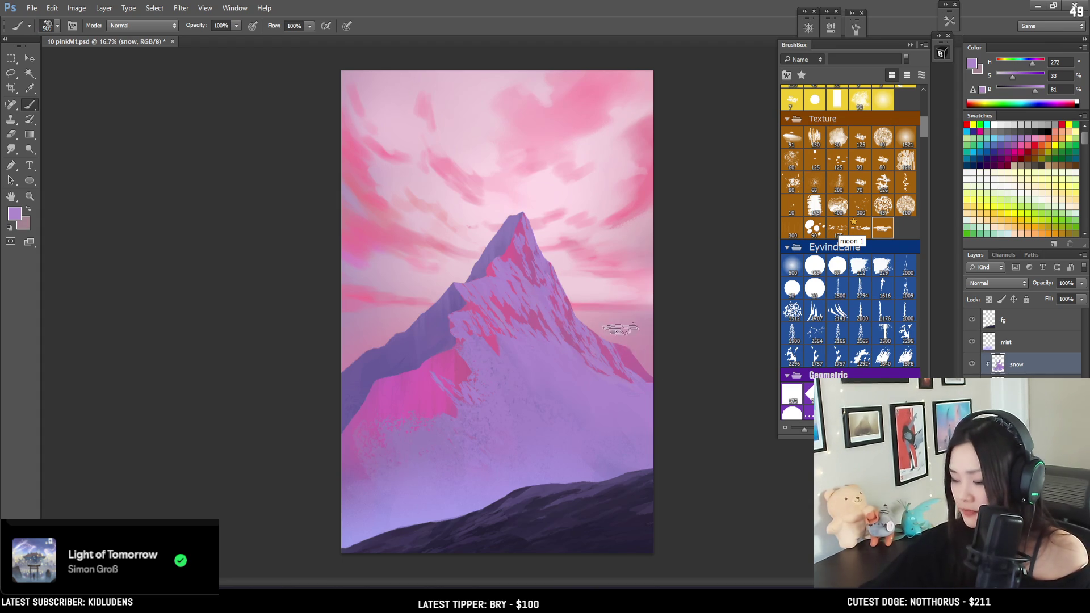
{"action": "key", "text": "e"}
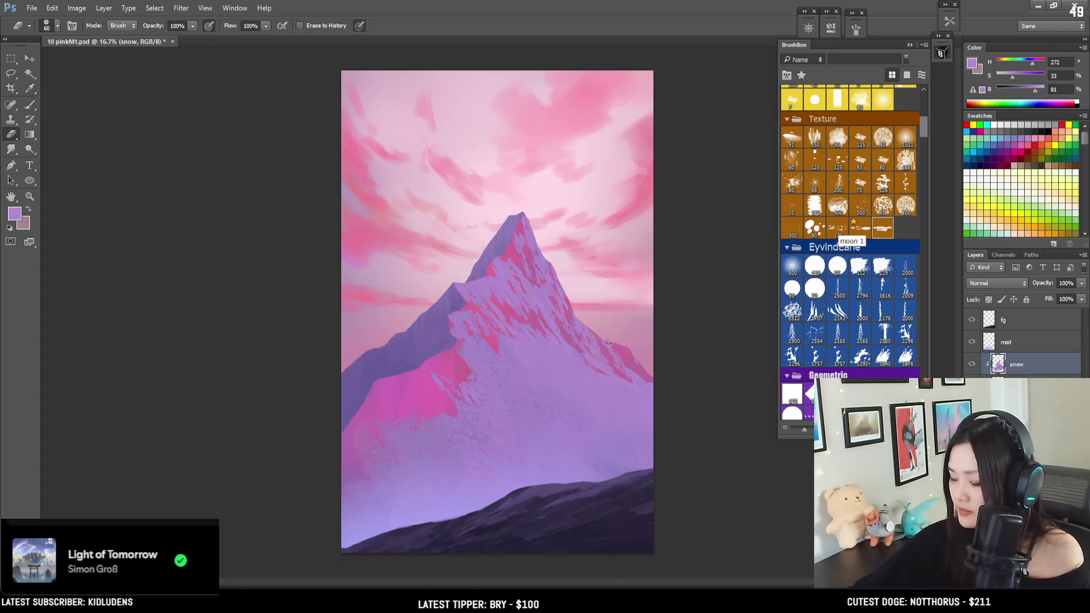
{"action": "key", "text": "b"}
{"action": "key", "text": "bracketright"}
{"action": "key", "text": "bracketright"}
{"action": "left_click", "coordinate": [377, 494], "text": "alt"}
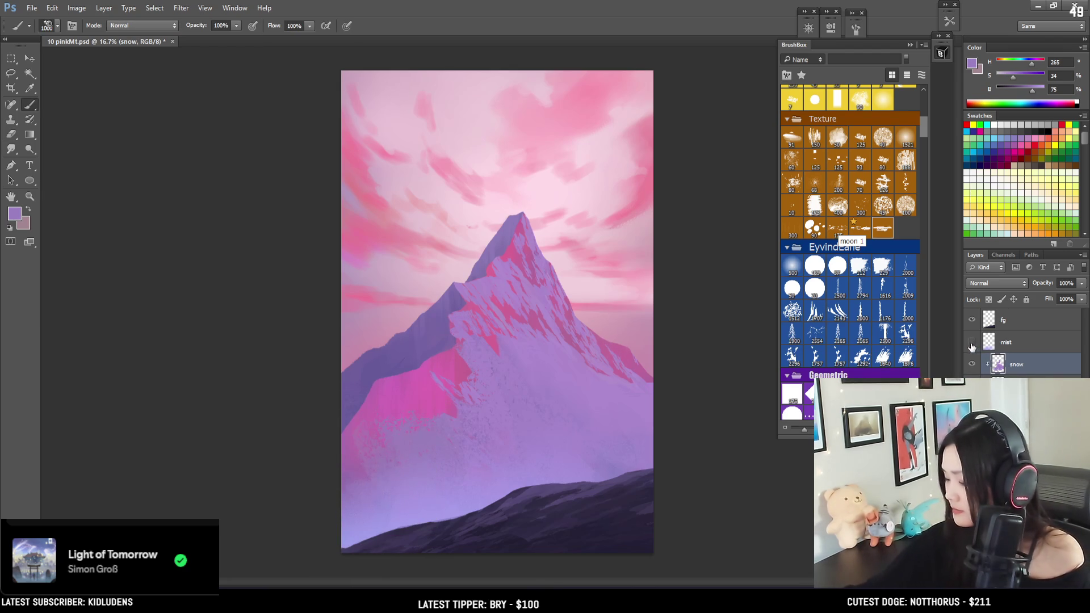
Sample purple from the lower mountain, lock the snow layer's transparent pixels, pick the EyvindEarle brush, and save.
{"action": "left_click", "coordinate": [971, 343]}
{"action": "mouse_move", "coordinate": [389, 477]}
{"action": "left_mouse_down"}
{"action": "mouse_move", "coordinate": [390, 462]}
{"action": "mouse_move", "coordinate": [389, 471]}
{"action": "left_mouse_up"}
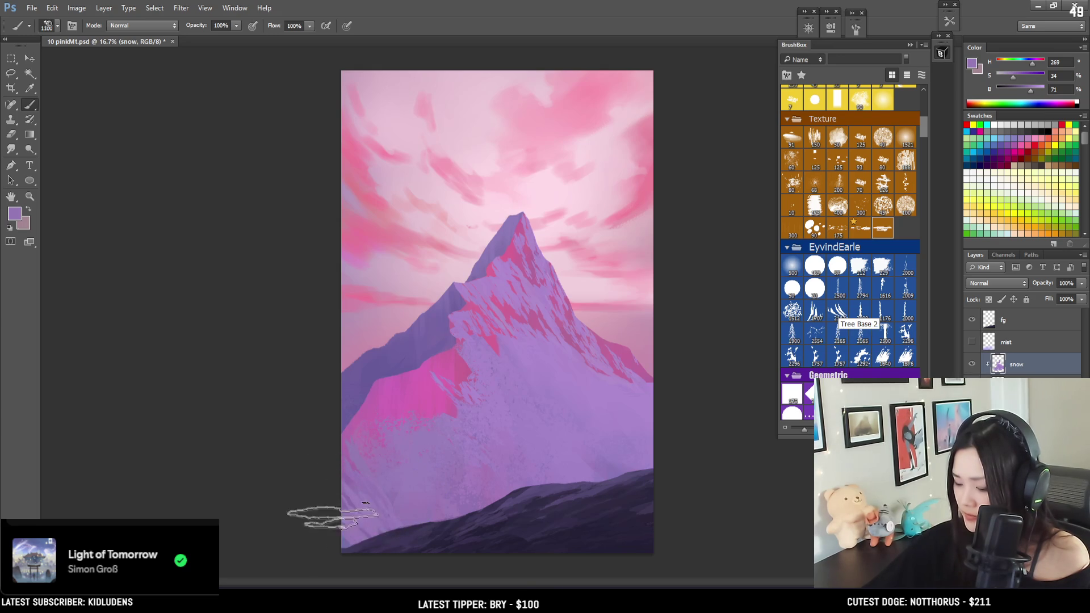
{"action": "left_click", "coordinate": [971, 343]}
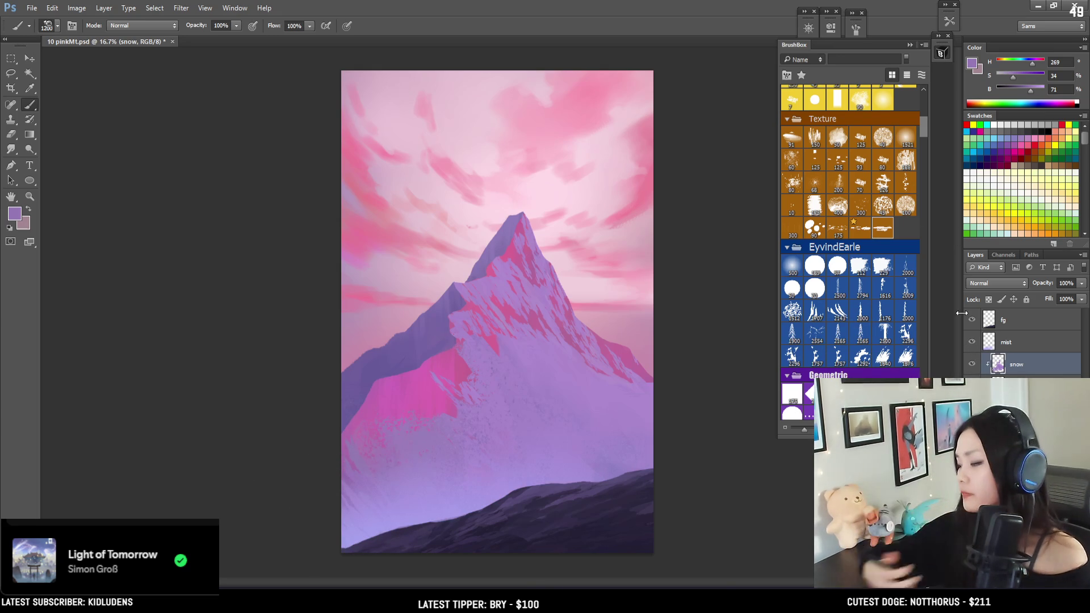
{"action": "left_click", "coordinate": [988, 300]}
{"action": "left_click", "coordinate": [792, 265]}
{"action": "key", "text": "ctrl+s"}
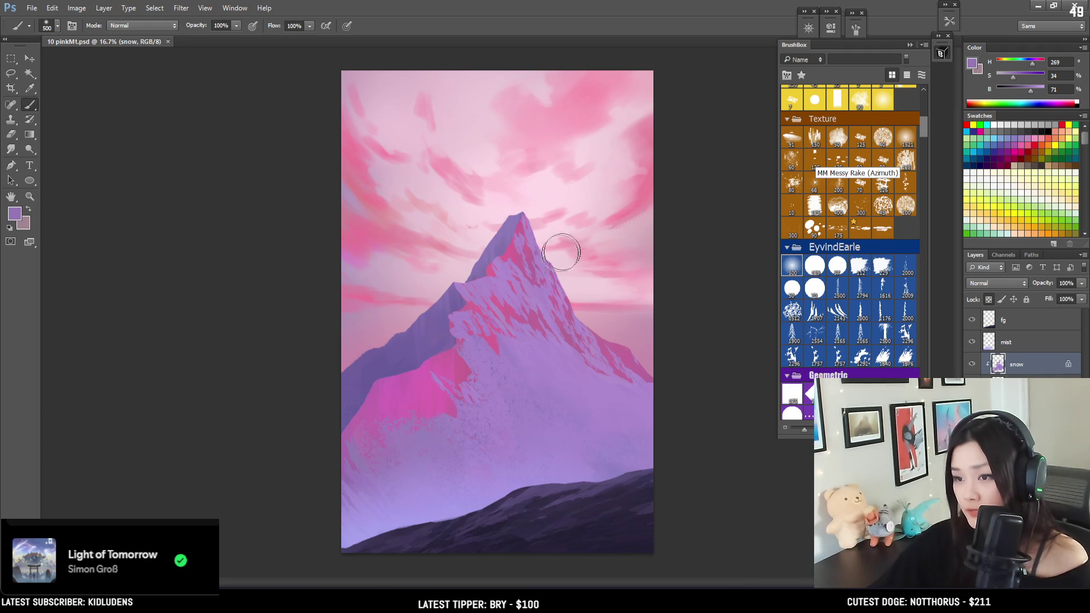
Enlarge the brush to 700 and lighten the foreground colour to a pale peach (#f2d5a0).
{"action": "key", "text": "bracketright"}
{"action": "key", "text": "bracketright"}
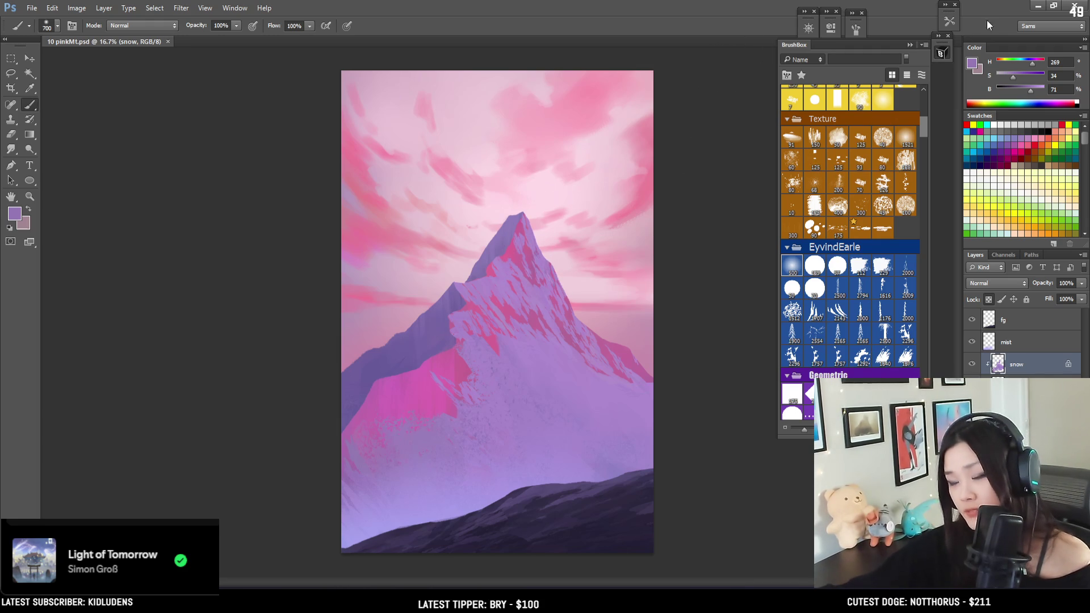
{"action": "left_click_drag", "start_coordinate": [1030, 91], "coordinate": [1042, 92]}
{"action": "left_click", "coordinate": [1001, 63]}
{"action": "left_click", "coordinate": [974, 65]}
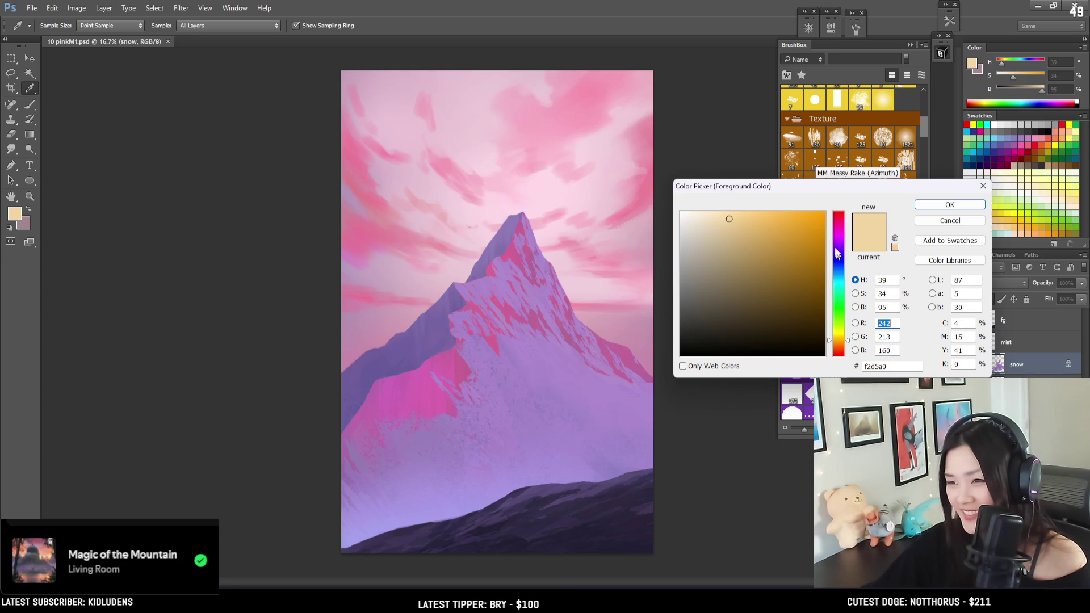
Set the foreground to pale pink ffc5c5 (hue 0), test a 1000-size stroke by the peak, and undo it.
{"action": "left_click", "coordinate": [839, 213]}
{"action": "left_click", "coordinate": [710, 209]}
{"action": "left_click", "coordinate": [714, 212]}
{"action": "left_click", "coordinate": [925, 204]}
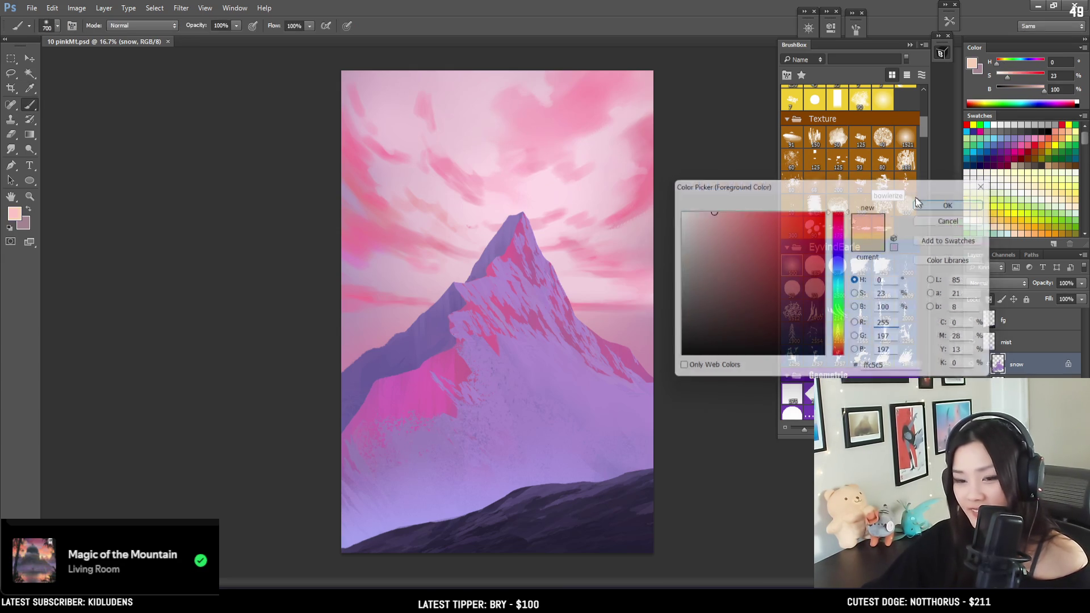
{"action": "key", "text": "bracketright"}
{"action": "key", "text": "bracketright"}
{"action": "key", "text": "bracketright"}
{"action": "mouse_move", "coordinate": [584, 243]}
{"action": "left_mouse_down"}
{"action": "mouse_move", "coordinate": [571, 255]}
{"action": "mouse_move", "coordinate": [539, 208]}
{"action": "left_mouse_up"}
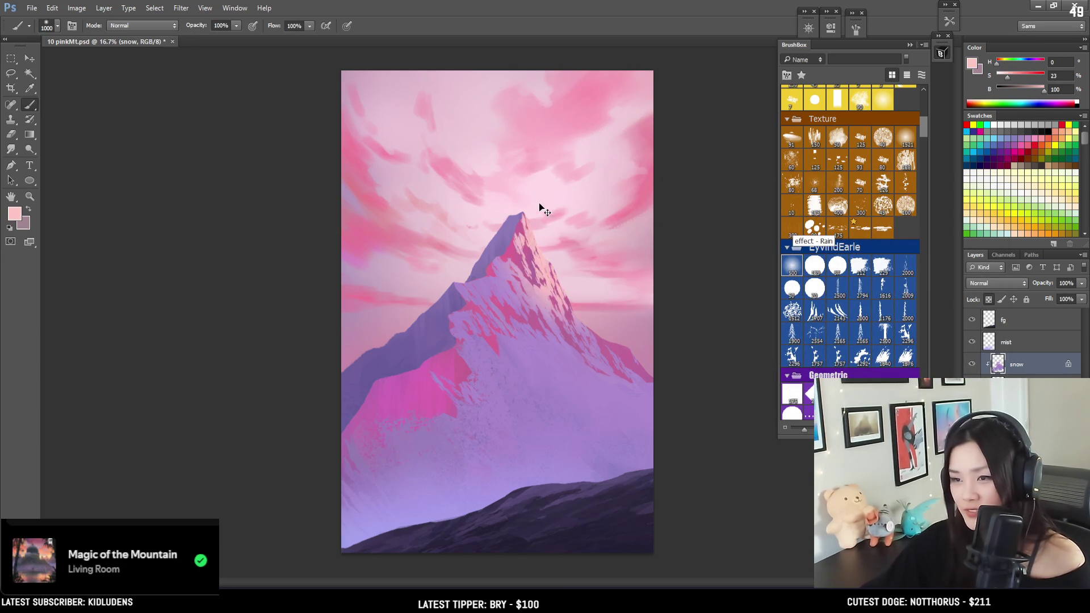
{"action": "key", "text": "ctrl+z"}
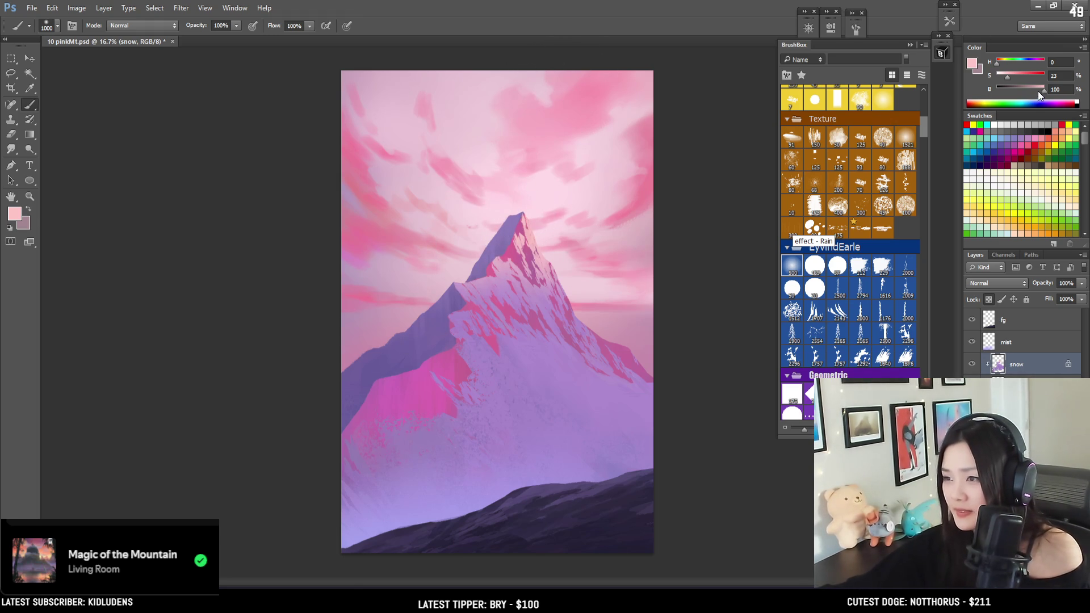
Choose the first rough Texture brush in BrushBox and size it to 1300.
{"action": "key", "text": "bracketright"}
{"action": "key", "text": "bracketright"}
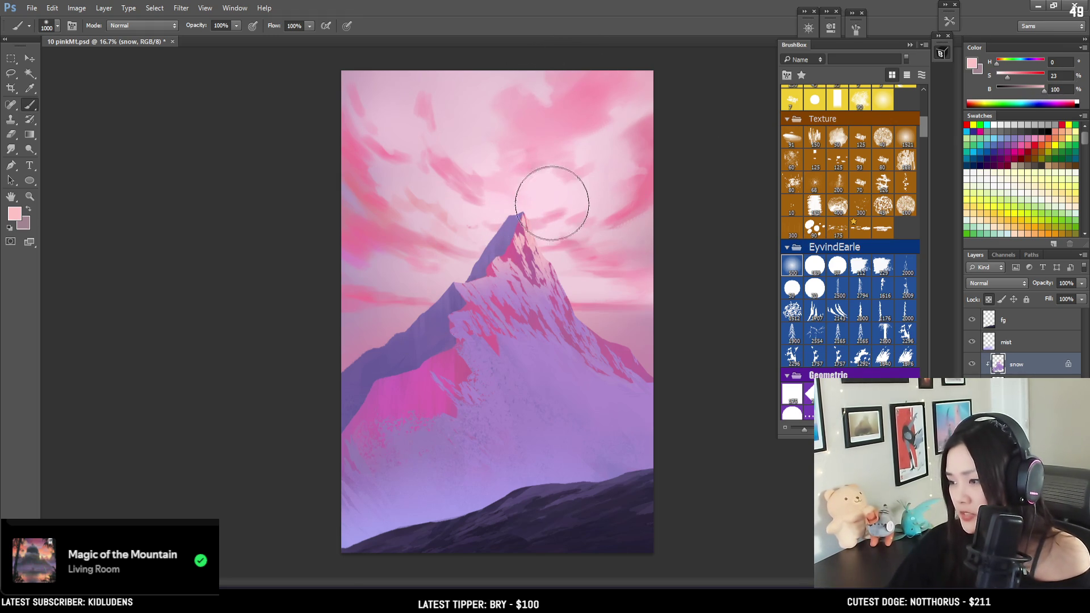
{"action": "key", "text": "bracketright"}
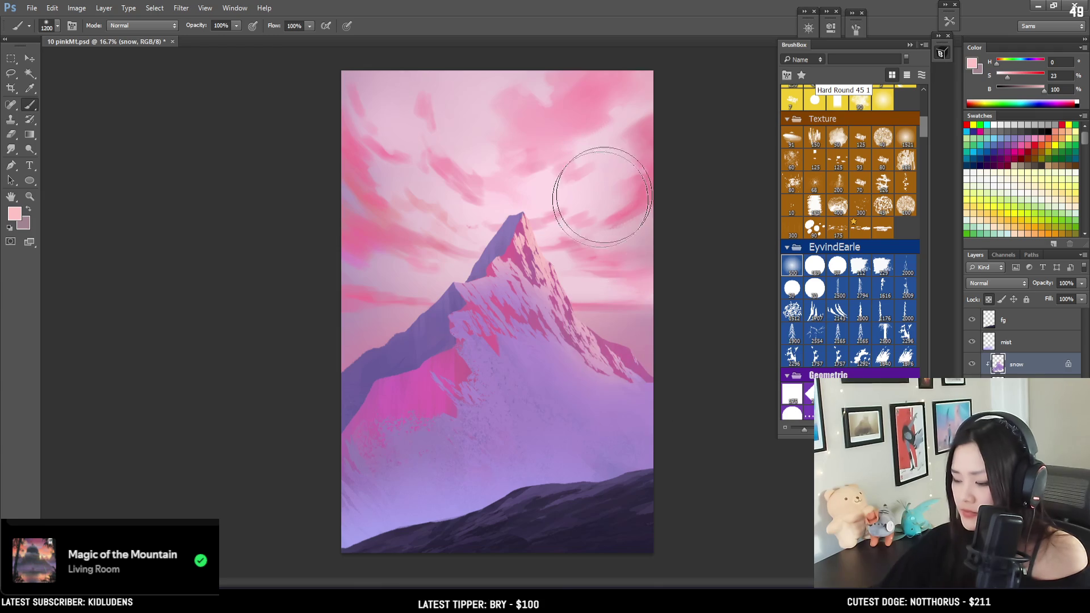
{"action": "key", "text": "bracketleft"}
{"action": "key", "text": "bracketleft"}
{"action": "key", "text": "bracketleft"}
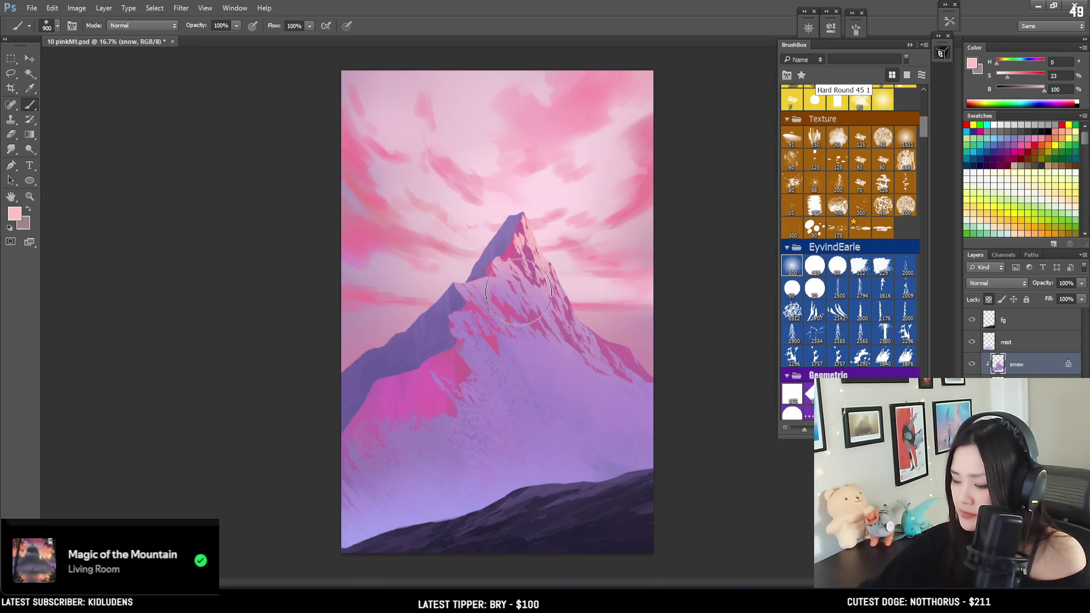
{"action": "key", "text": "bracketright"}
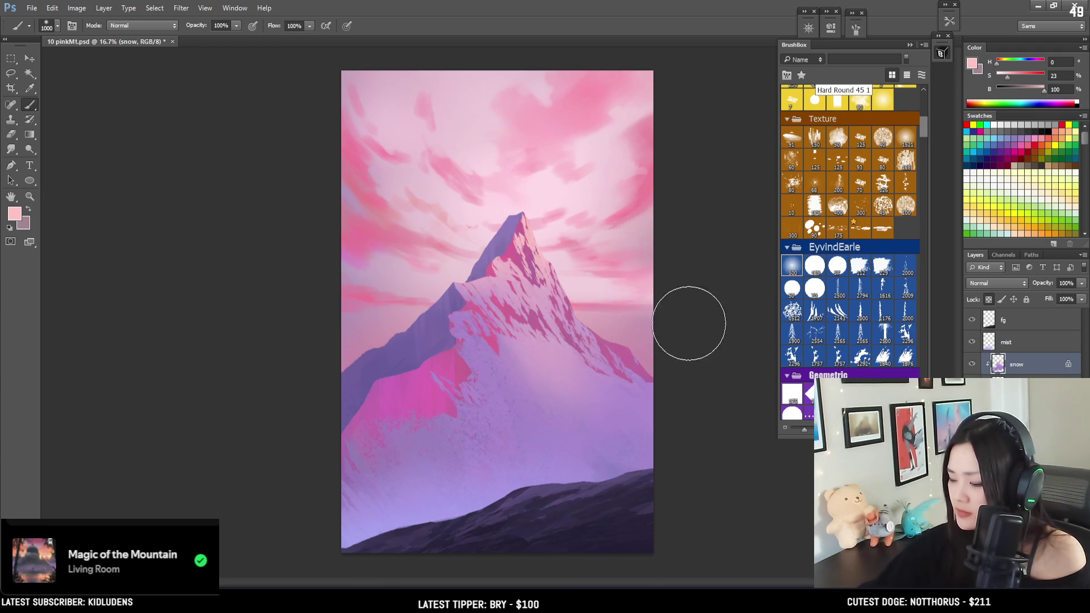
{"action": "key", "text": "bracketright"}
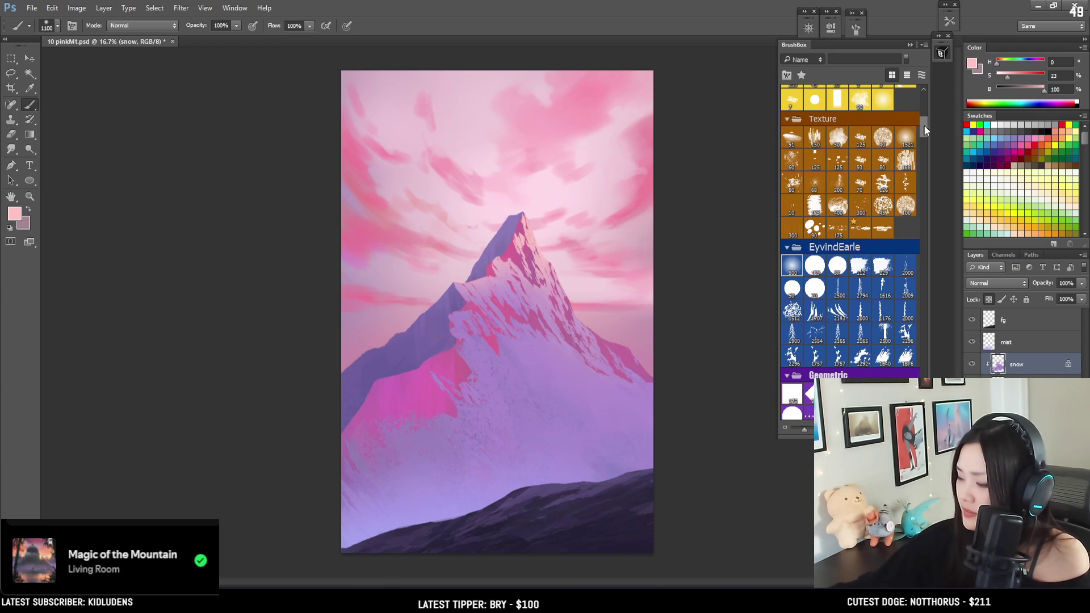
{"action": "scroll", "coordinate": [924, 124], "scroll_direction": "up", "scroll_amount": 3}
{"action": "left_click", "coordinate": [788, 249]}
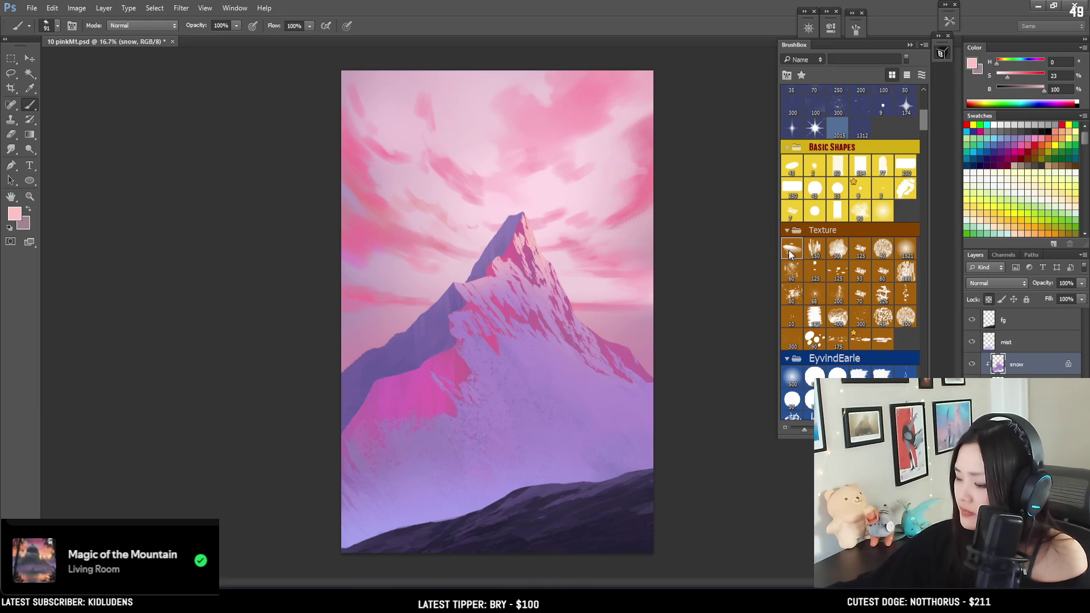
{"action": "key", "text": "bracketright"}
{"action": "key", "text": "bracketright"}
{"action": "key", "text": "bracketright"}
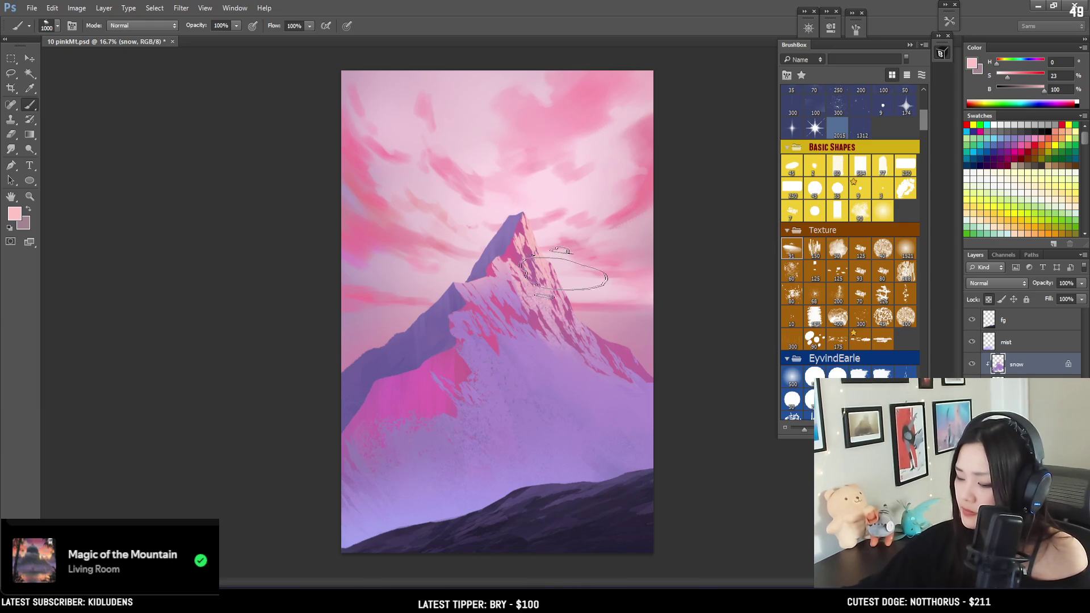
{"action": "key", "text": "bracketright"}
{"action": "key", "text": "bracketright"}
{"action": "key", "text": "bracketright"}
{"action": "key", "text": "bracketright"}
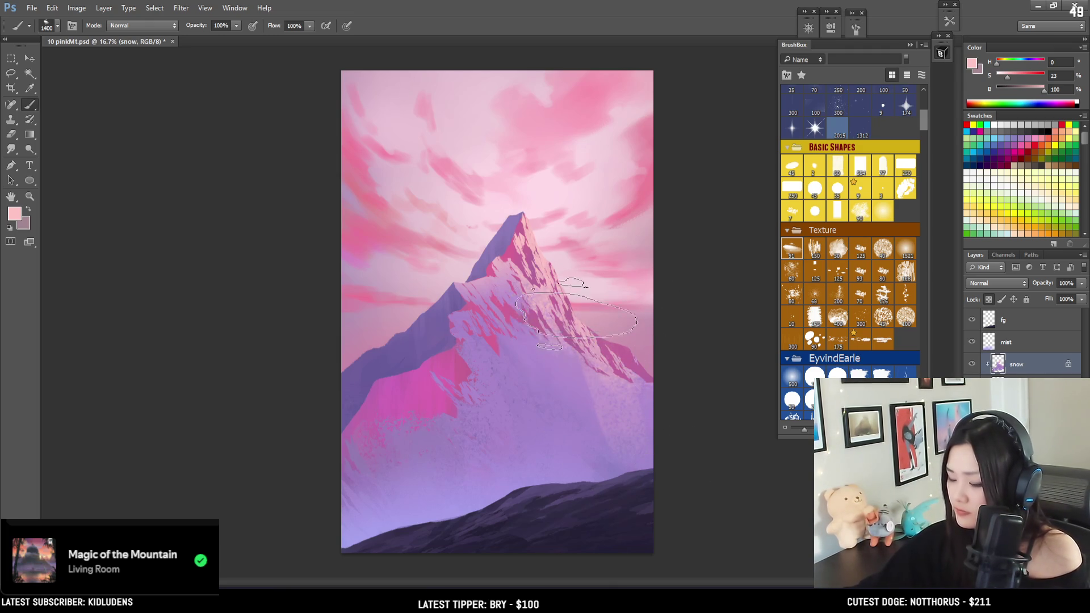
Sample lilac from the lower-left mountain, paint speckles at size 1300, and select the light layer.
{"action": "key", "text": "bracketleft"}
{"action": "key", "text": "bracketleft"}
{"action": "key", "text": "bracketleft"}
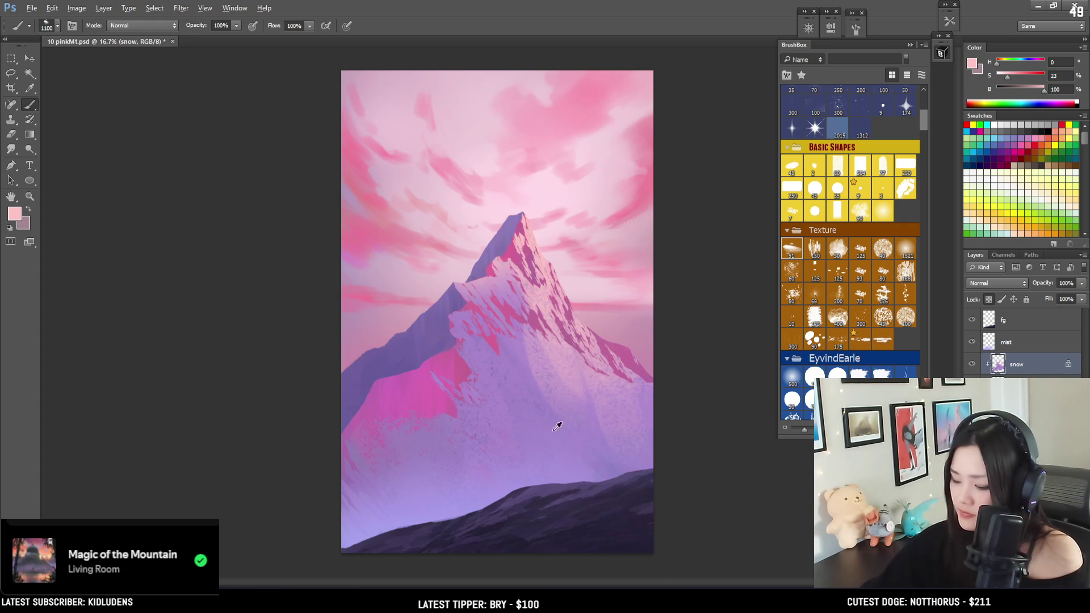
{"action": "left_click", "coordinate": [401, 476], "text": "alt"}
{"action": "key", "text": "bracketright"}
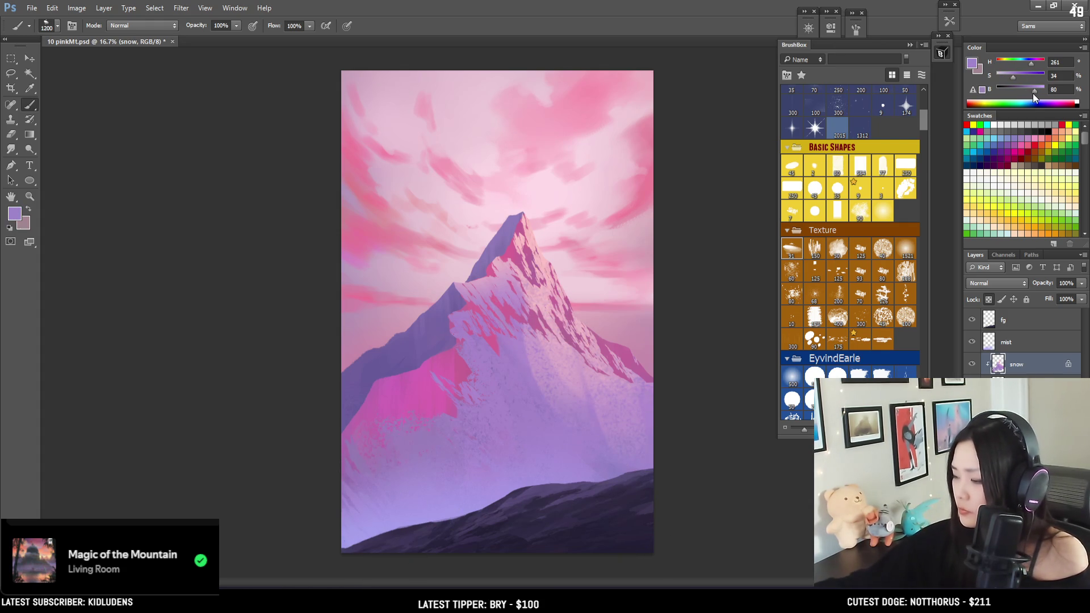
{"action": "key", "text": "bracketright"}
{"action": "key", "text": "bracketright"}
{"action": "key", "text": "bracketright"}
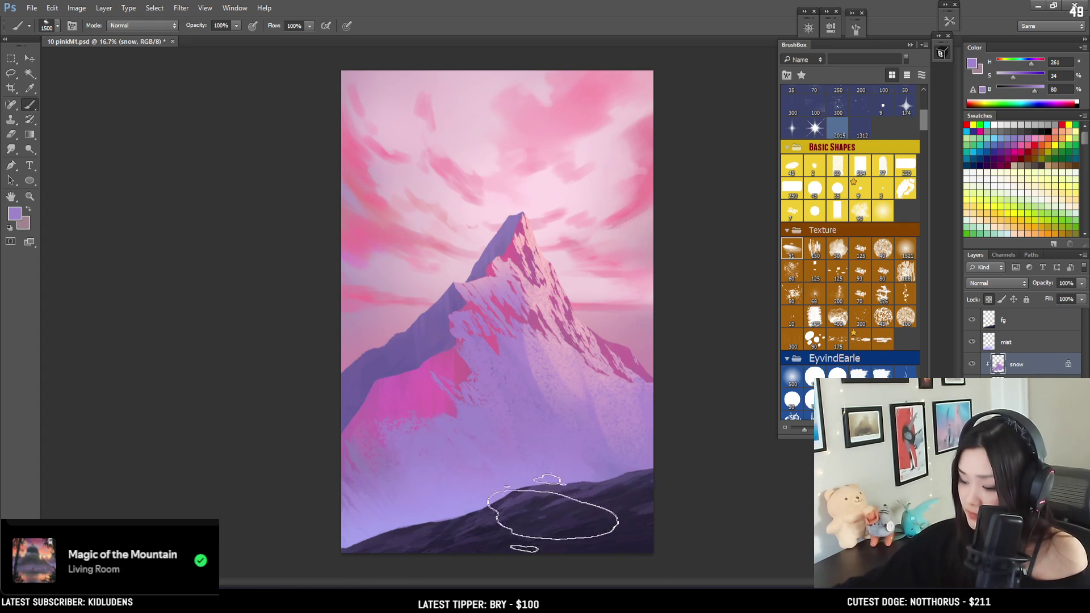
{"action": "key", "text": "bracketleft"}
{"action": "key", "text": "bracketleft"}
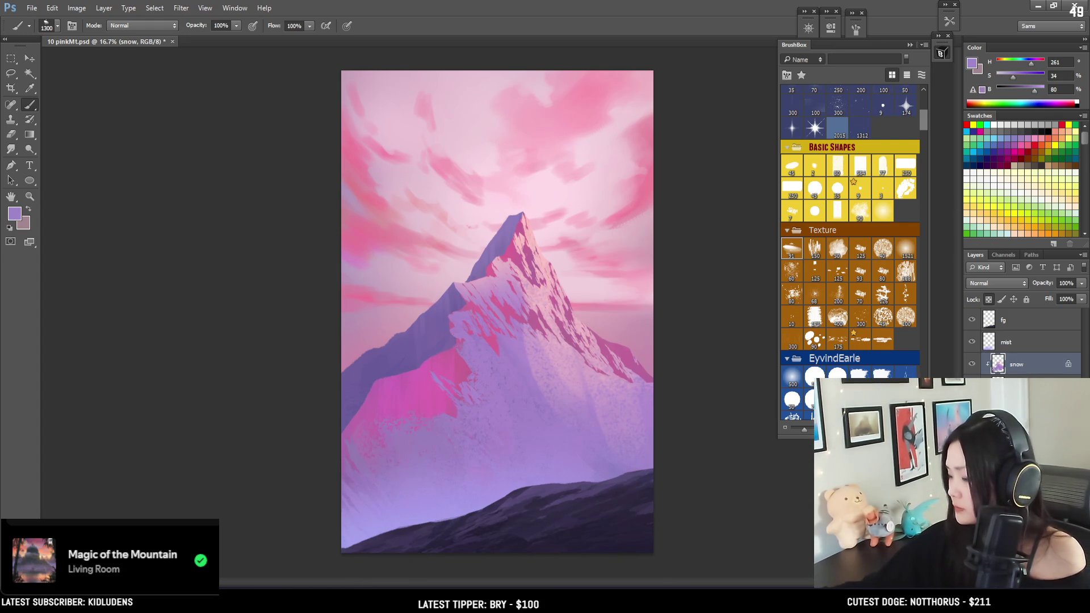
{"action": "key", "text": "alt+bracketleft"}
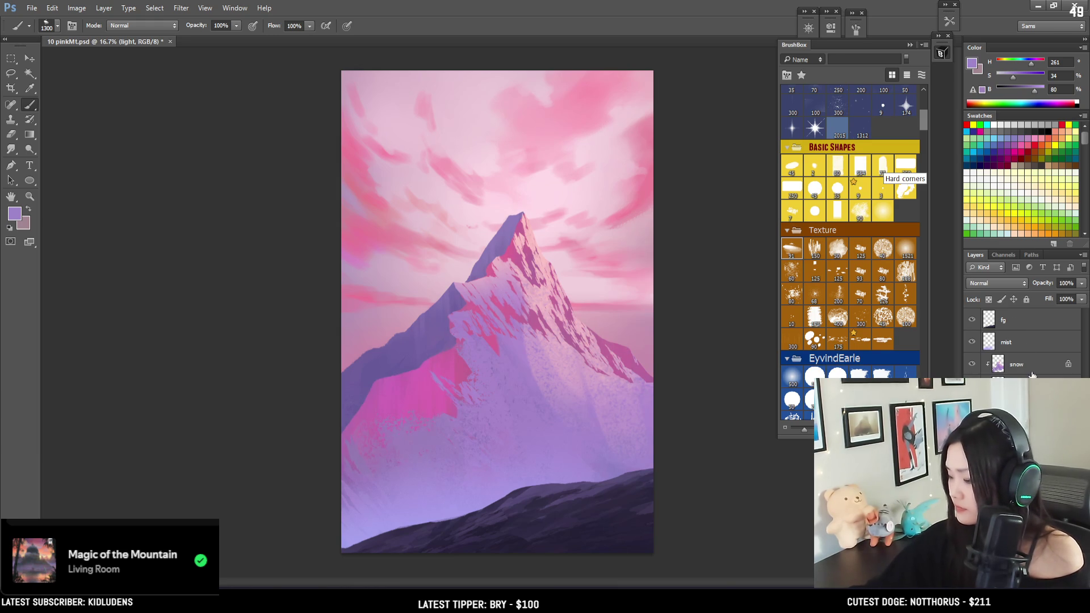
Sample pink, deepen its hue and raise saturation to 61, and paint it over the left slope.
{"action": "key", "text": "bracketright"}
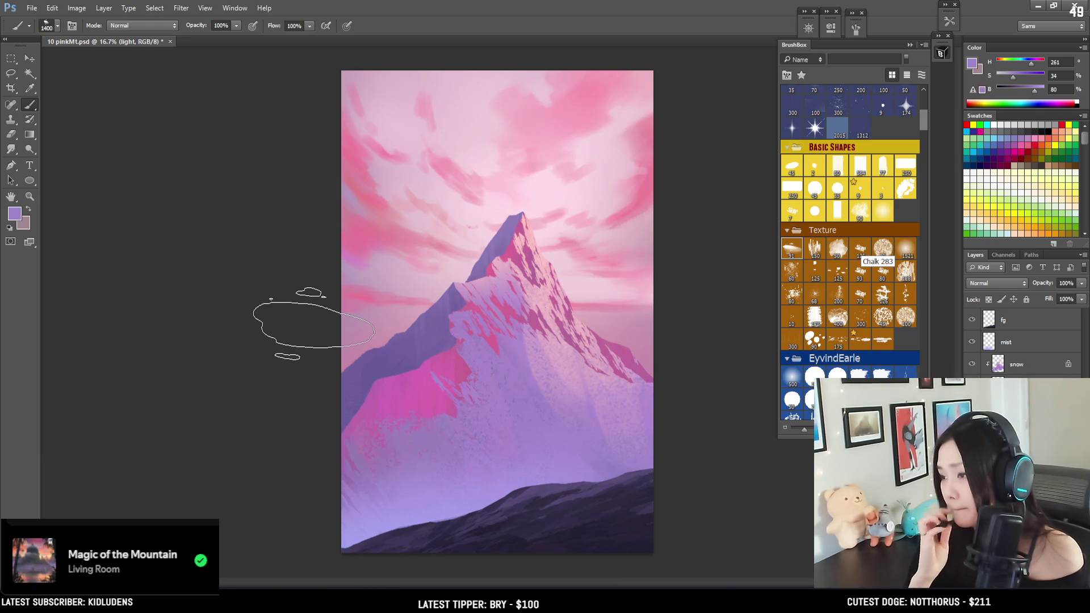
{"action": "key", "text": "bracketleft"}
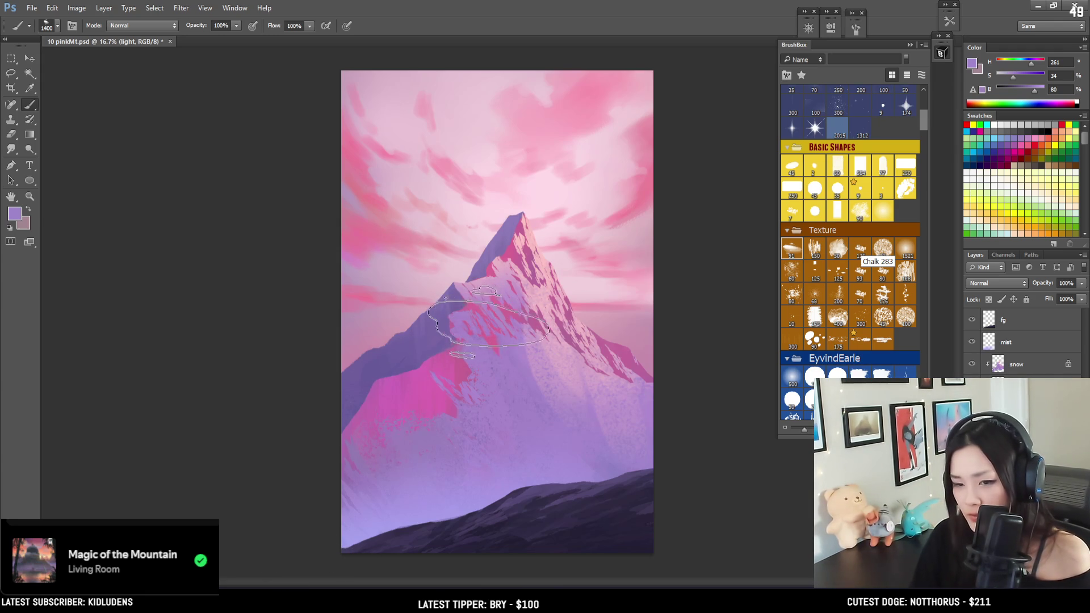
{"action": "left_click", "coordinate": [443, 401], "text": "alt"}
{"action": "key", "text": "bracketright"}
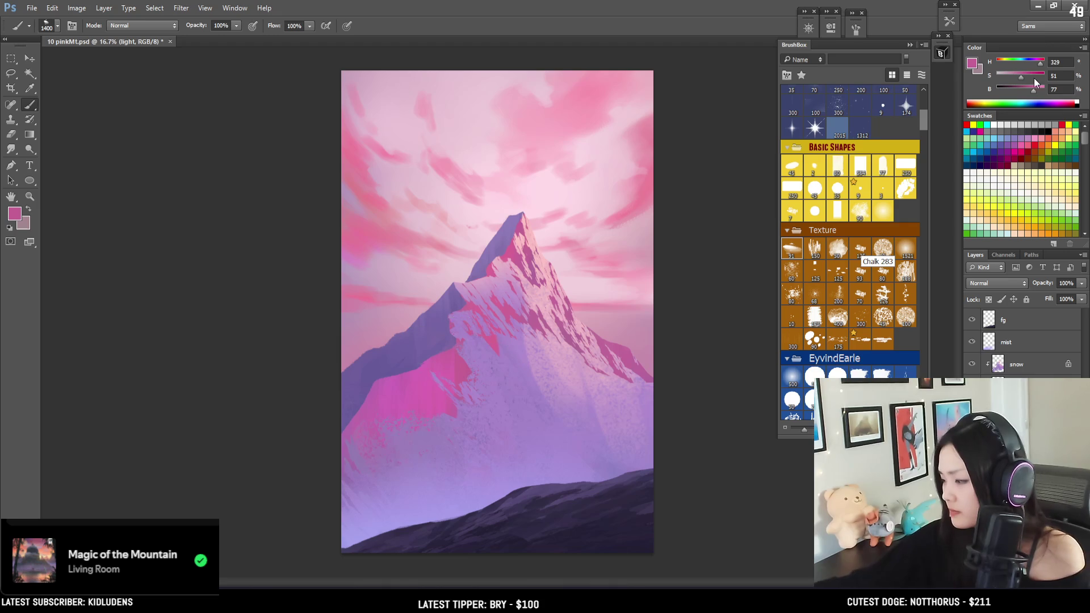
{"action": "left_click", "coordinate": [1041, 65]}
{"action": "left_click", "coordinate": [1026, 76]}
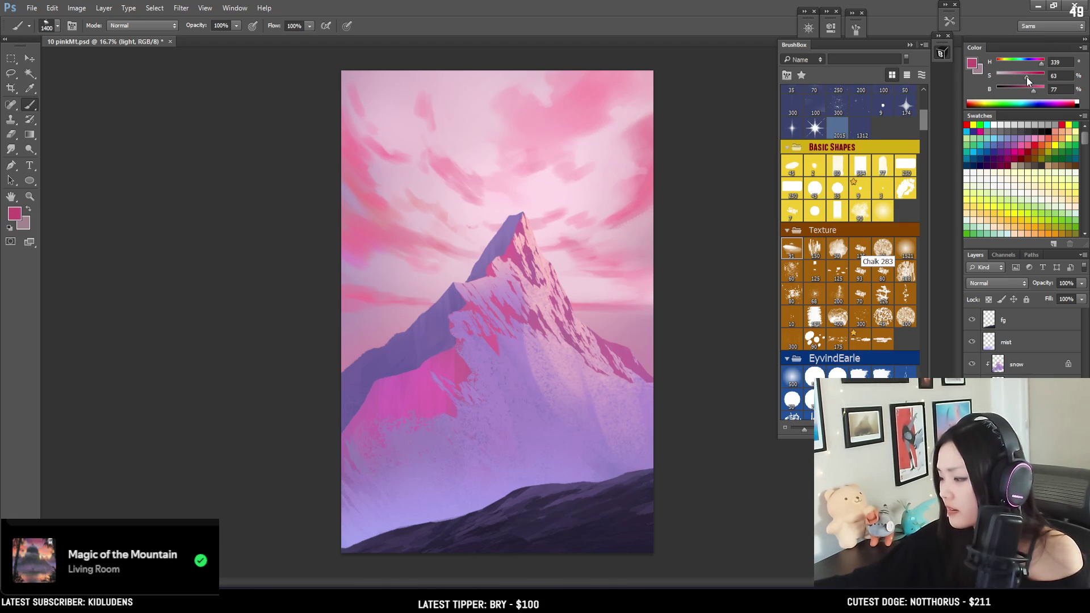
{"action": "left_click", "coordinate": [408, 403]}
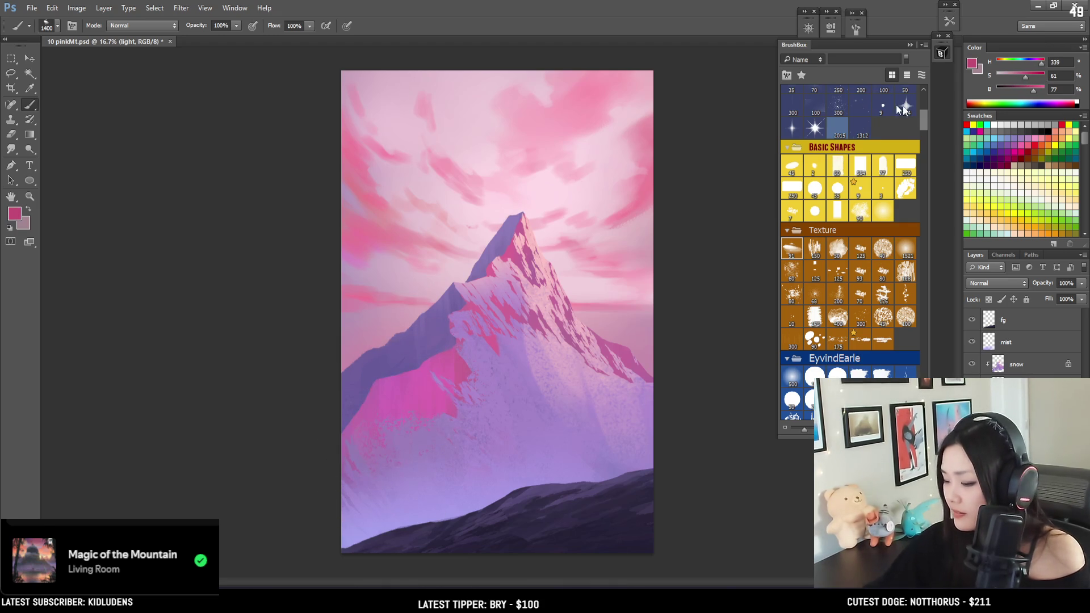
Switch to the 128 texture brush, brighten the pink to H 339 S 68 B 90, and shrink the brush to 125.
{"action": "left_click", "coordinate": [905, 272]}
{"action": "key", "text": "bracketright"}
{"action": "key", "text": "bracketright"}
{"action": "key", "text": "bracketright"}
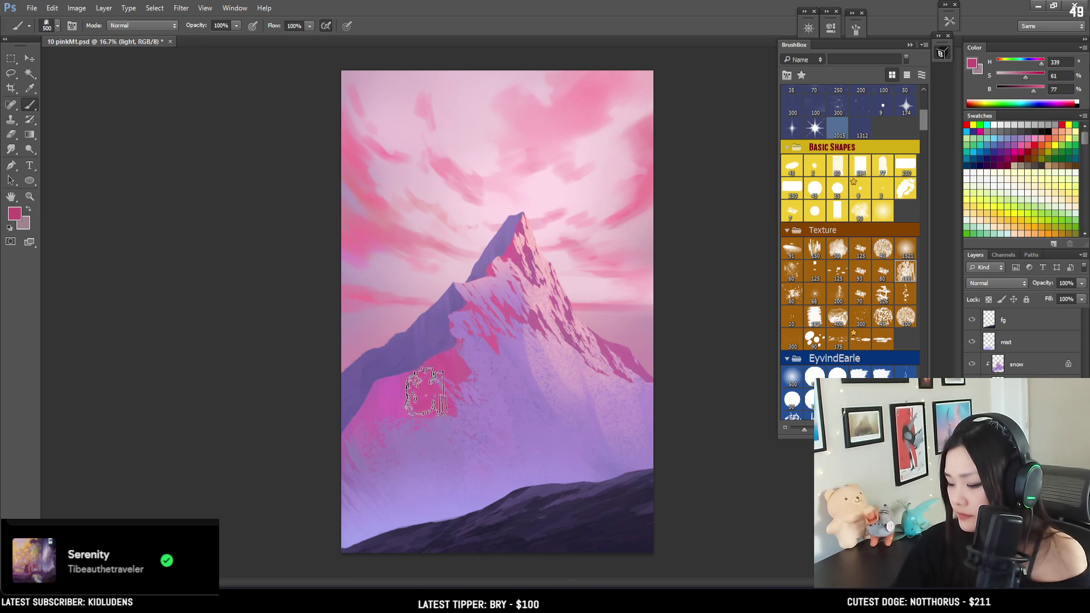
{"action": "left_click_drag", "start_coordinate": [1025, 76], "coordinate": [1039, 91]}
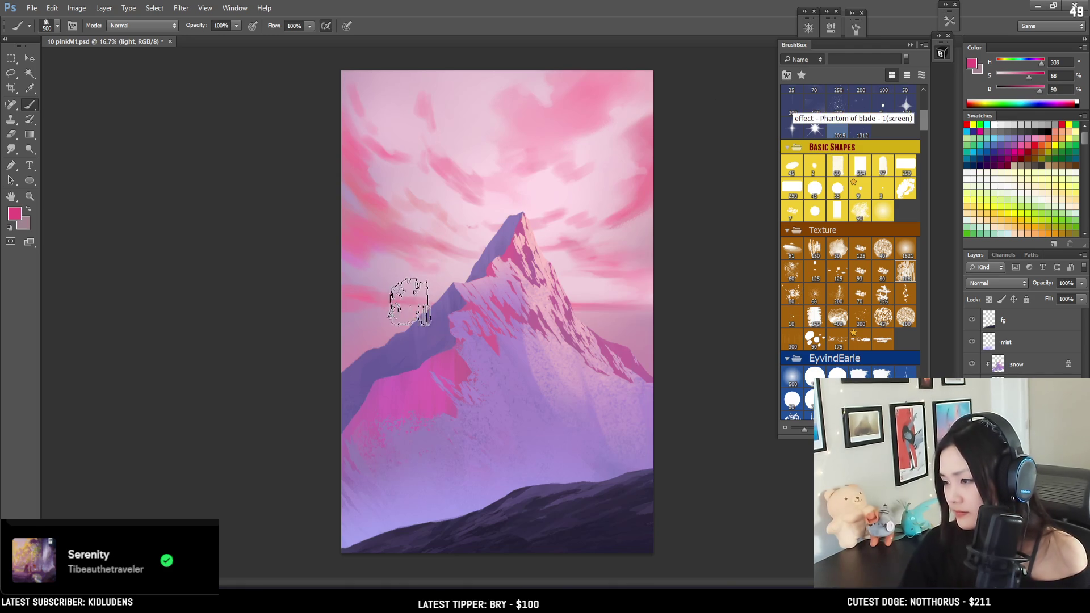
{"action": "key", "text": "bracketleft"}
{"action": "key", "text": "bracketleft"}
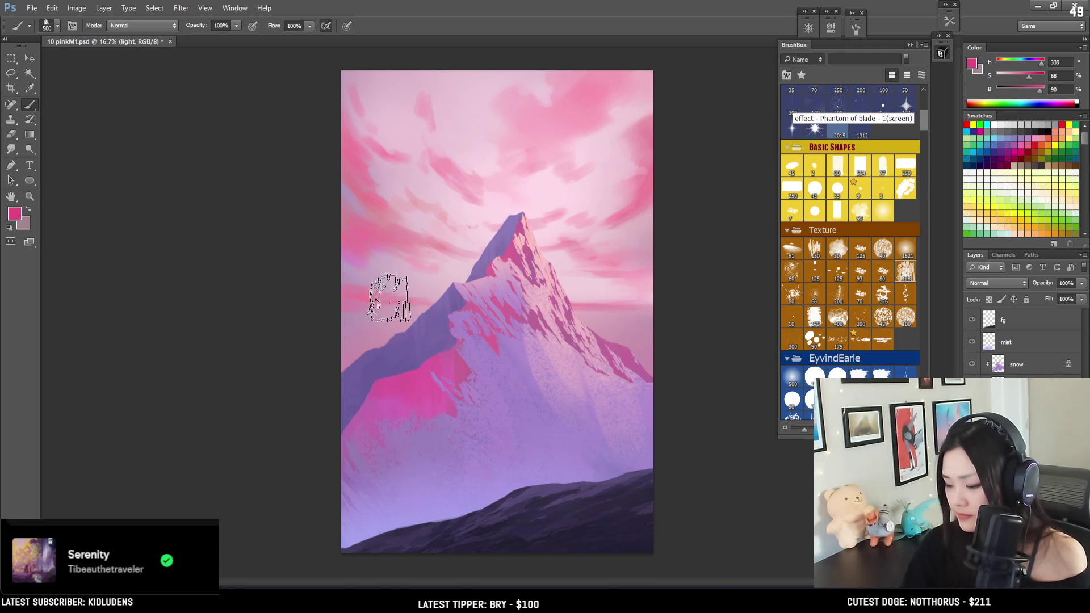
{"action": "key", "text": "bracketleft"}
{"action": "key", "text": "bracketleft"}
{"action": "key", "text": "bracketleft"}
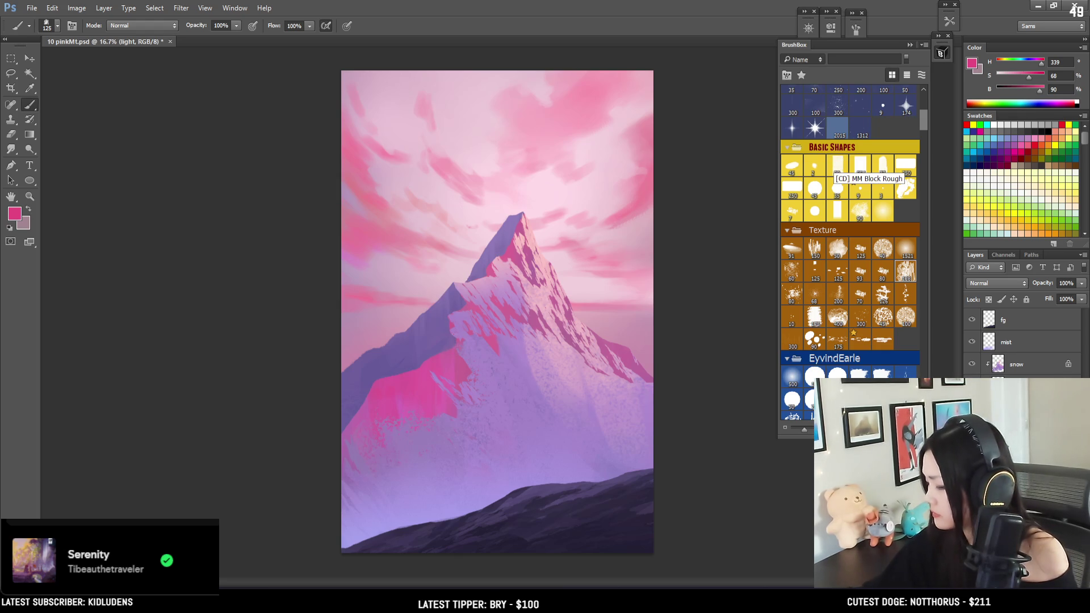
Select the shad layer, then open 9 SilksongMossGrotto.png as a new document alongside the painting.
{"action": "key", "text": "alt+bracketleft"}
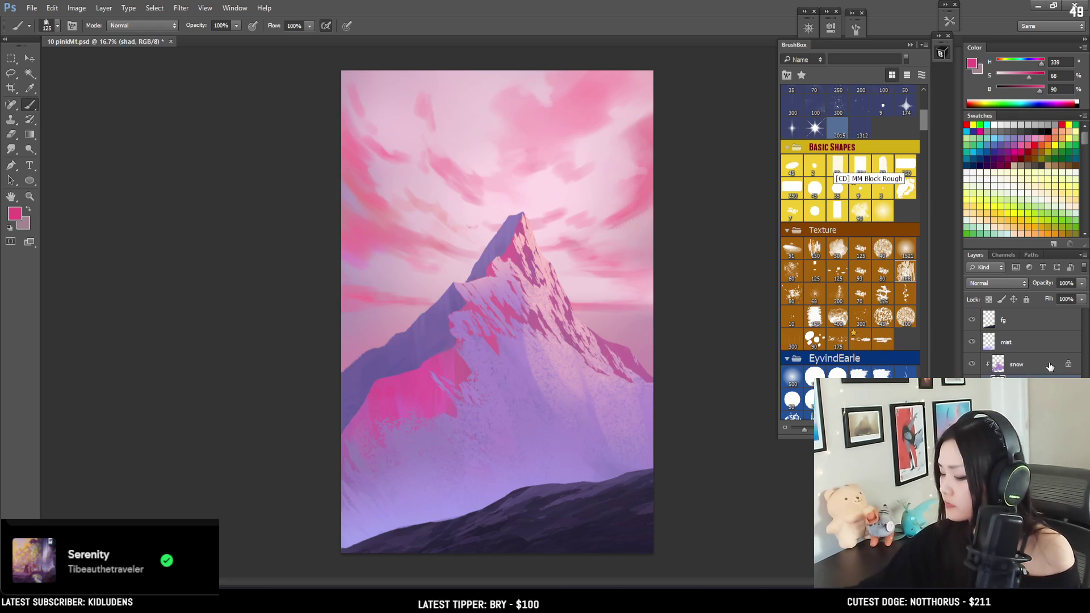
{"action": "key", "text": "e"}
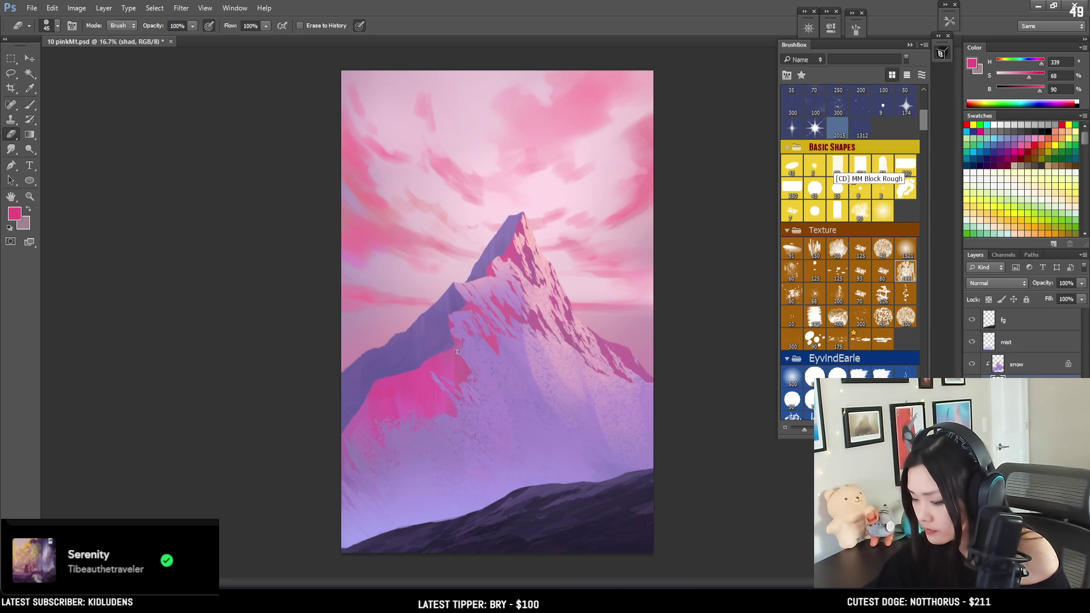
{"action": "key", "text": "b"}
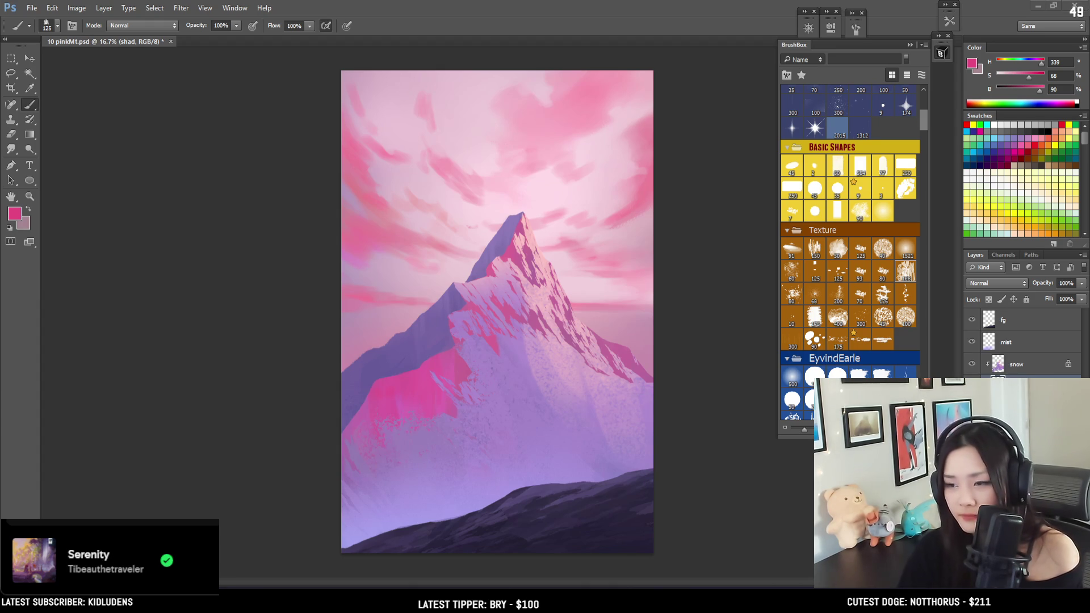
{"action": "left_click_drag", "start_coordinate": [1089, 73], "coordinate": [461, 73]}
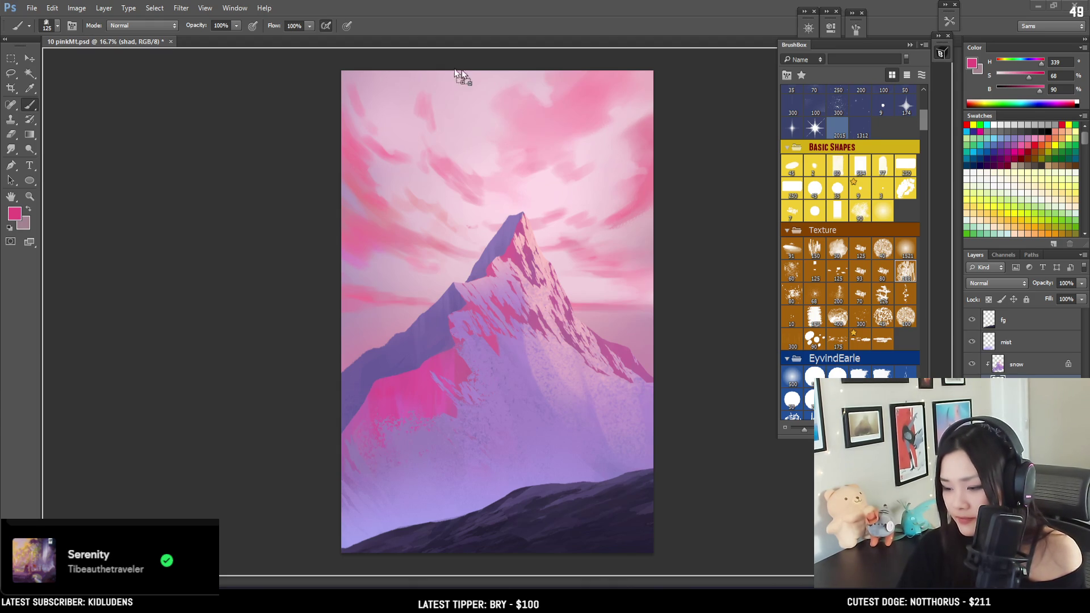
{"action": "left_click_drag", "start_coordinate": [348, 41], "coordinate": [348, 35]}
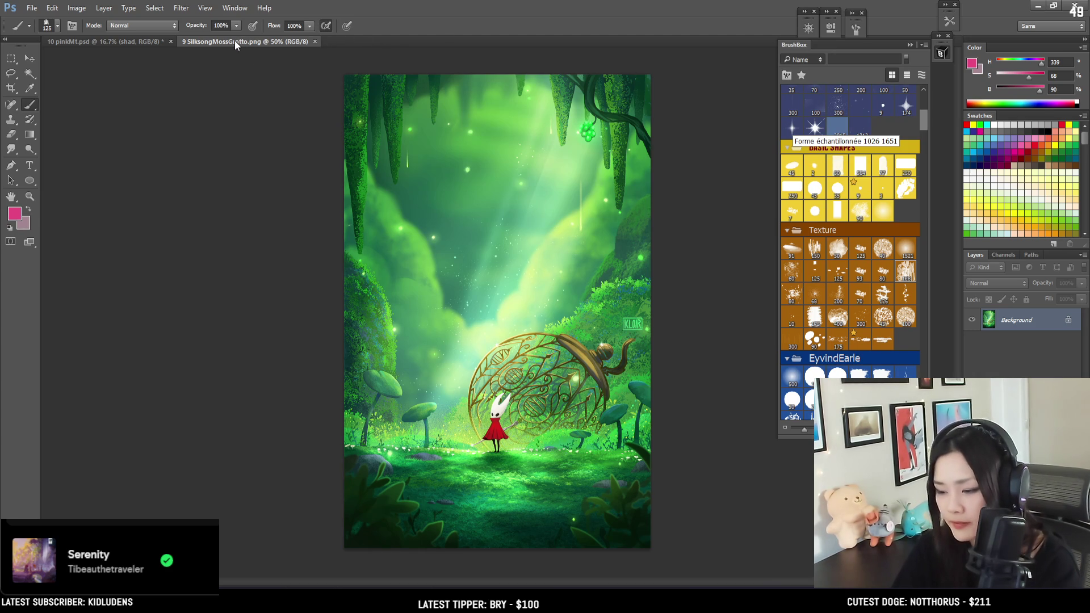
Float the SilksongMossGrotto tab into its own window and close it.
{"action": "left_click_drag", "start_coordinate": [235, 44], "coordinate": [238, 85]}
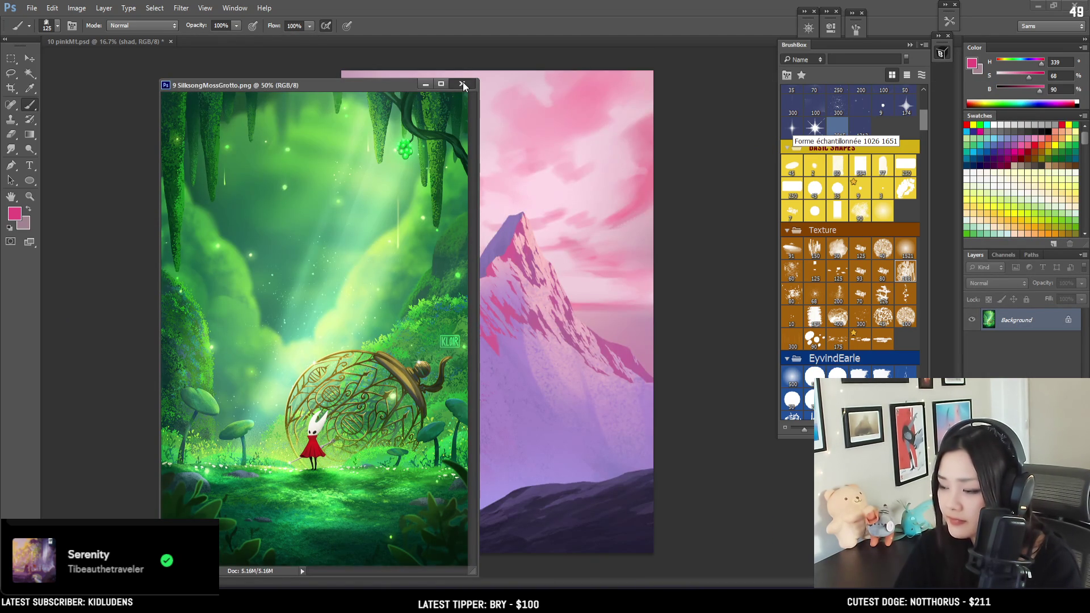
{"action": "left_click", "coordinate": [462, 85]}
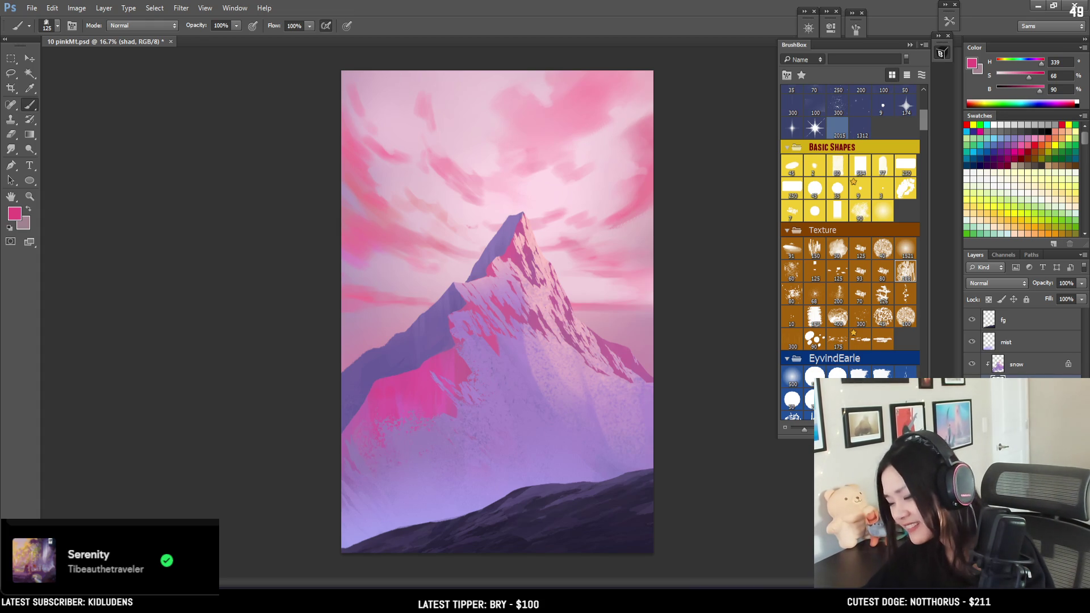
On the light layer, shrink the brush to 80, sample pink from the lower left slope, and raise it to full brightness.
{"action": "left_click", "coordinate": [1004, 377]}
{"action": "key", "text": "bracketright"}
{"action": "key", "text": "bracketright"}
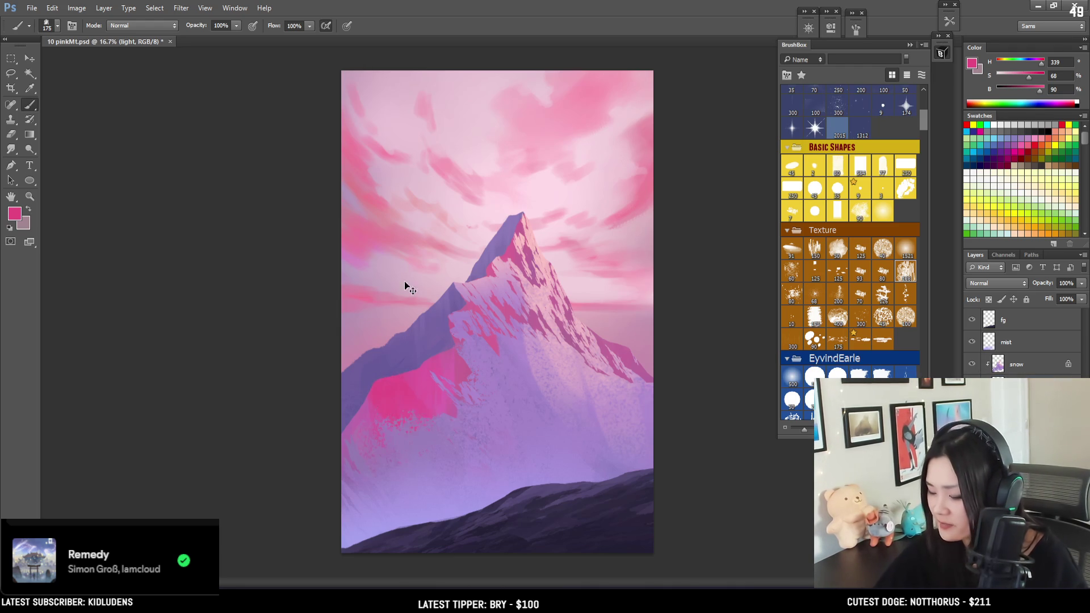
{"action": "key", "text": "bracketleft"}
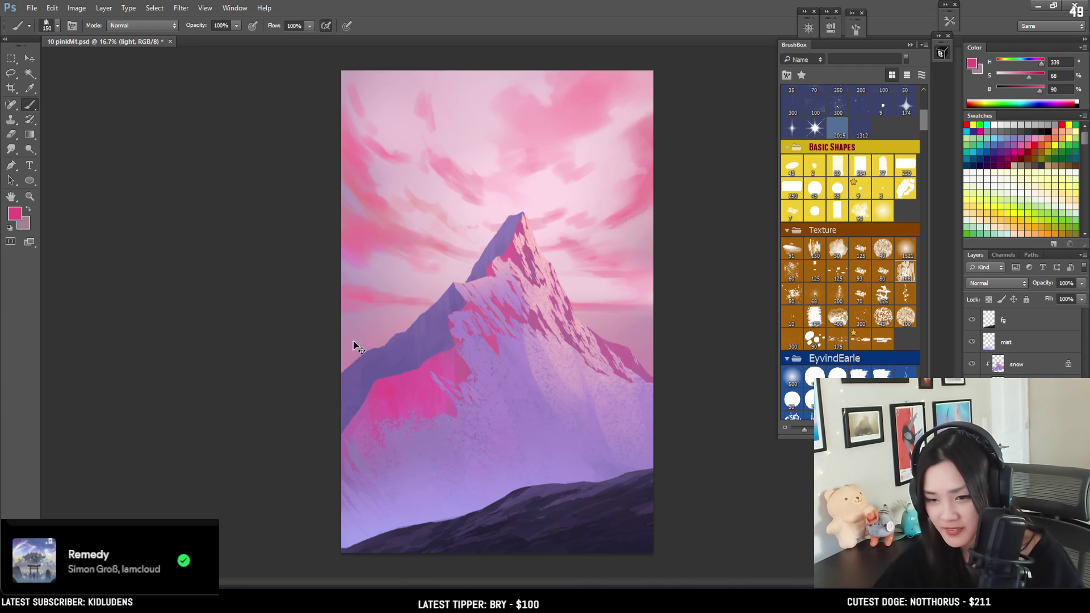
{"action": "key", "text": "bracketleft"}
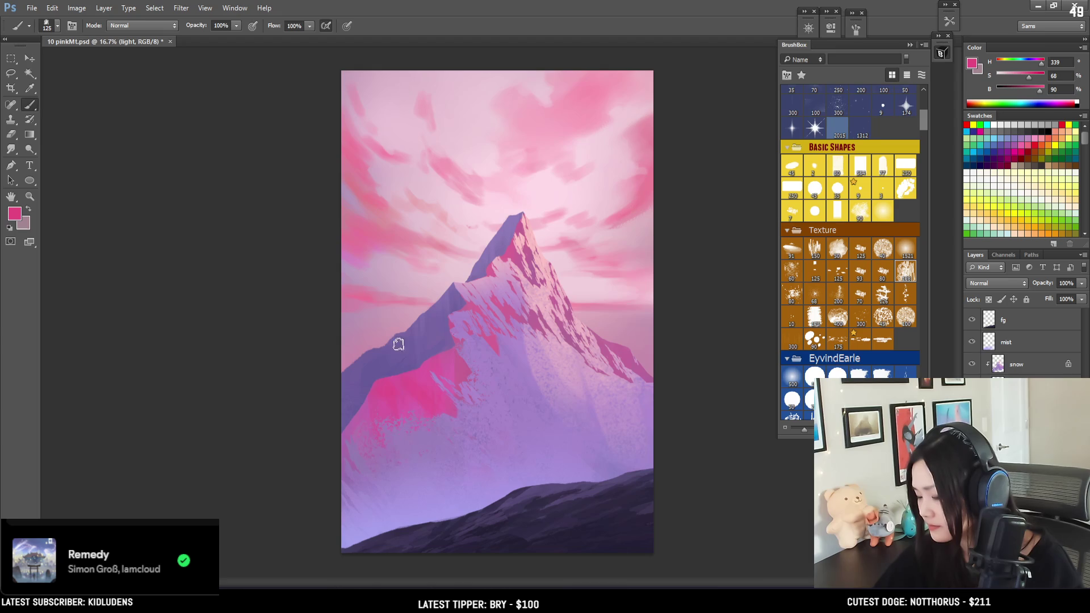
{"action": "left_click", "coordinate": [434, 358], "text": "alt"}
{"action": "key", "text": "bracketleft"}
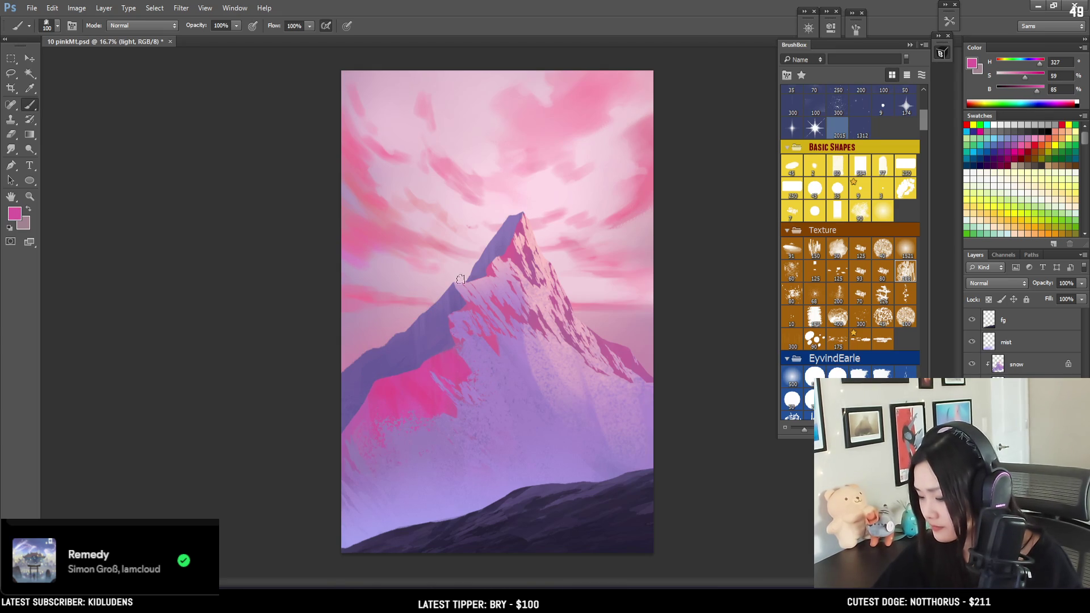
{"action": "key", "text": "bracketleft"}
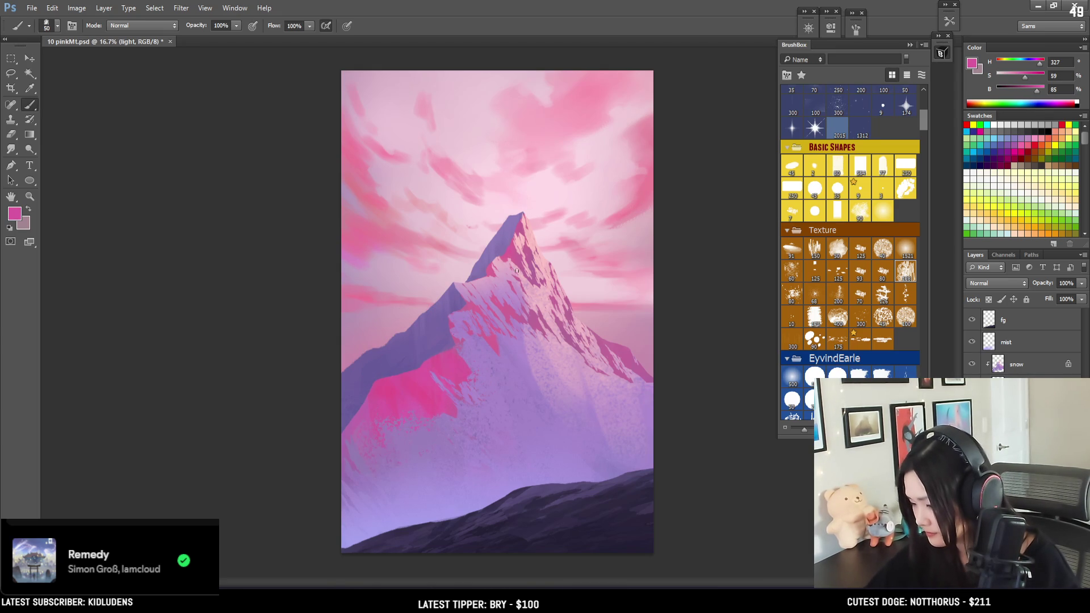
{"action": "left_click", "coordinate": [436, 355], "text": "alt"}
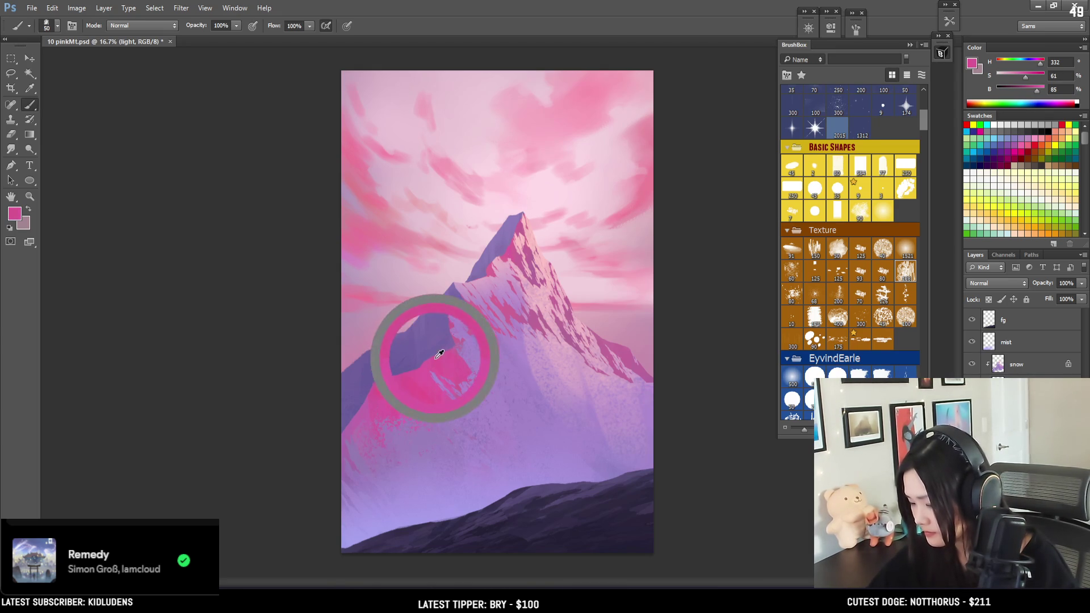
{"action": "left_click_drag", "start_coordinate": [1028, 89], "coordinate": [1047, 89]}
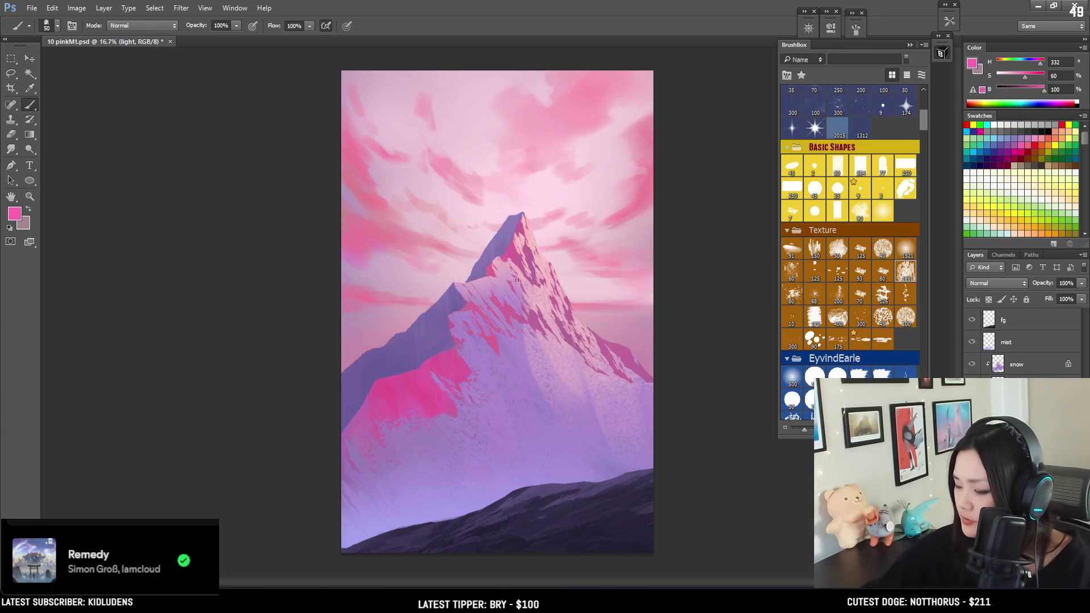
Make the pink more saturated and paint the lower left slope with a progressively larger brush.
{"action": "key", "text": "bracketright"}
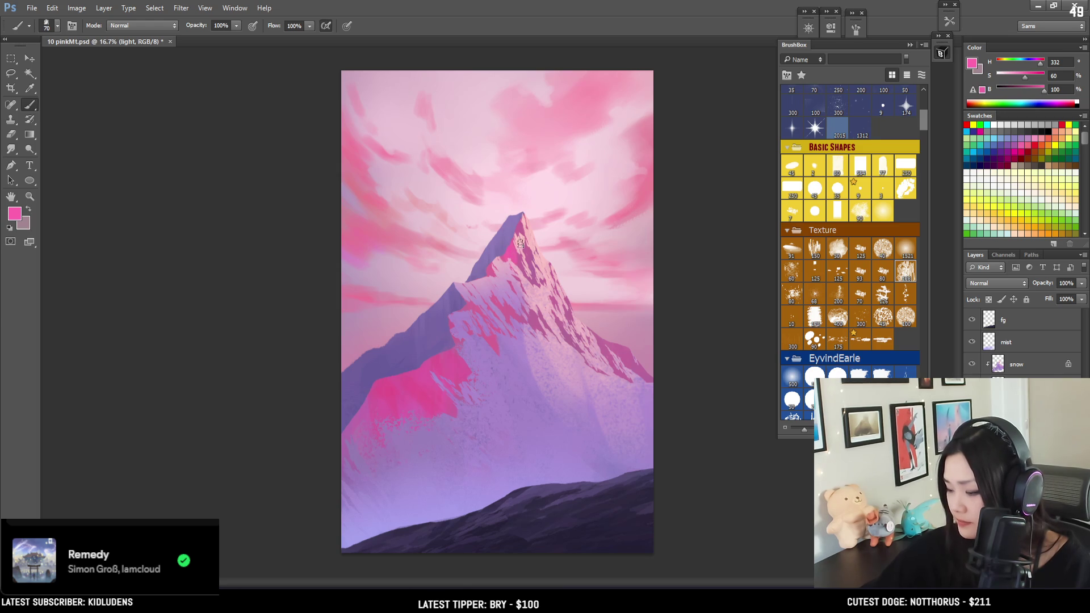
{"action": "key", "text": "bracketright"}
{"action": "key", "text": "bracketright"}
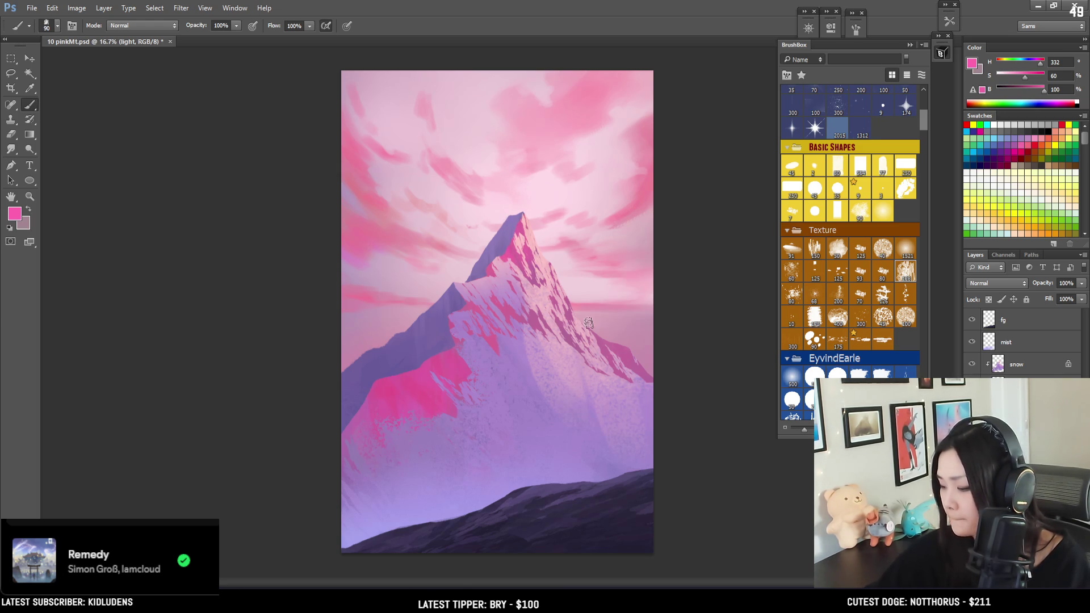
{"action": "key", "text": "bracketleft"}
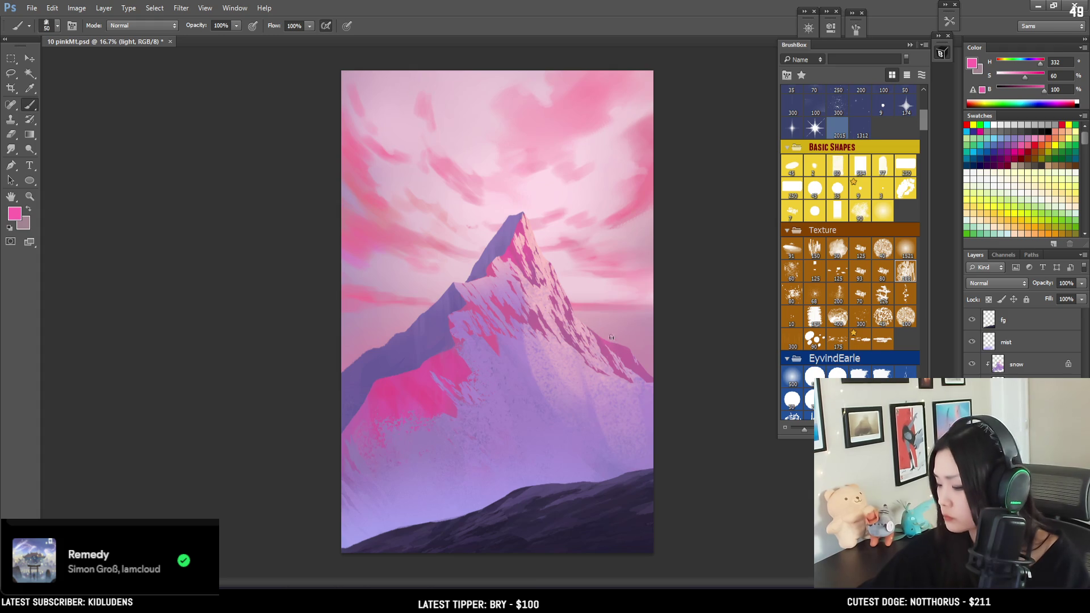
{"action": "left_click", "coordinate": [1026, 75]}
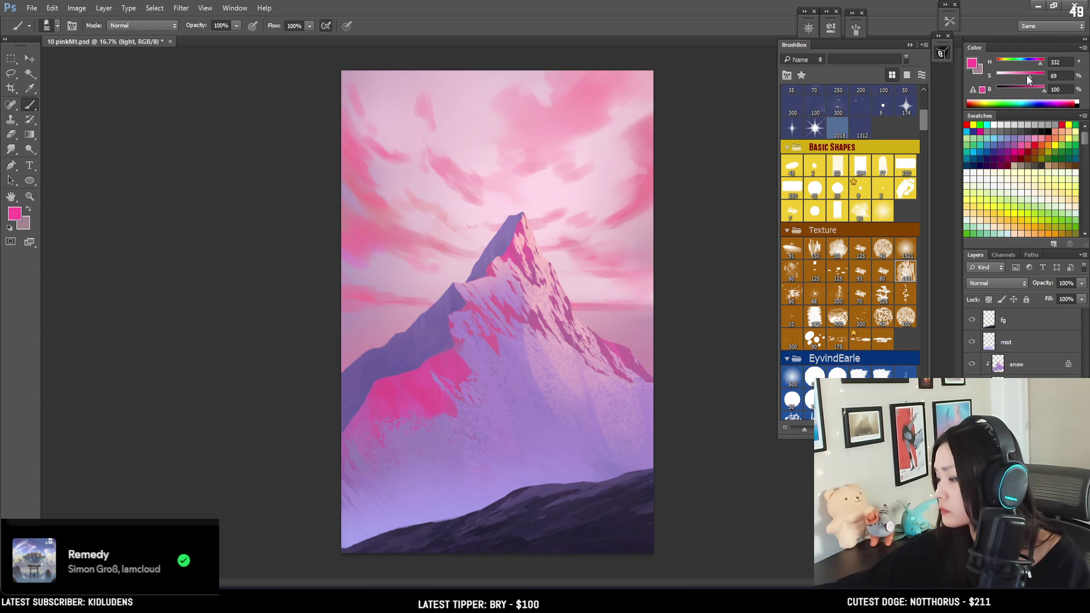
{"action": "key", "text": "bracketright"}
{"action": "key", "text": "bracketright"}
{"action": "key", "text": "bracketright"}
{"action": "key", "text": "bracketright"}
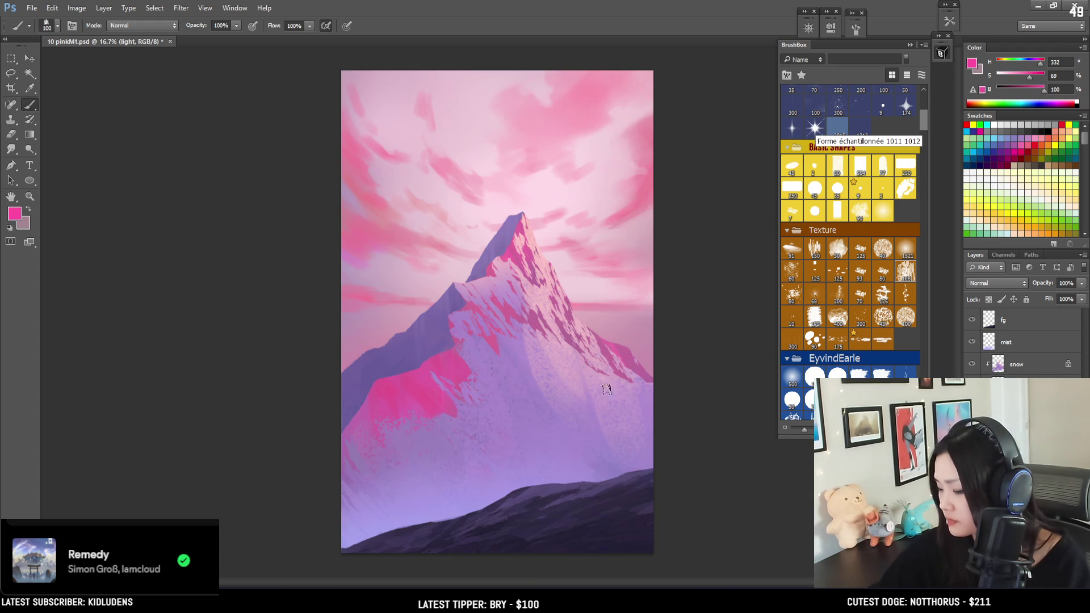
{"action": "key", "text": "bracketright"}
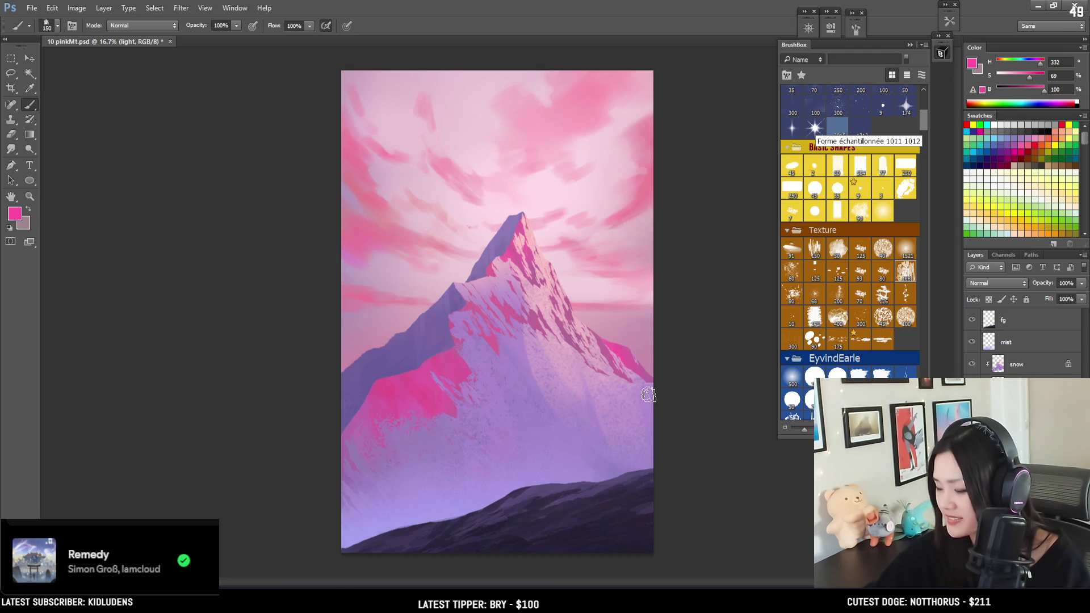
{"action": "key", "text": "bracketright"}
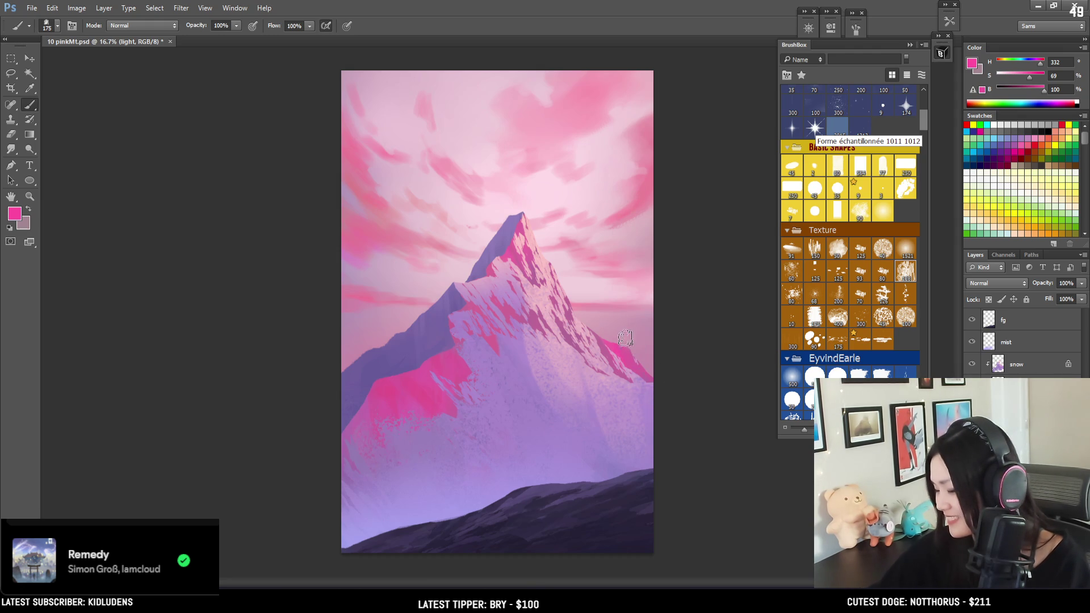
{"action": "key", "text": "bracketright"}
{"action": "key", "text": "bracketright"}
{"action": "key", "text": "bracketright"}
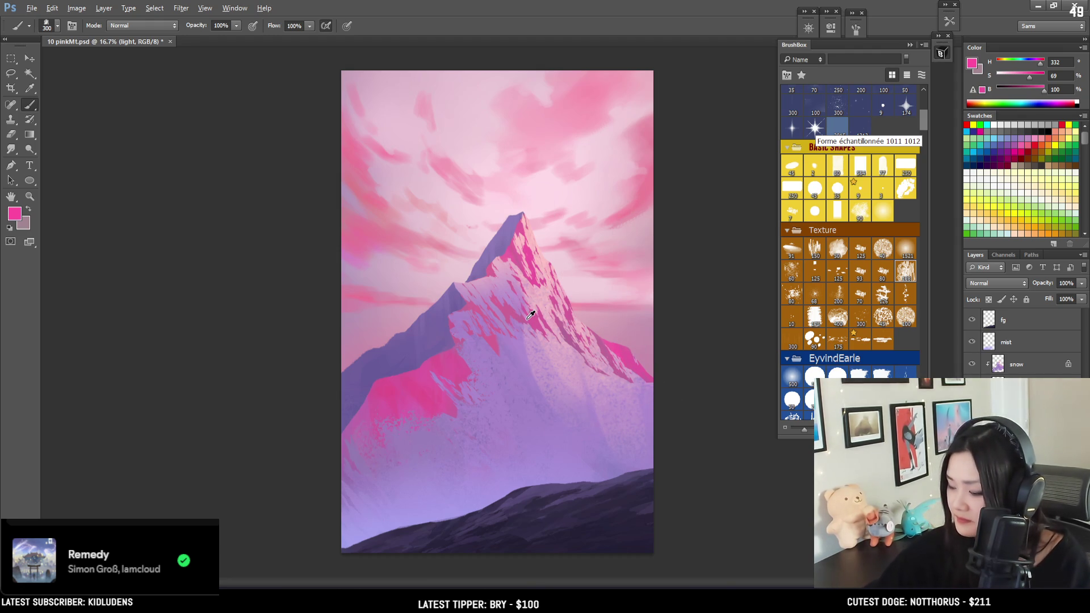
Sample a mauve-pink (H 325, S 47, B 74) from the sunlit slope and slightly shrink the brush.
{"action": "left_click", "coordinate": [522, 312], "text": "alt"}
{"action": "left_click_drag", "start_coordinate": [522, 313], "coordinate": [519, 298]}
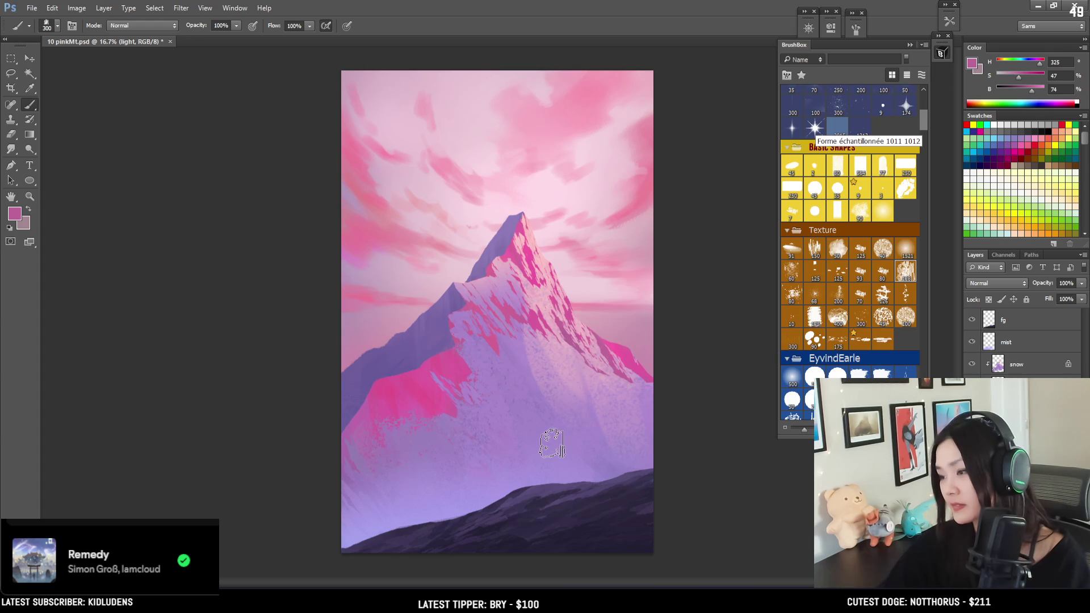
{"action": "key", "text": "bracketleft"}
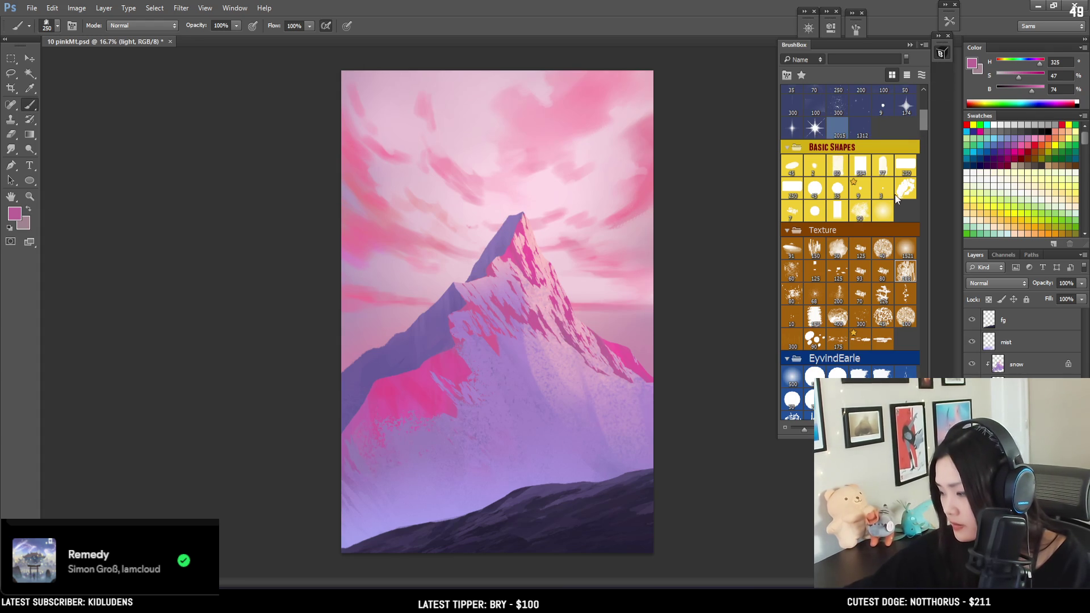
{"action": "left_click_drag", "start_coordinate": [921, 125], "coordinate": [925, 99]}
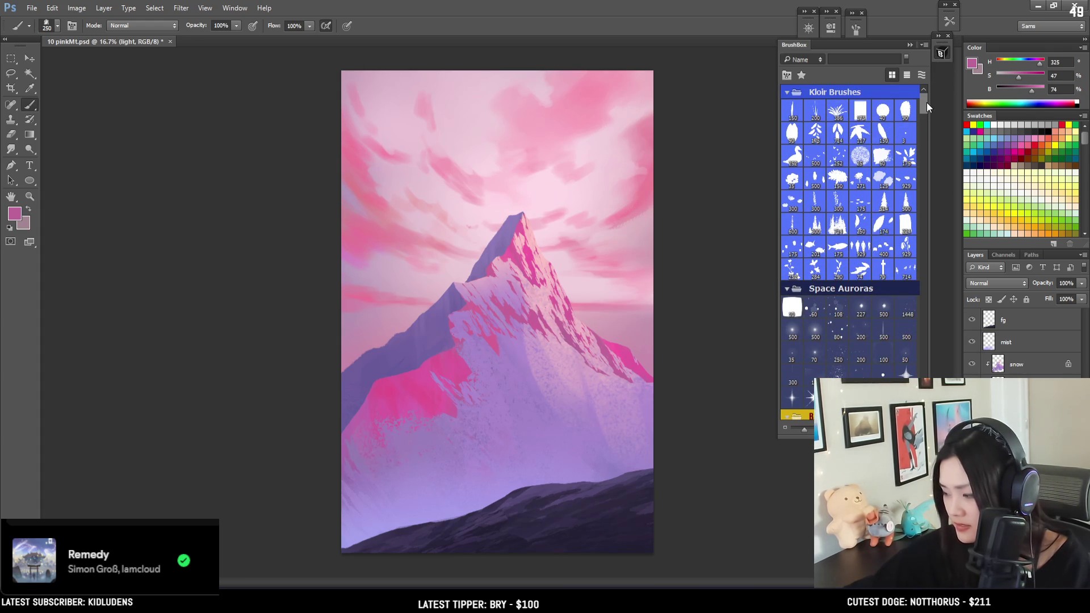
{"action": "mouse_move", "coordinate": [922, 110]}
{"action": "left_mouse_down"}
{"action": "mouse_move", "coordinate": [924, 295]}
{"action": "mouse_move", "coordinate": [915, 104]}
{"action": "left_mouse_up"}
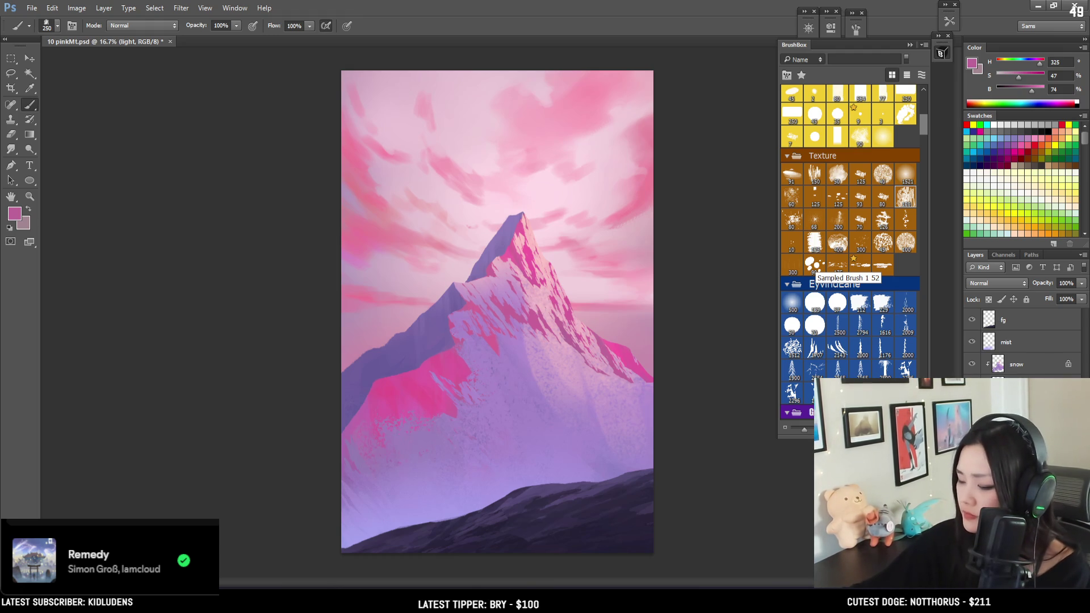
{"action": "key", "text": "ctrl+plus"}
{"action": "left_click", "coordinate": [387, 417], "text": "alt"}
Sample the right slope's bright pink and shift it to a slightly desaturated red.
{"action": "key", "text": "bracketleft"}
{"action": "left_click_drag", "start_coordinate": [446, 327], "coordinate": [332, 372]}
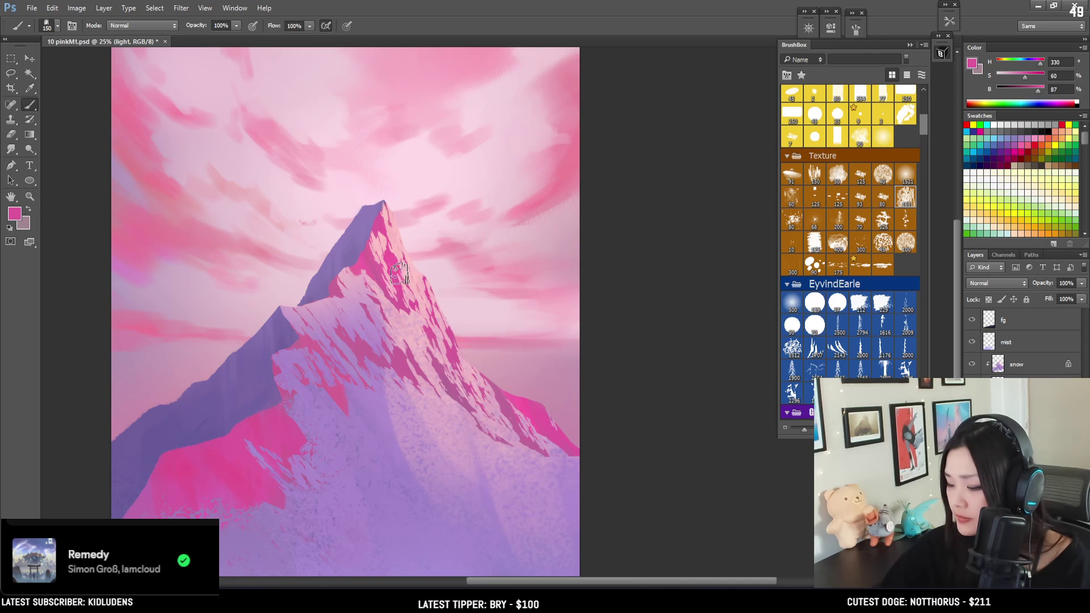
{"action": "mouse_move", "coordinate": [480, 244]}
{"action": "left_mouse_down"}
{"action": "mouse_move", "coordinate": [516, 282]}
{"action": "mouse_move", "coordinate": [533, 248]}
{"action": "mouse_move", "coordinate": [572, 256]}
{"action": "mouse_move", "coordinate": [561, 276]}
{"action": "left_mouse_up"}
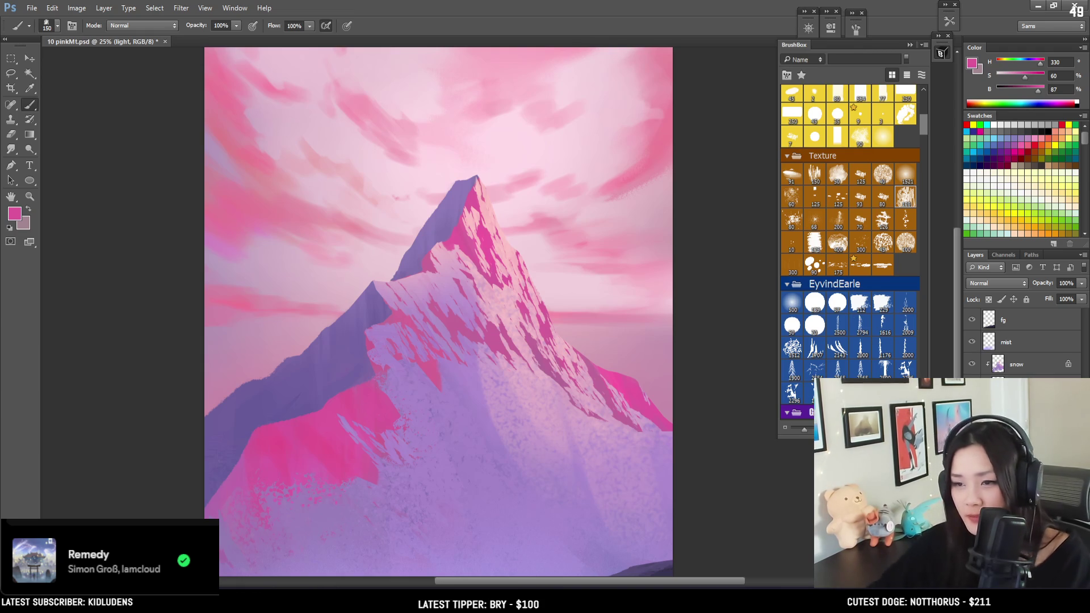
{"action": "left_click", "coordinate": [619, 383], "text": "alt"}
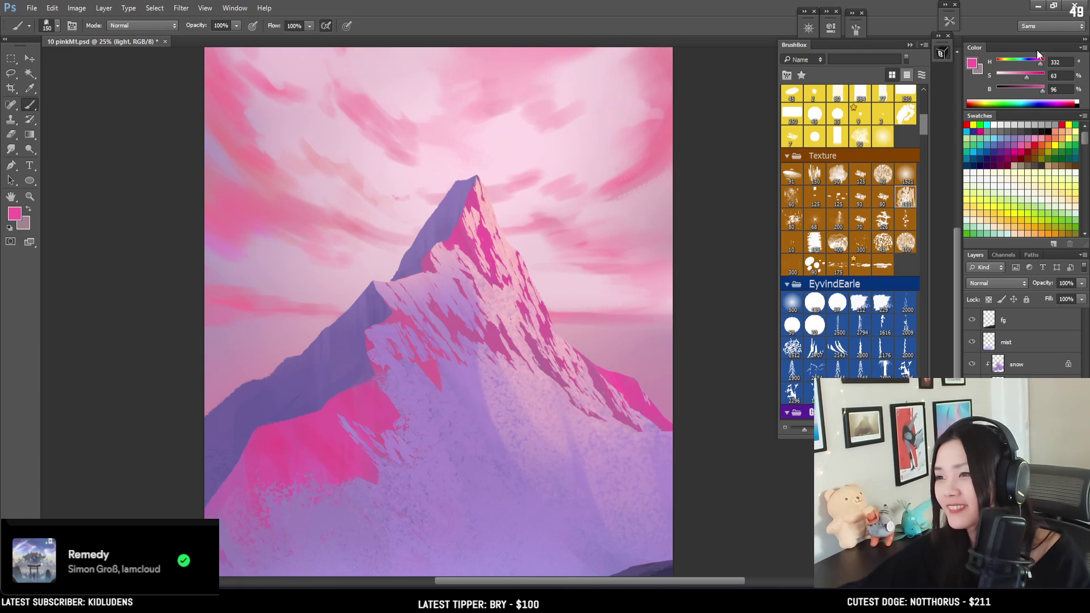
{"action": "left_click", "coordinate": [998, 64]}
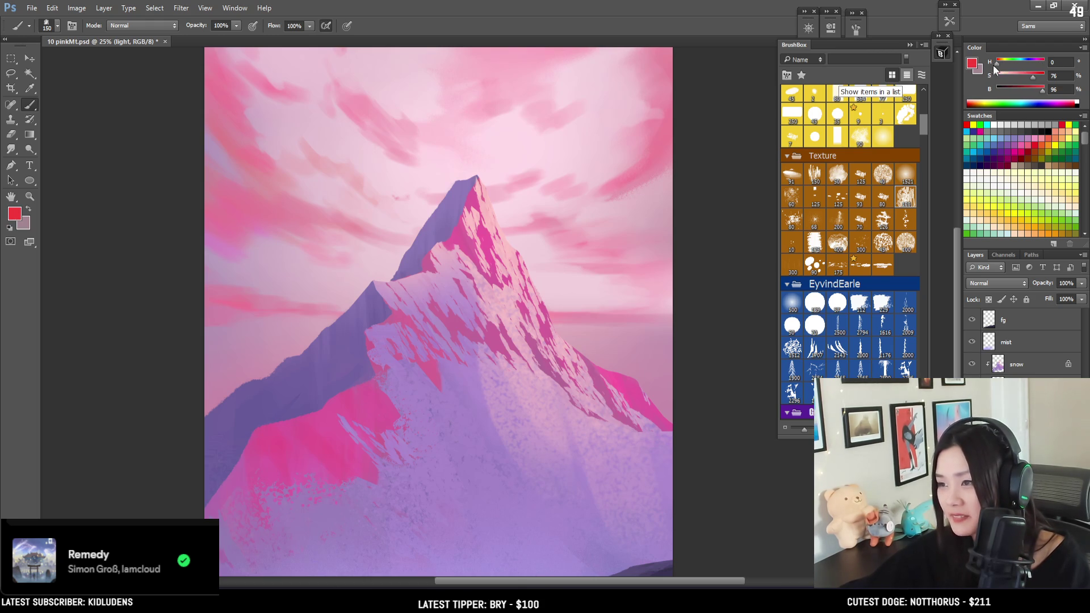
{"action": "left_click_drag", "start_coordinate": [1037, 79], "coordinate": [1036, 79]}
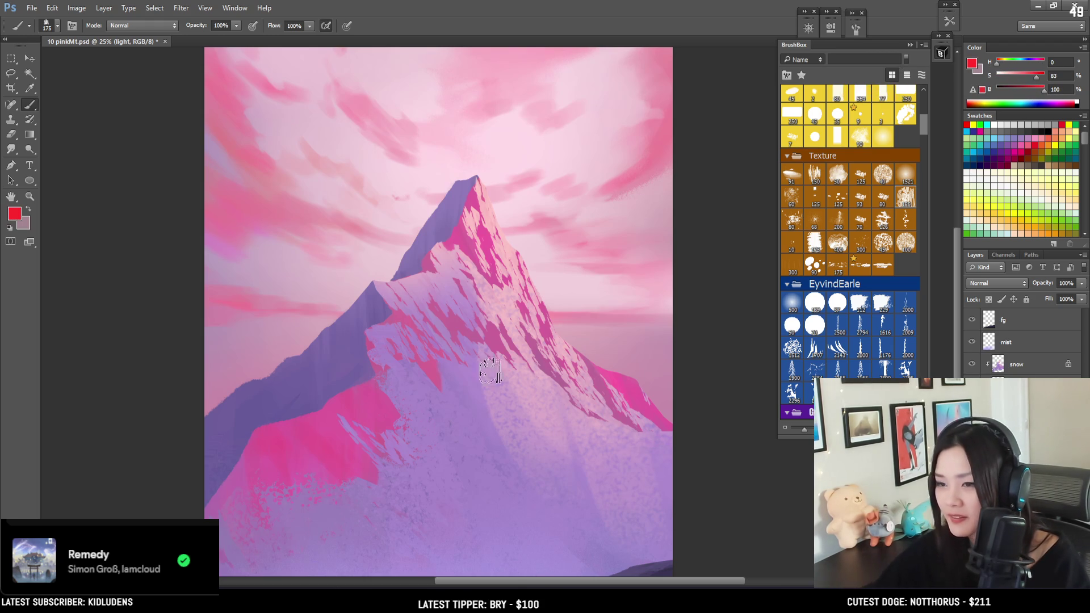
{"action": "key", "text": "bracketright"}
{"action": "key", "text": "bracketright"}
{"action": "key", "text": "bracketright"}
{"action": "key", "text": "bracketright"}
{"action": "key", "text": "bracketright"}
{"action": "key", "text": "bracketleft"}
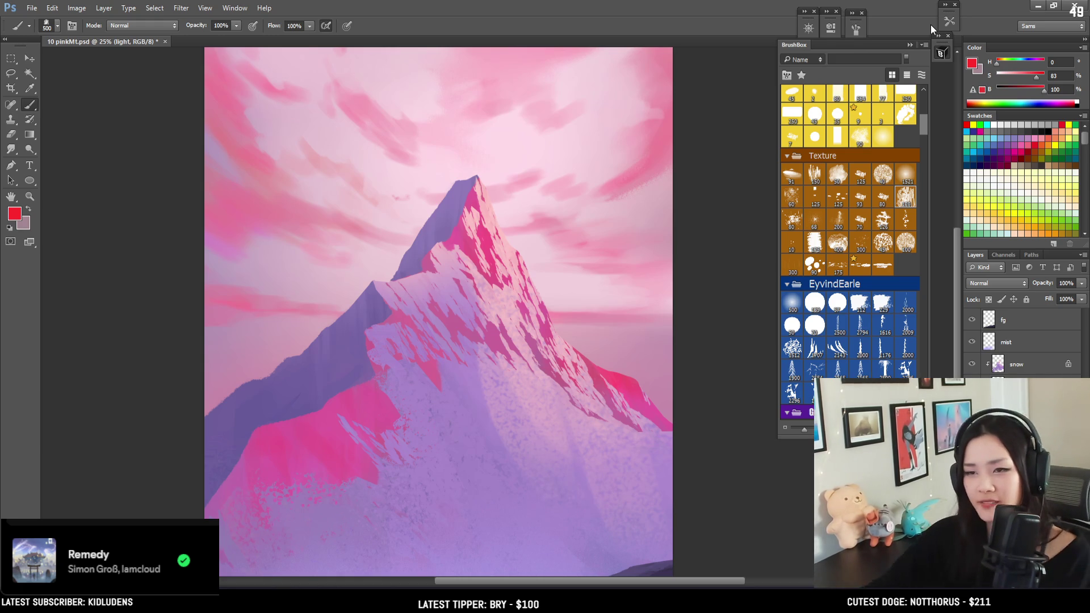
Sample darker pinks from the left slope and choose a rough texture brush on the snow layer.
{"action": "mouse_move", "coordinate": [316, 436]}
{"action": "left_mouse_down"}
{"action": "mouse_move", "coordinate": [304, 386]}
{"action": "mouse_move", "coordinate": [352, 352]}
{"action": "mouse_move", "coordinate": [360, 365]}
{"action": "mouse_move", "coordinate": [333, 319]}
{"action": "mouse_move", "coordinate": [362, 393]}
{"action": "left_mouse_up"}
{"action": "key", "text": "bracketleft"}
{"action": "key", "text": "bracketleft"}
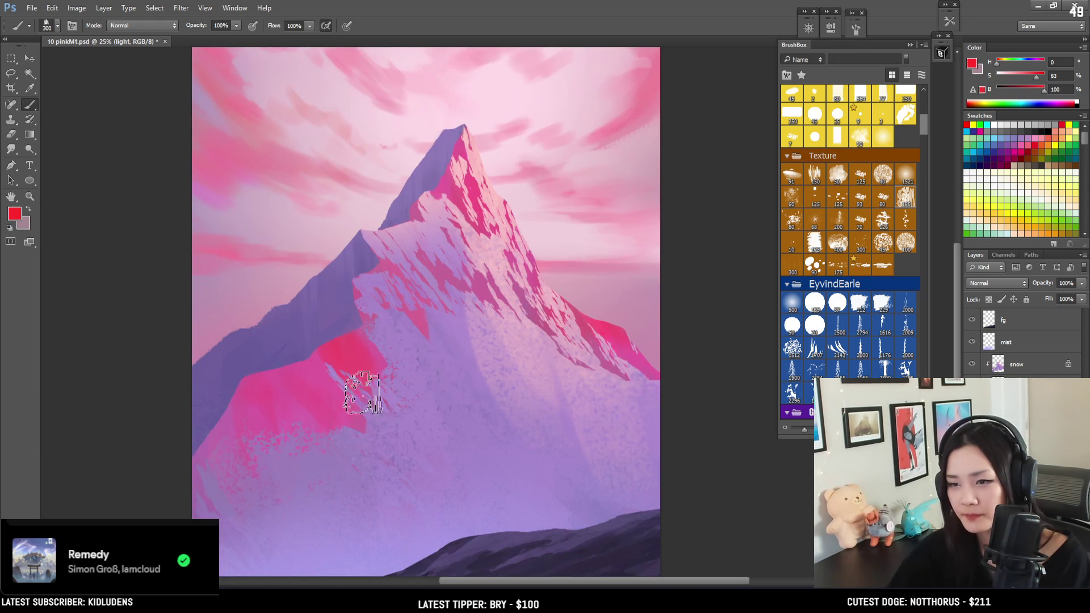
{"action": "left_click", "coordinate": [335, 376], "text": "alt"}
{"action": "key", "text": "bracketleft"}
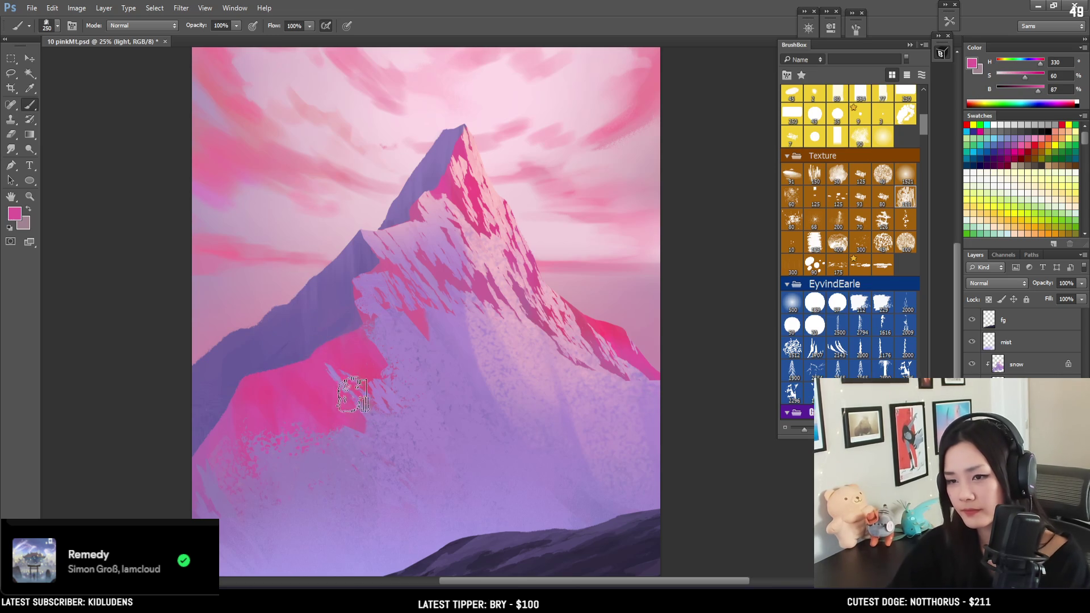
{"action": "mouse_move", "coordinate": [253, 414]}
{"action": "left_mouse_down"}
{"action": "mouse_move", "coordinate": [260, 401]}
{"action": "mouse_move", "coordinate": [385, 373]}
{"action": "mouse_move", "coordinate": [478, 310]}
{"action": "left_mouse_up"}
{"action": "left_click", "coordinate": [794, 181]}
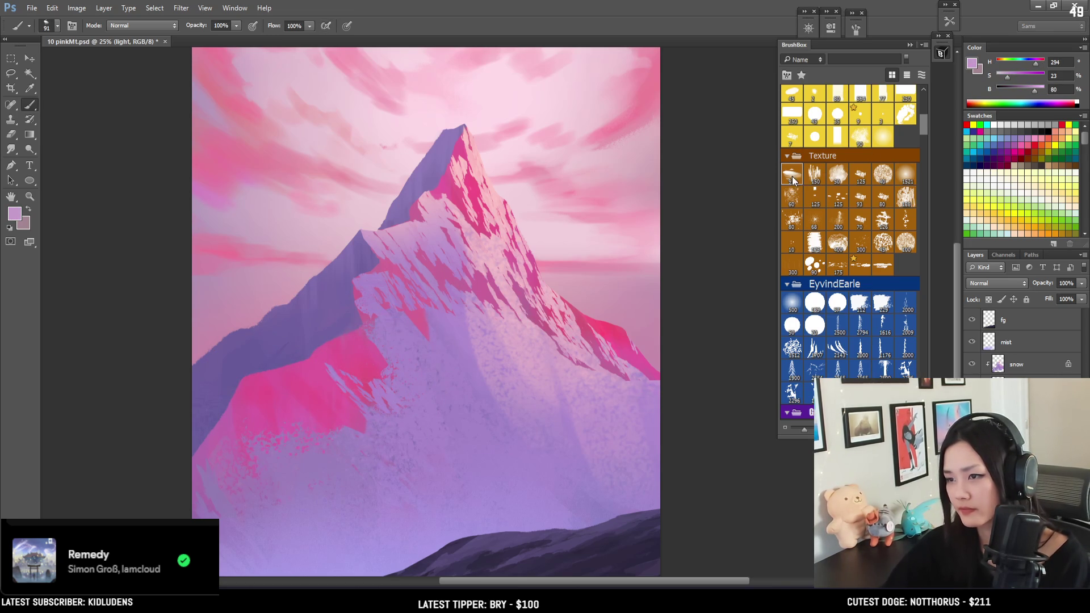
{"action": "key", "text": "bracketright"}
{"action": "key", "text": "alt+bracketright"}
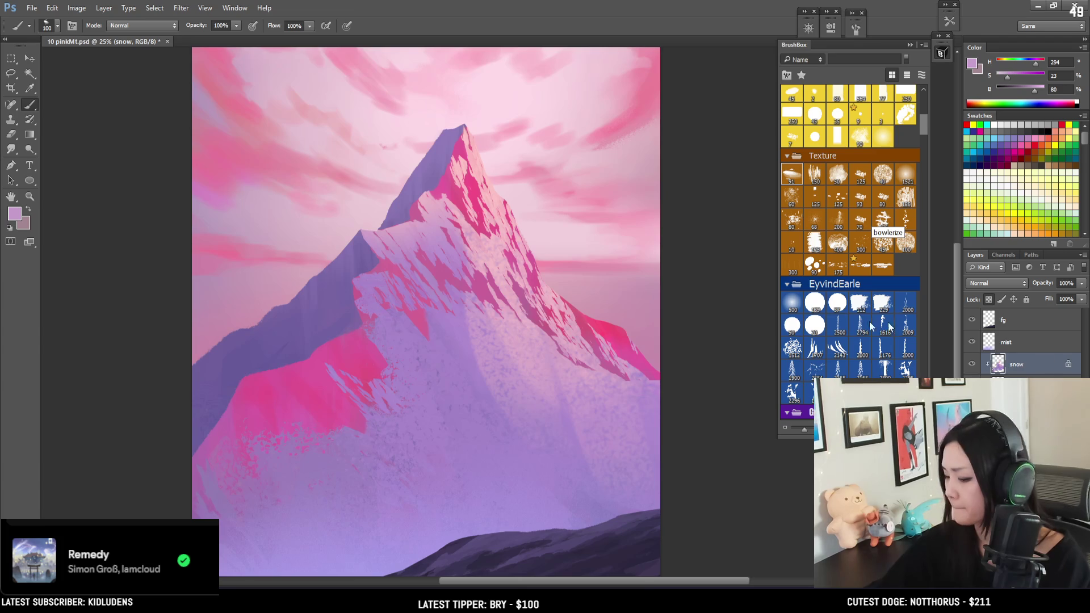
Paint the lower left slope with sampled pale lilac and a slightly darkened deeper purple.
{"action": "left_click", "coordinate": [458, 278], "text": "alt"}
{"action": "key", "text": "bracketright"}
{"action": "key", "text": "bracketright"}
{"action": "key", "text": "bracketright"}
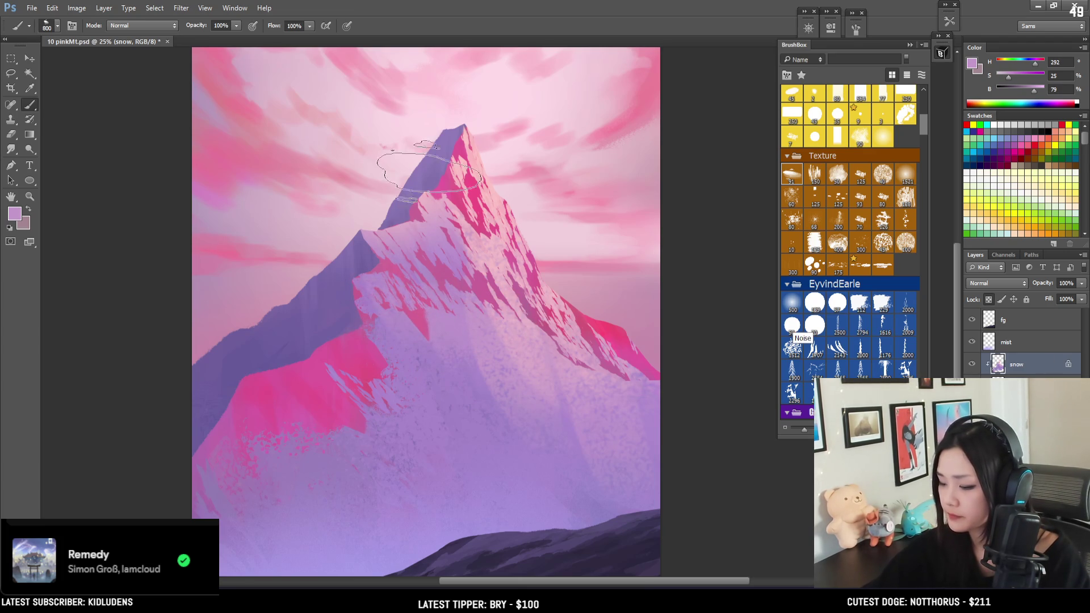
{"action": "left_click", "coordinate": [341, 451], "text": "alt"}
{"action": "key", "text": "bracketright"}
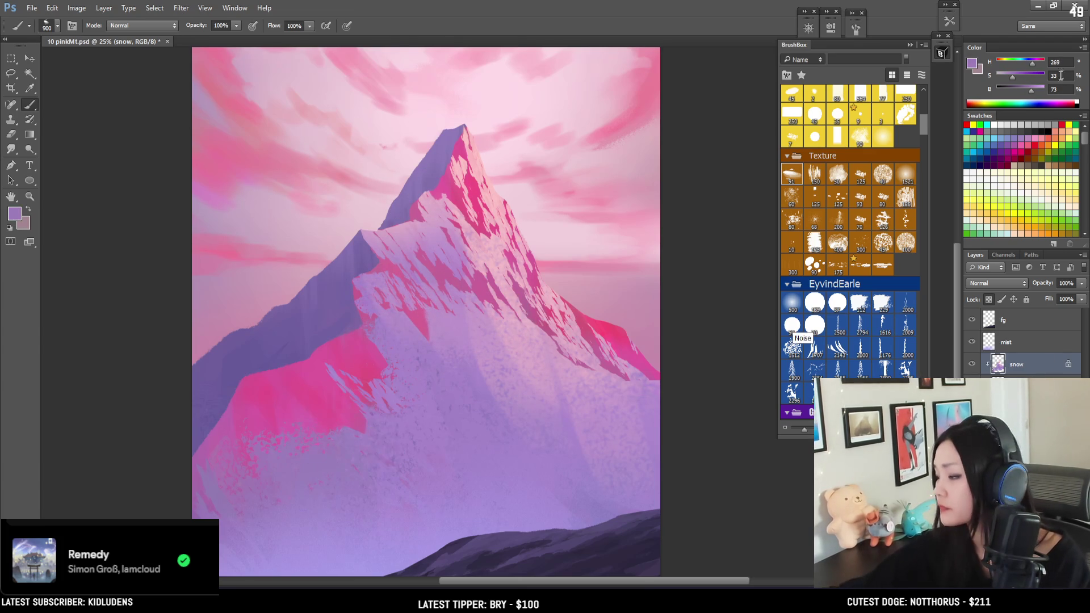
{"action": "left_click_drag", "start_coordinate": [1030, 93], "coordinate": [1027, 94]}
{"action": "mouse_move", "coordinate": [445, 397]}
{"action": "left_mouse_down"}
{"action": "mouse_move", "coordinate": [422, 334]}
{"action": "mouse_move", "coordinate": [478, 290]}
{"action": "left_mouse_up"}
{"action": "key", "text": "bracketright"}
{"action": "key", "text": "bracketright"}
{"action": "key", "text": "bracketright"}
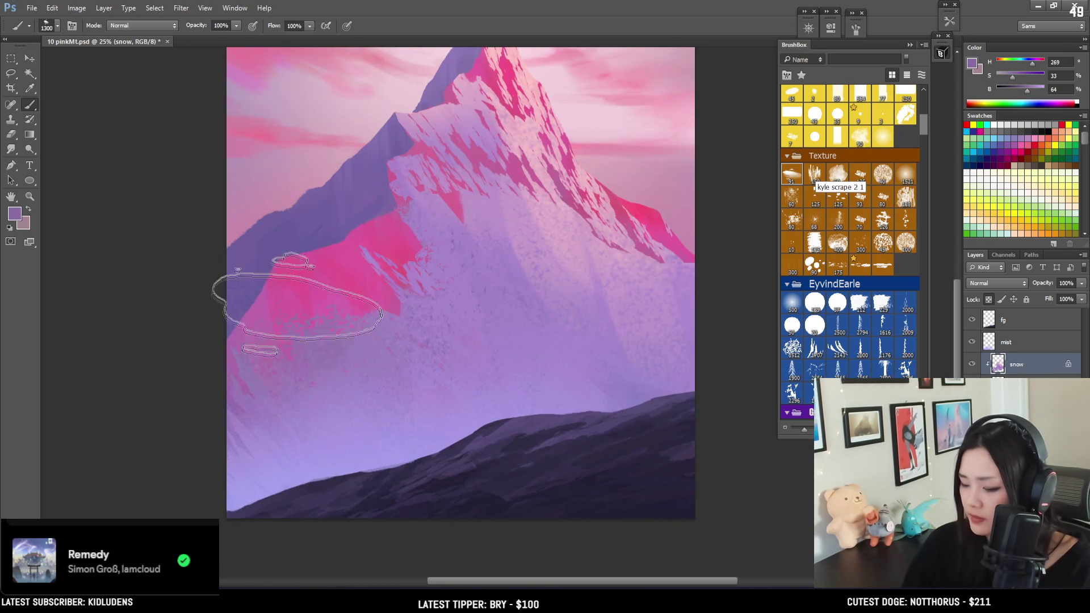
{"action": "left_click_drag", "start_coordinate": [556, 318], "coordinate": [559, 358]}
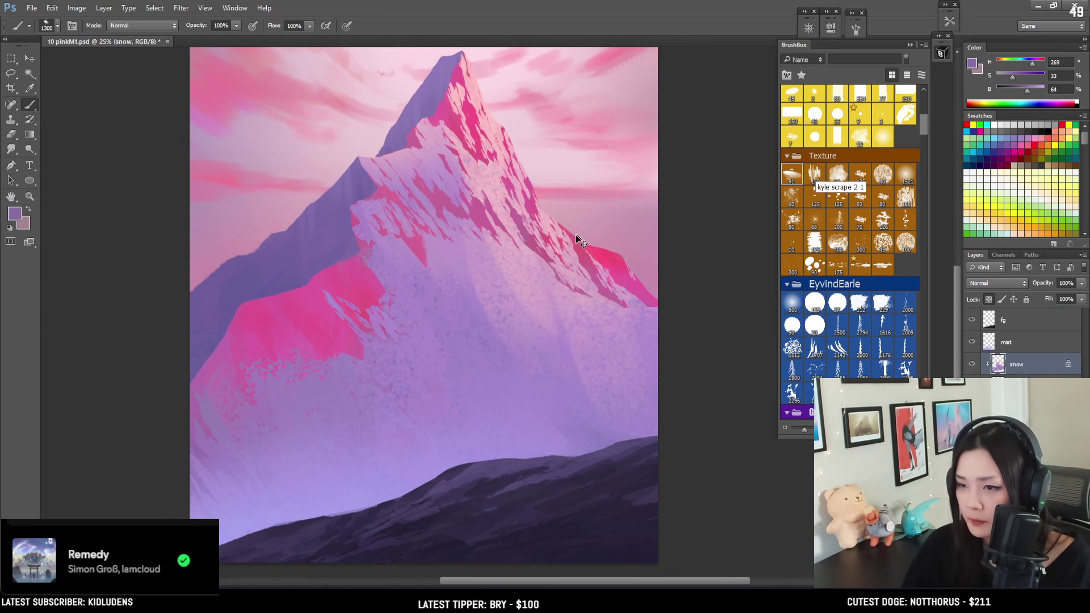
Paint the central snowy slope with a lighter purple and pale pinks sampled near the peak.
{"action": "left_click", "coordinate": [348, 390], "text": "alt"}
{"action": "key", "text": "bracketright"}
{"action": "key", "text": "bracketright"}
{"action": "left_click_drag", "start_coordinate": [382, 214], "coordinate": [353, 328]}
{"action": "key", "text": "bracketright"}
{"action": "left_click", "coordinate": [380, 255], "text": "alt"}
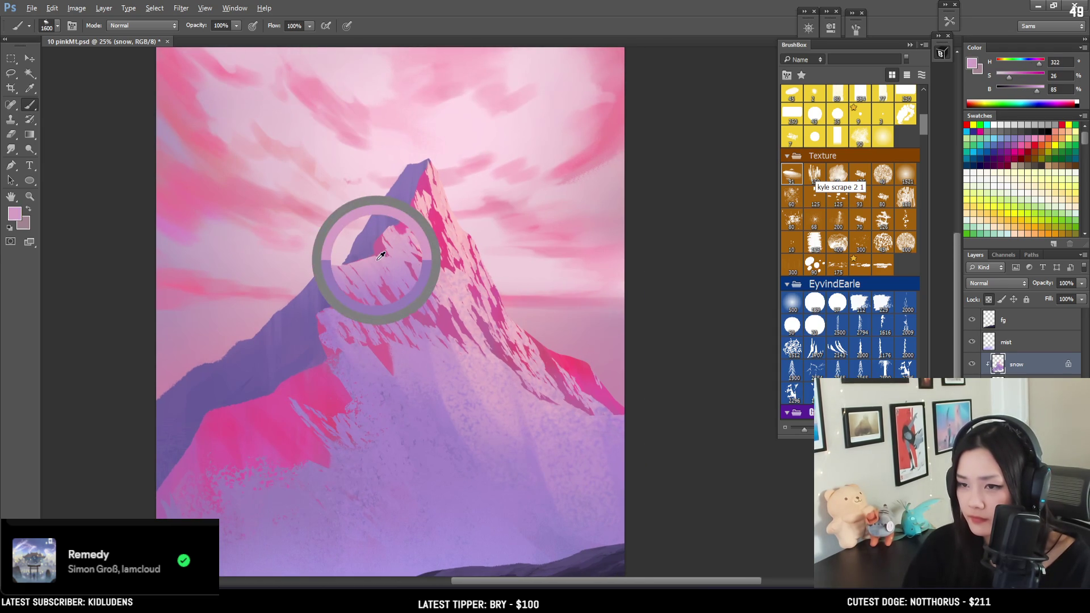
{"action": "left_click_drag", "start_coordinate": [380, 255], "coordinate": [436, 397]}
{"action": "key", "text": "bracketleft"}
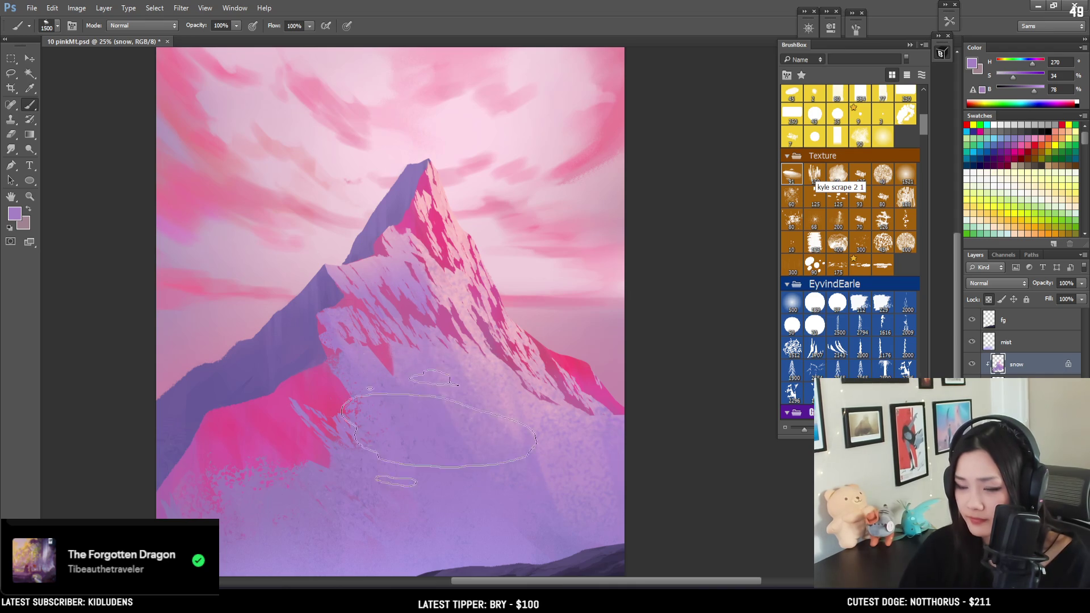
{"action": "left_click", "coordinate": [498, 365], "text": "alt"}
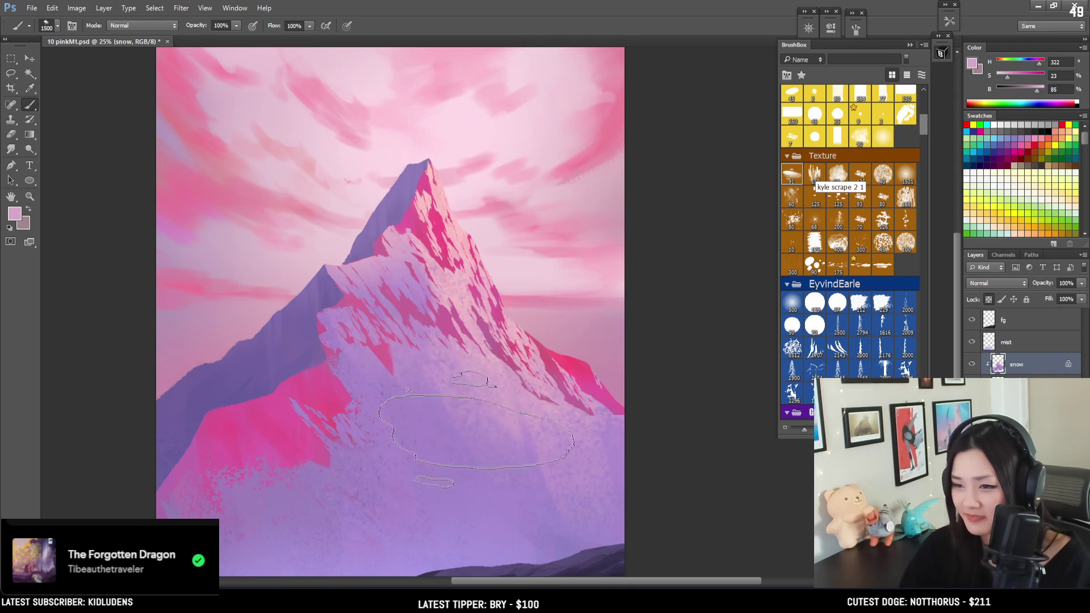
{"action": "key", "text": "bracketleft"}
{"action": "key", "text": "bracketleft"}
{"action": "key", "text": "bracketleft"}
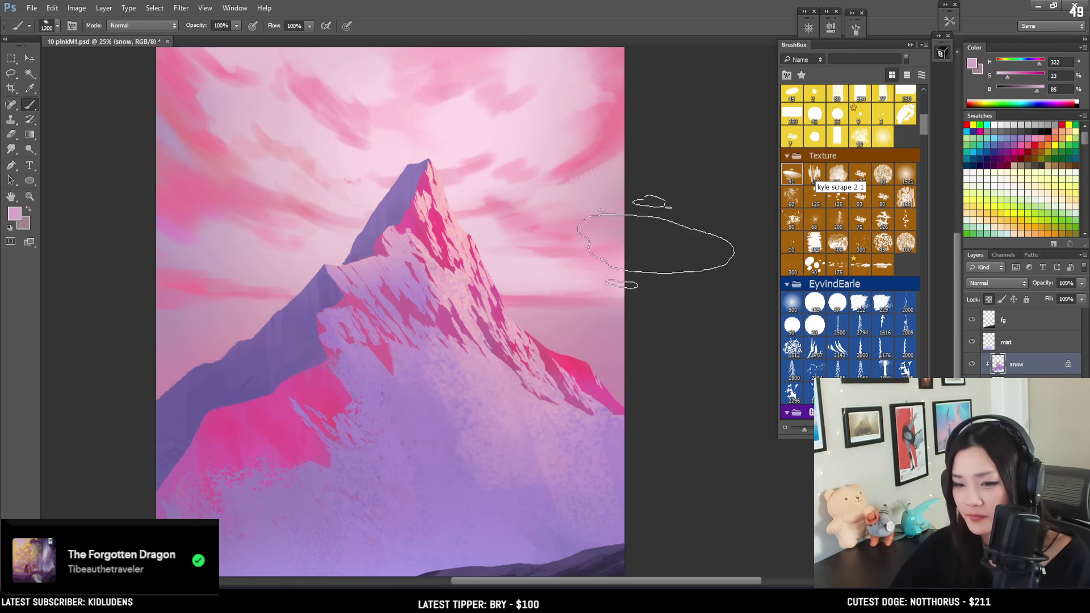
{"action": "key", "text": "bracketleft"}
{"action": "key", "text": "bracketleft"}
{"action": "key", "text": "bracketleft"}
Break up the snow below the peak with sampled pink, deeper purple and light pink strokes.
{"action": "left_click_drag", "start_coordinate": [584, 296], "coordinate": [604, 320]}
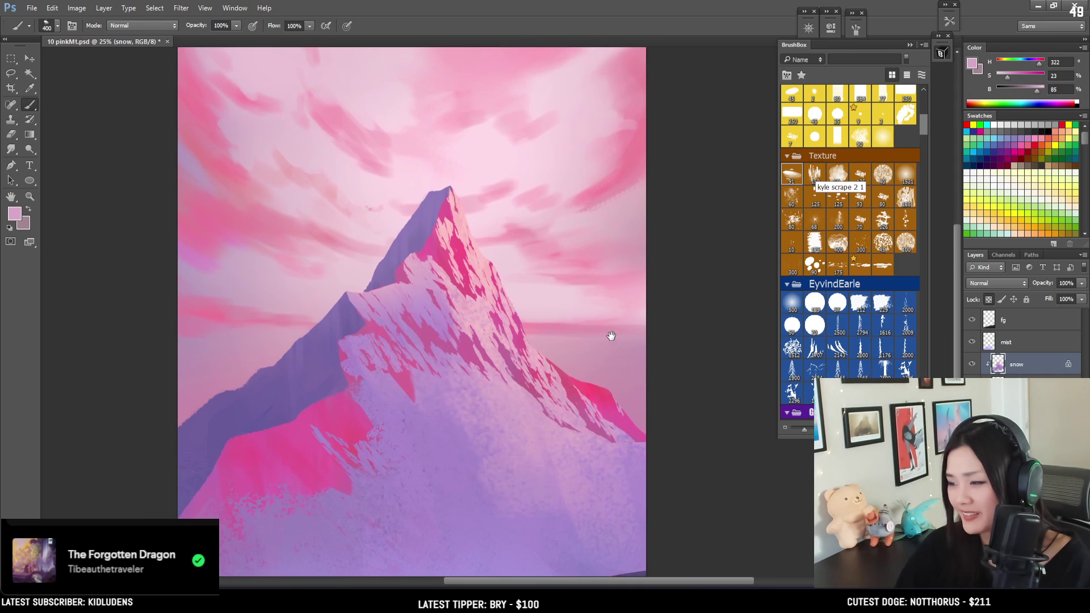
{"action": "left_click", "coordinate": [455, 308], "text": "alt"}
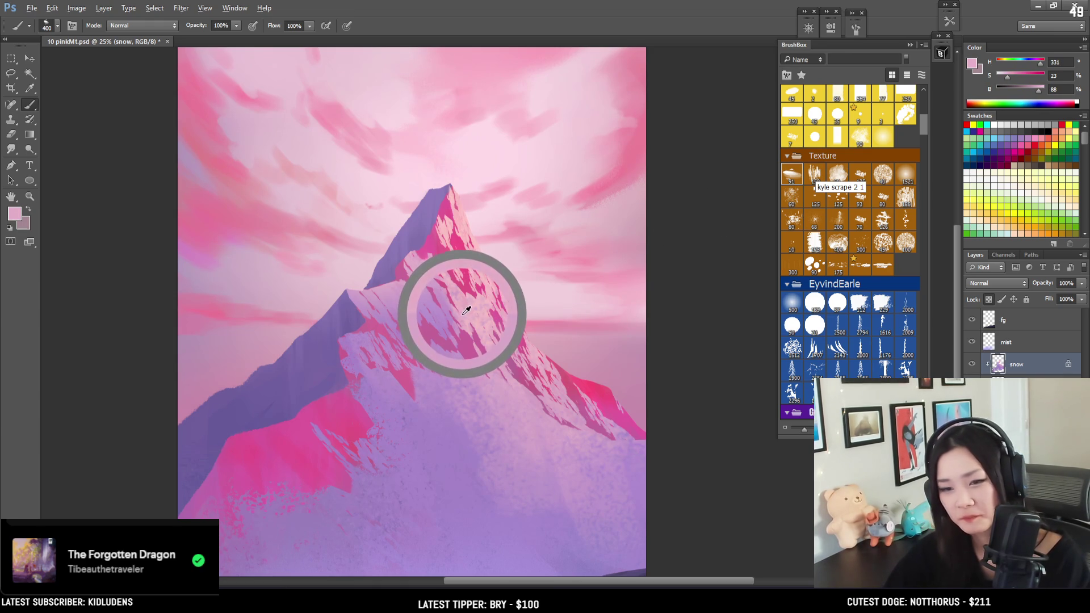
{"action": "key", "text": "bracketleft"}
{"action": "left_click", "coordinate": [430, 307], "text": "alt"}
{"action": "left_click_drag", "start_coordinate": [430, 307], "coordinate": [427, 310]}
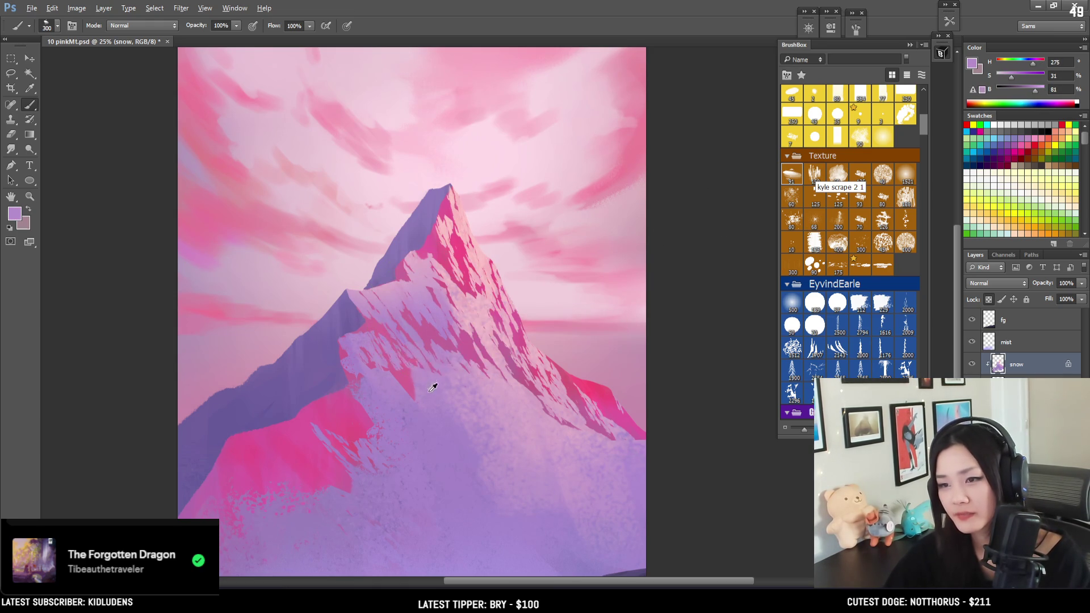
{"action": "key", "text": "bracketright"}
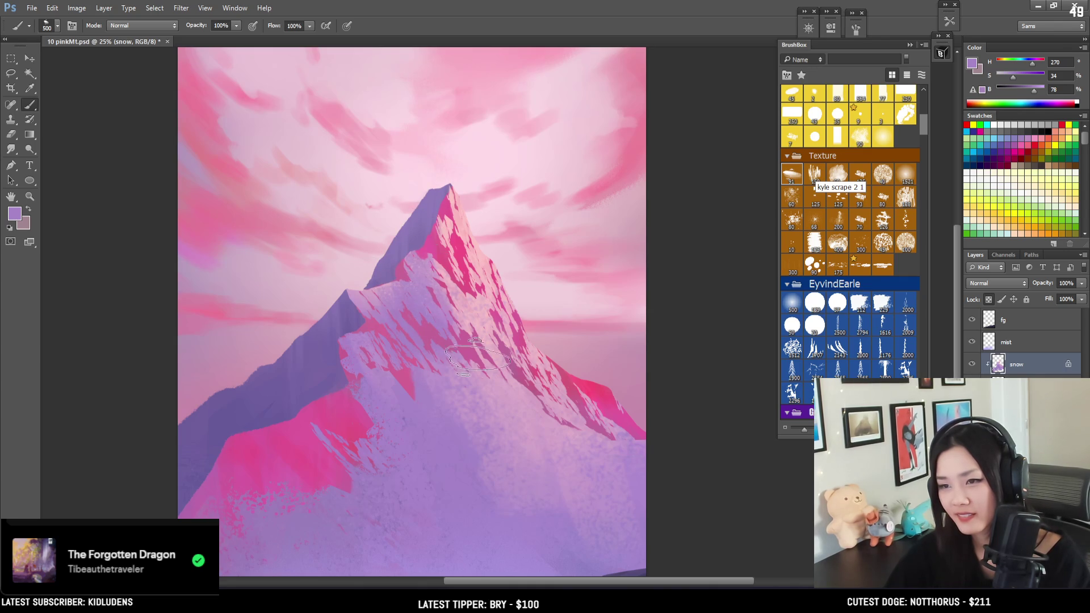
{"action": "key", "text": "bracketright"}
{"action": "key", "text": "bracketright"}
{"action": "key", "text": "bracketright"}
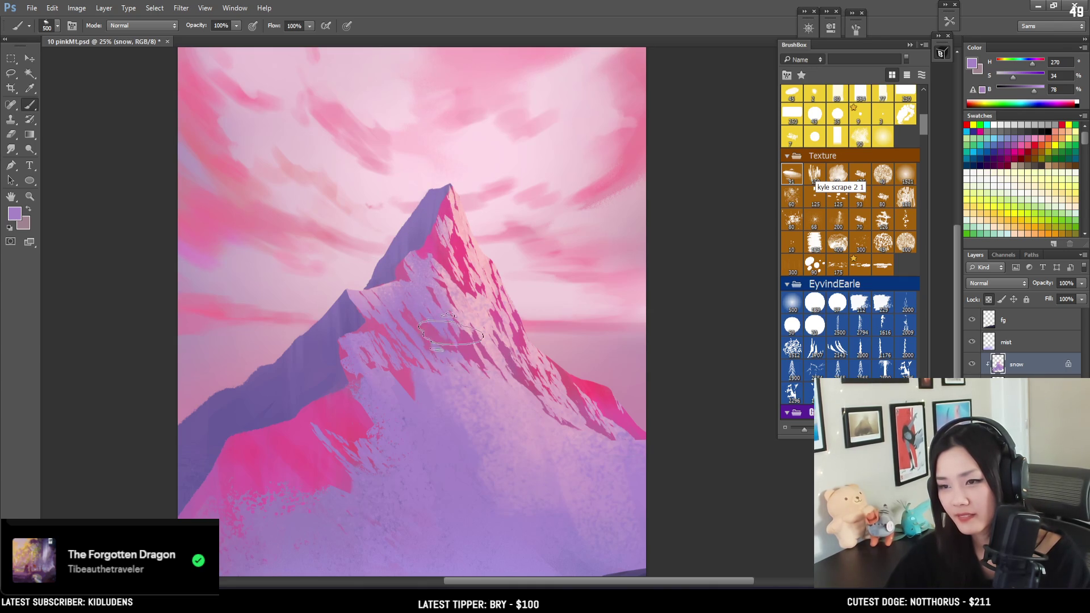
{"action": "left_click_drag", "start_coordinate": [447, 323], "coordinate": [413, 313]}
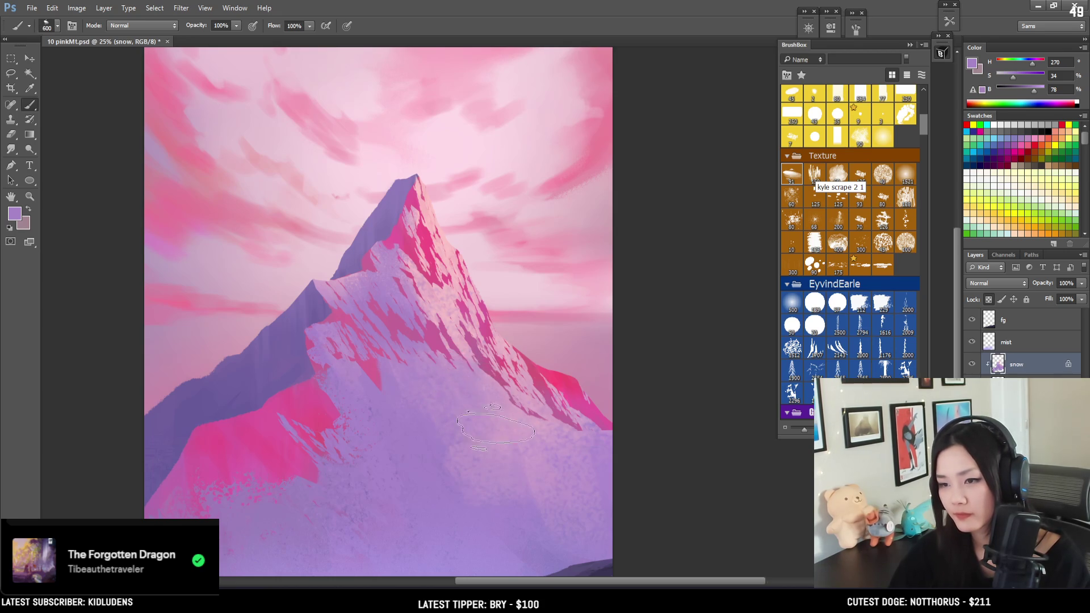
{"action": "left_click", "coordinate": [458, 245], "text": "alt"}
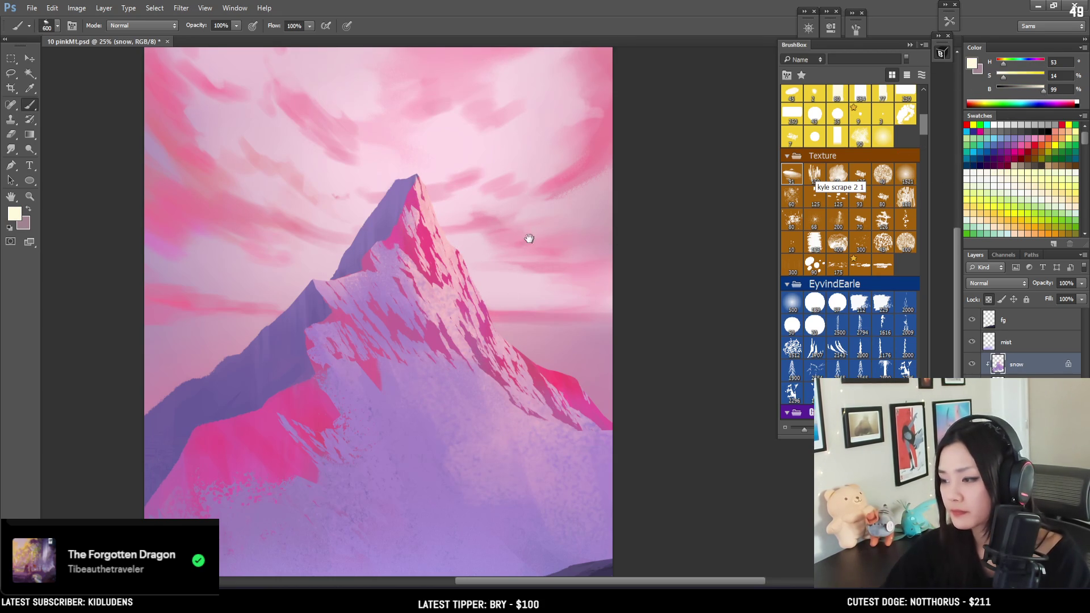
Paint pink snow shapes near the peak with a sampled slope pink and a smaller brush.
{"action": "left_click_drag", "start_coordinate": [529, 238], "coordinate": [503, 235]}
{"action": "key", "text": "bracketright"}
{"action": "key", "text": "bracketright"}
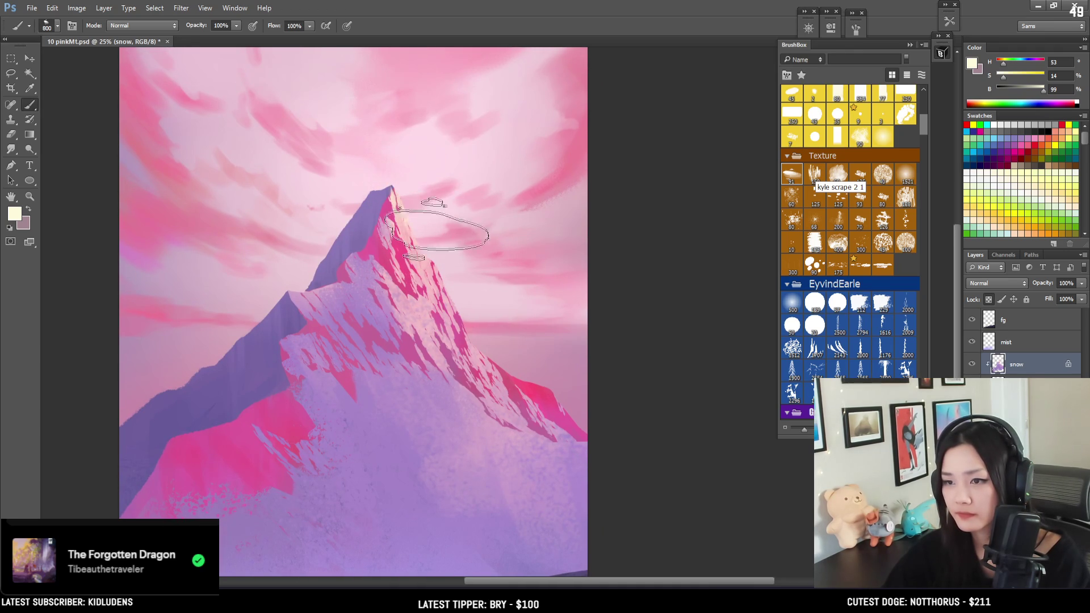
{"action": "key", "text": "bracketright"}
{"action": "left_click", "coordinate": [406, 319], "text": "alt"}
{"action": "key", "text": "bracketleft"}
{"action": "key", "text": "bracketleft"}
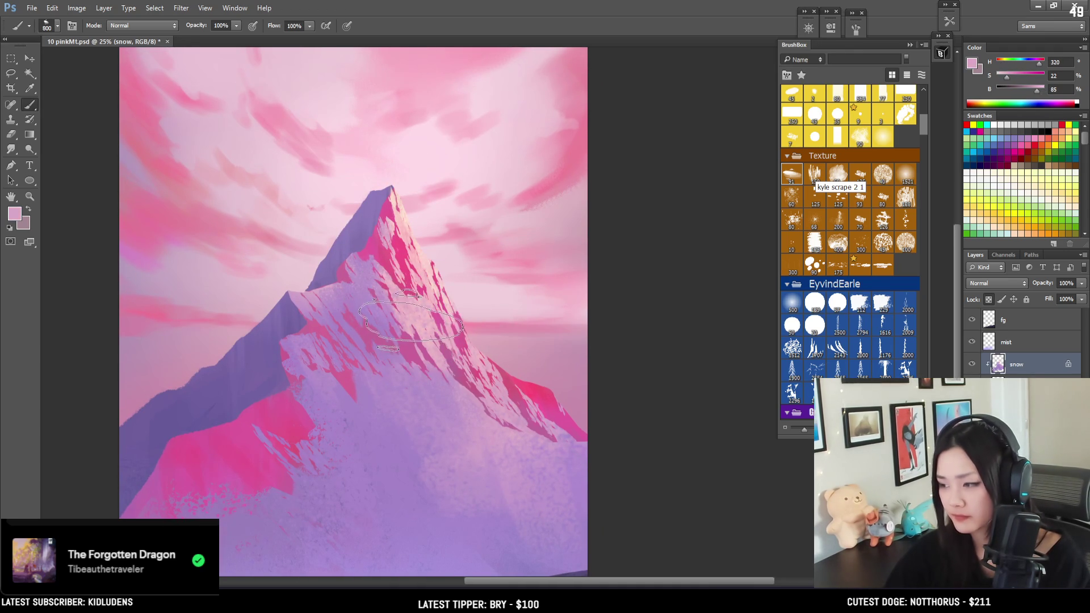
{"action": "key", "text": "bracketleft"}
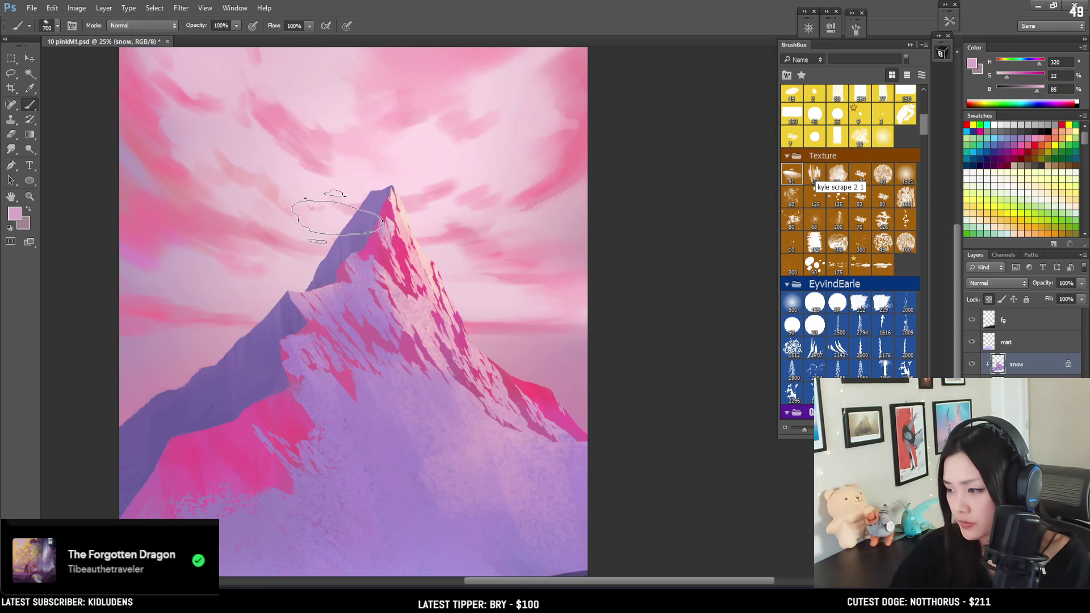
{"action": "key", "text": "bracketleft"}
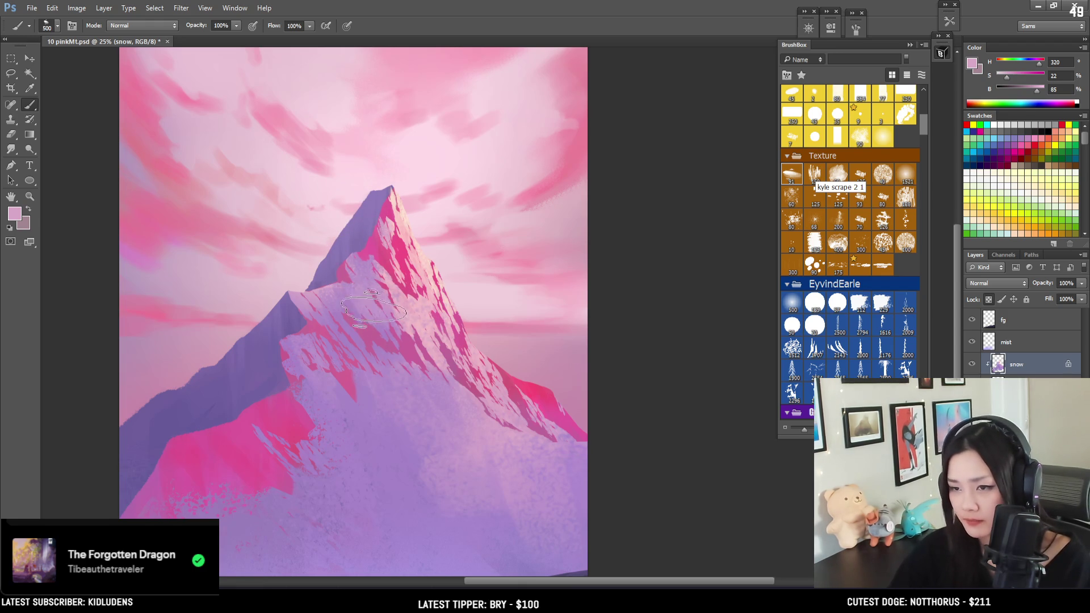
{"action": "mouse_move", "coordinate": [396, 264]}
{"action": "left_mouse_down"}
{"action": "mouse_move", "coordinate": [435, 249]}
{"action": "mouse_move", "coordinate": [405, 260]}
{"action": "mouse_move", "coordinate": [441, 273]}
{"action": "mouse_move", "coordinate": [419, 190]}
{"action": "mouse_move", "coordinate": [440, 170]}
{"action": "mouse_move", "coordinate": [416, 199]}
{"action": "mouse_move", "coordinate": [435, 246]}
{"action": "mouse_move", "coordinate": [423, 171]}
{"action": "mouse_move", "coordinate": [411, 228]}
{"action": "mouse_move", "coordinate": [427, 244]}
{"action": "mouse_move", "coordinate": [417, 226]}
{"action": "mouse_move", "coordinate": [397, 229]}
{"action": "mouse_move", "coordinate": [400, 206]}
{"action": "left_mouse_up"}
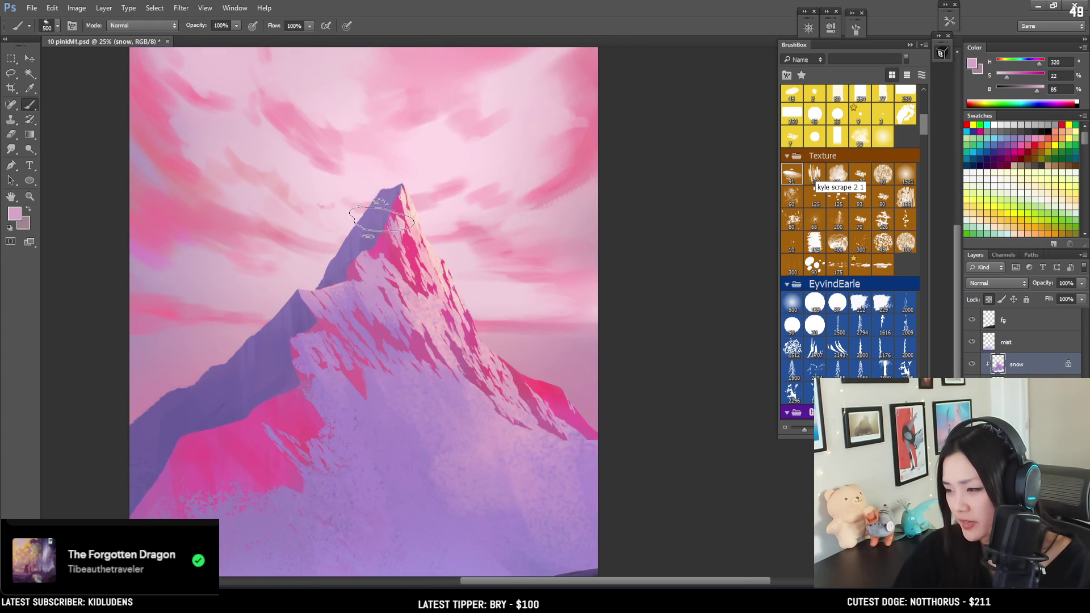
Refine the peak's snow with sampled pinkish mauve, lilac purple and light pink.
{"action": "key", "text": "bracketright"}
{"action": "left_click", "coordinate": [353, 291], "text": "alt"}
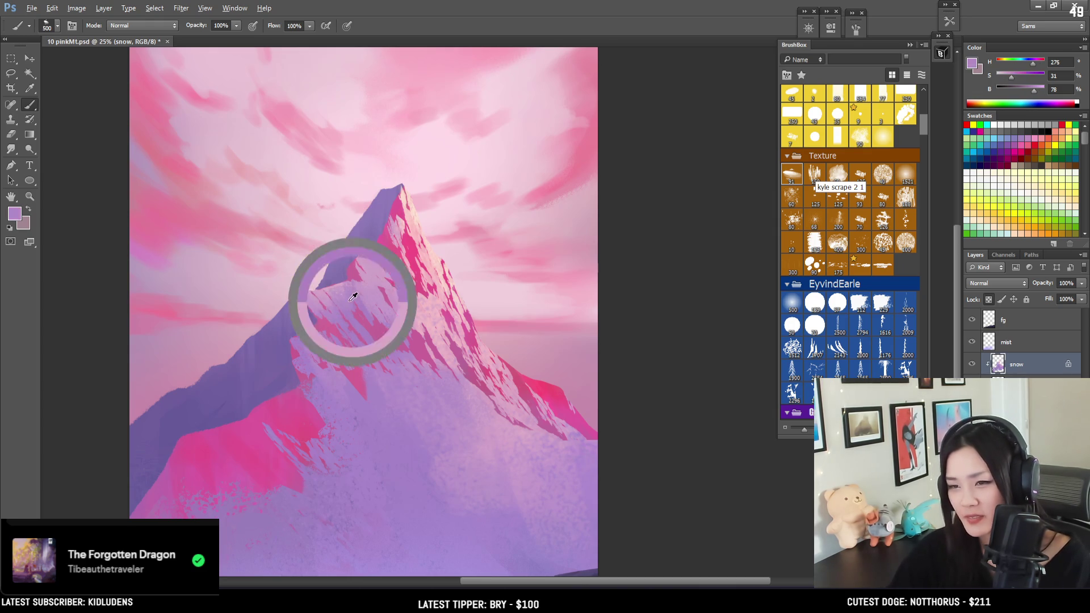
{"action": "left_click", "coordinate": [370, 271], "text": "alt"}
{"action": "mouse_move", "coordinate": [374, 267]}
{"action": "left_mouse_down"}
{"action": "mouse_move", "coordinate": [329, 285]}
{"action": "mouse_move", "coordinate": [334, 298]}
{"action": "left_mouse_up"}
{"action": "key", "text": "bracketleft"}
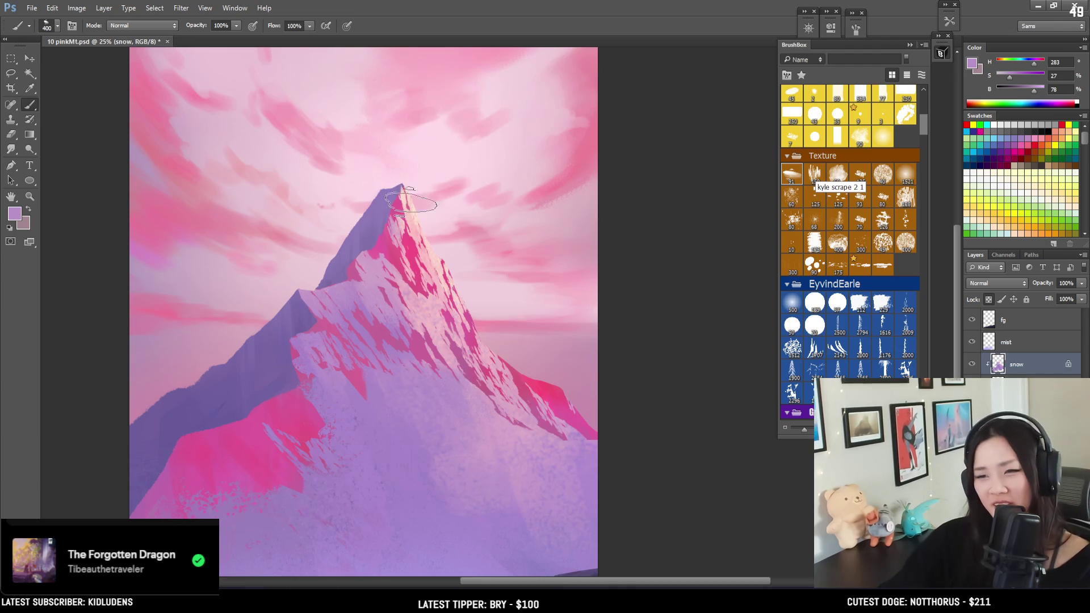
{"action": "left_click", "coordinate": [417, 294], "text": "alt"}
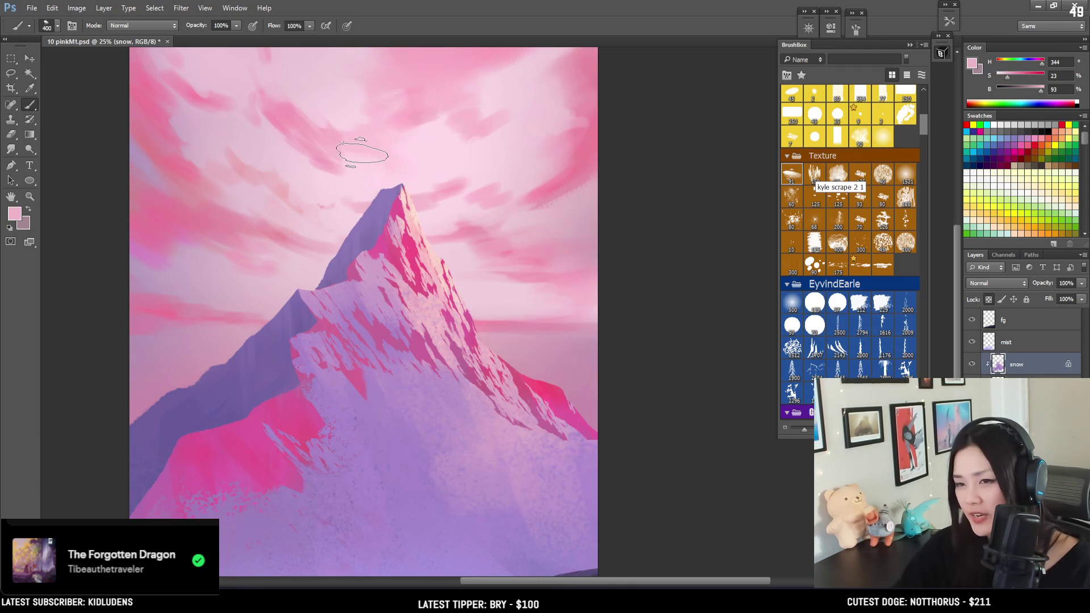
Paint purple and lilac strokes along the ridge and lower slopes with a larger brush.
{"action": "key", "text": "bracketright"}
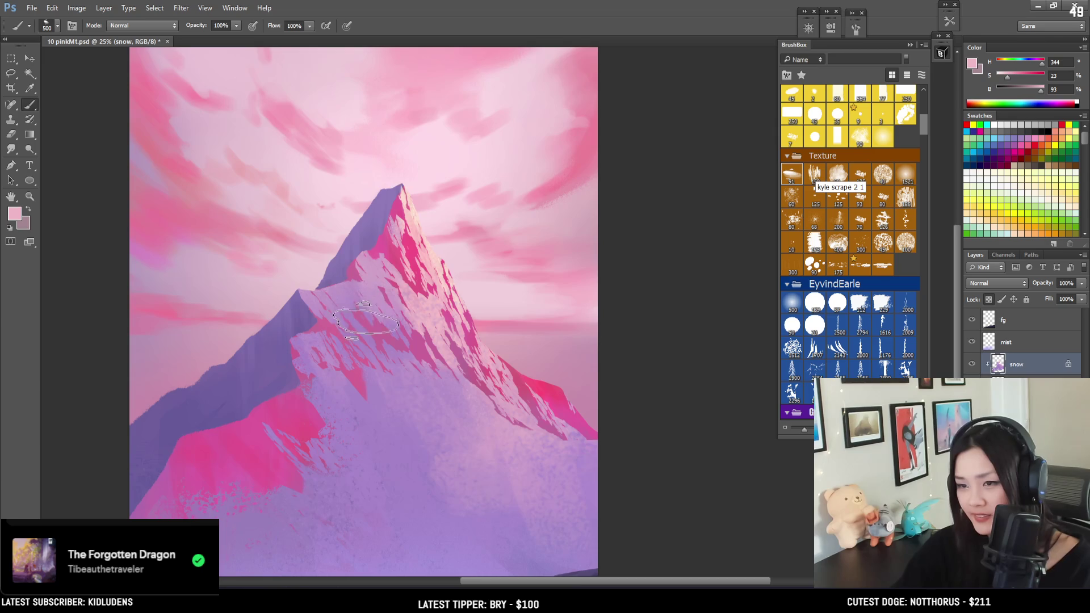
{"action": "left_click", "coordinate": [367, 340], "text": "alt"}
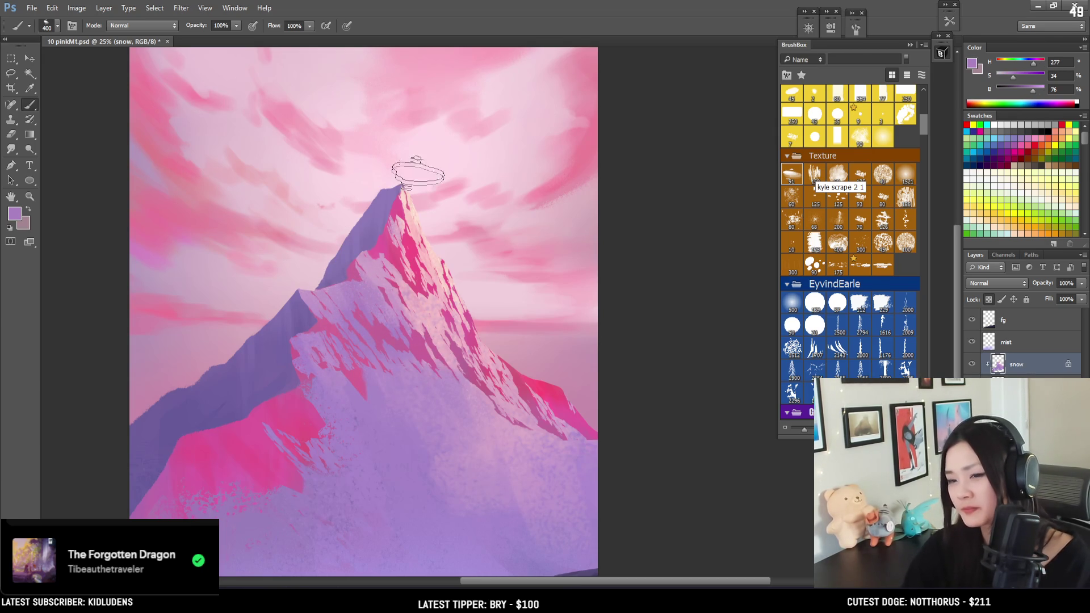
{"action": "mouse_move", "coordinate": [406, 377]}
{"action": "left_mouse_down", "text": "alt"}
{"action": "mouse_move", "coordinate": [372, 394]}
{"action": "mouse_move", "coordinate": [352, 369]}
{"action": "left_mouse_up", "text": "alt"}
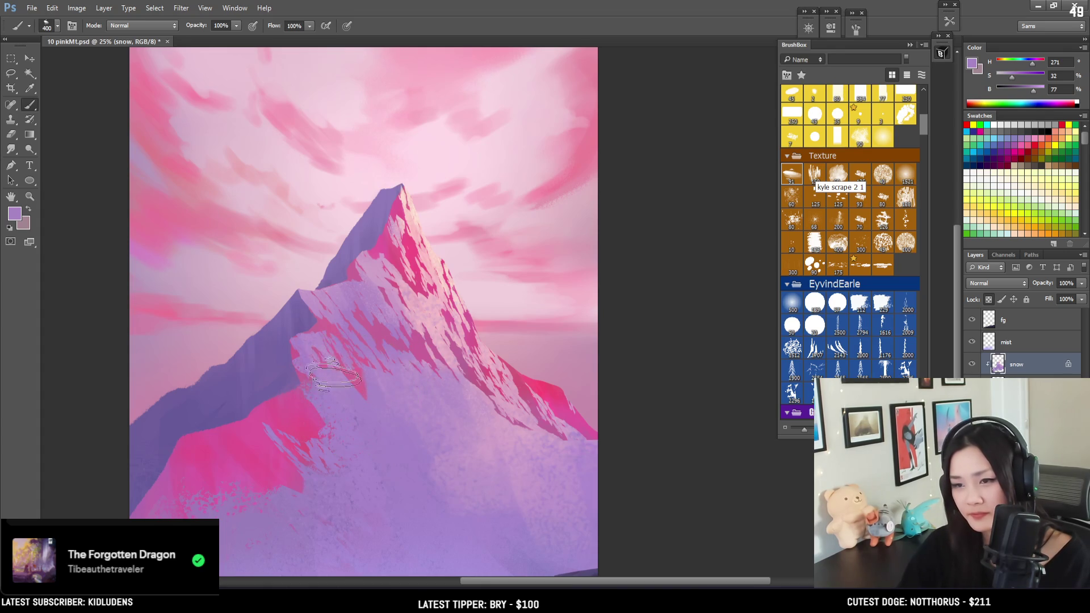
{"action": "left_click_drag", "start_coordinate": [487, 465], "coordinate": [443, 462], "text": "alt"}
{"action": "key", "text": "bracketright"}
{"action": "key", "text": "bracketright"}
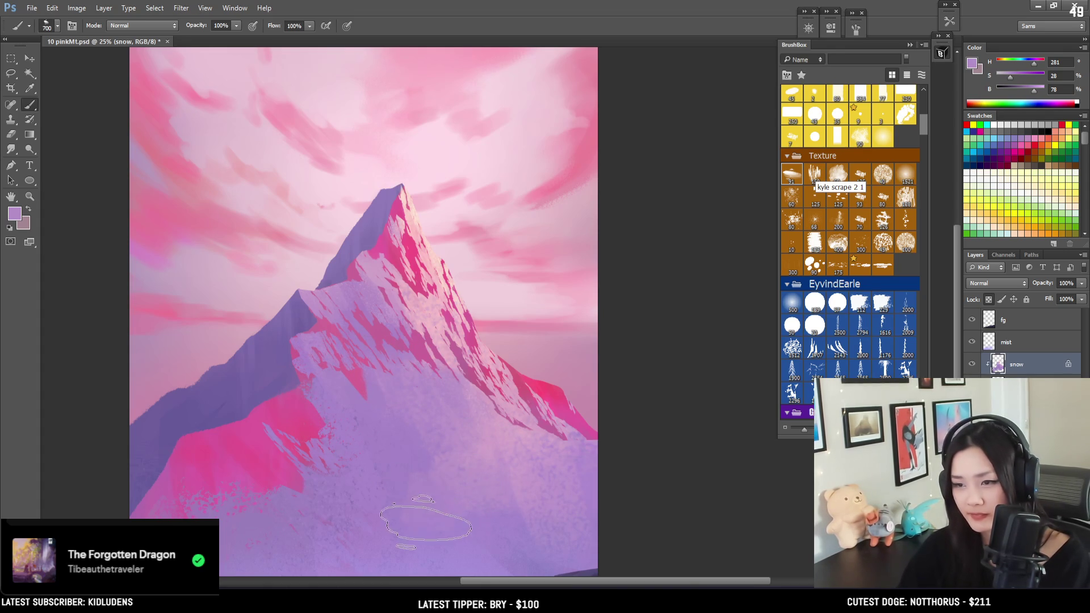
{"action": "left_click_drag", "start_coordinate": [474, 421], "coordinate": [451, 329]}
{"action": "left_click", "coordinate": [460, 390], "text": "alt"}
{"action": "key", "text": "bracketright"}
{"action": "mouse_move", "coordinate": [513, 355]}
{"action": "left_mouse_down", "text": "alt"}
{"action": "mouse_move", "coordinate": [477, 326]}
{"action": "mouse_move", "coordinate": [549, 367]}
{"action": "mouse_move", "coordinate": [508, 346]}
{"action": "left_mouse_up", "text": "alt"}
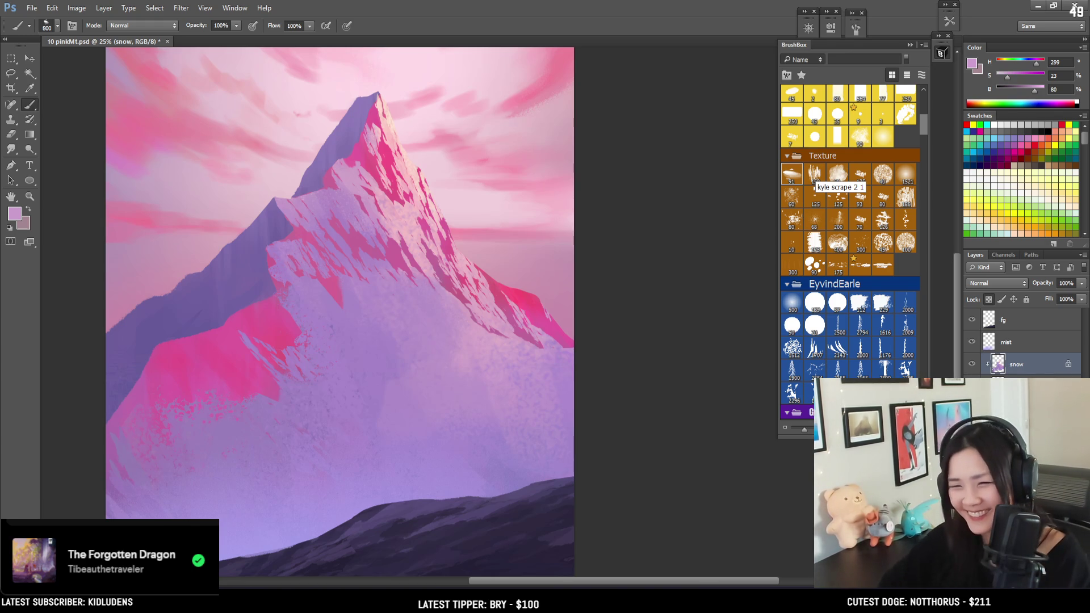
Scroll the BrushBox panel down to the red speckle and spatter brush category.
{"action": "mouse_move", "coordinate": [922, 127]}
{"action": "left_mouse_down"}
{"action": "mouse_move", "coordinate": [926, 117]}
{"action": "mouse_move", "coordinate": [925, 132]}
{"action": "left_mouse_up"}
{"action": "mouse_move", "coordinate": [922, 142]}
{"action": "left_mouse_down"}
{"action": "mouse_move", "coordinate": [917, 172]}
{"action": "mouse_move", "coordinate": [929, 195]}
{"action": "mouse_move", "coordinate": [913, 246]}
{"action": "mouse_move", "coordinate": [918, 227]}
{"action": "left_mouse_up"}
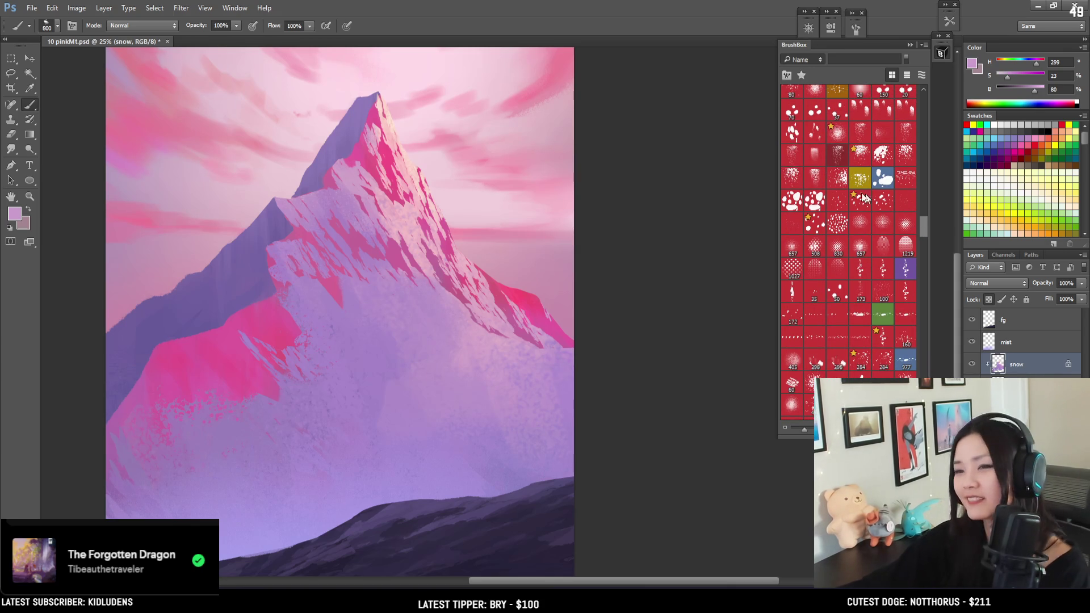
Pick a speckle brush and sample a pale pinkish white (H 10, S 14, B 90) from the sky.
{"action": "key", "text": "ctrl+minus"}
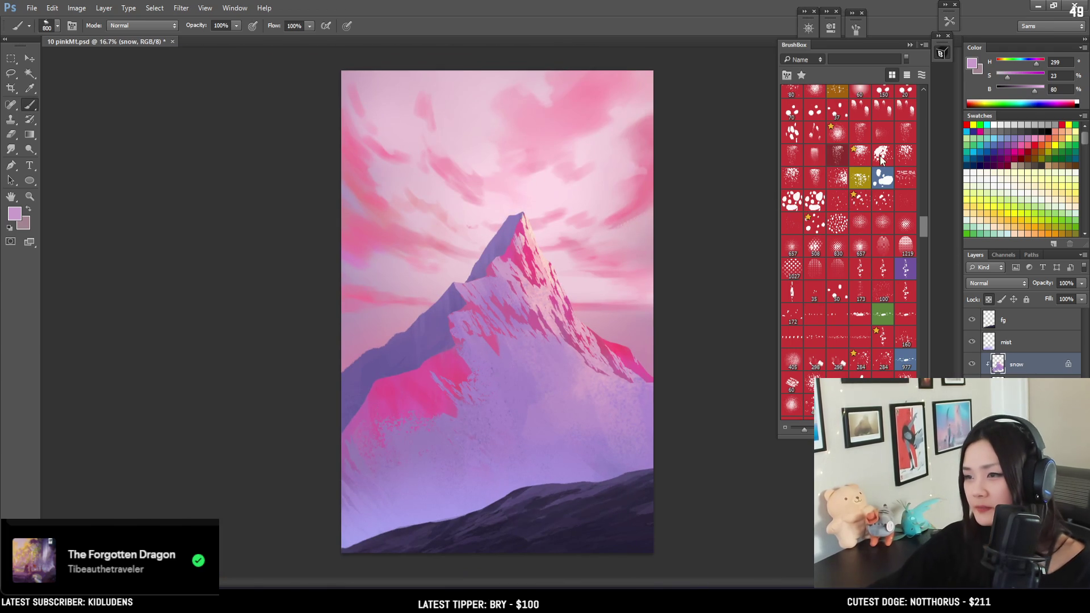
{"action": "left_click", "coordinate": [904, 156]}
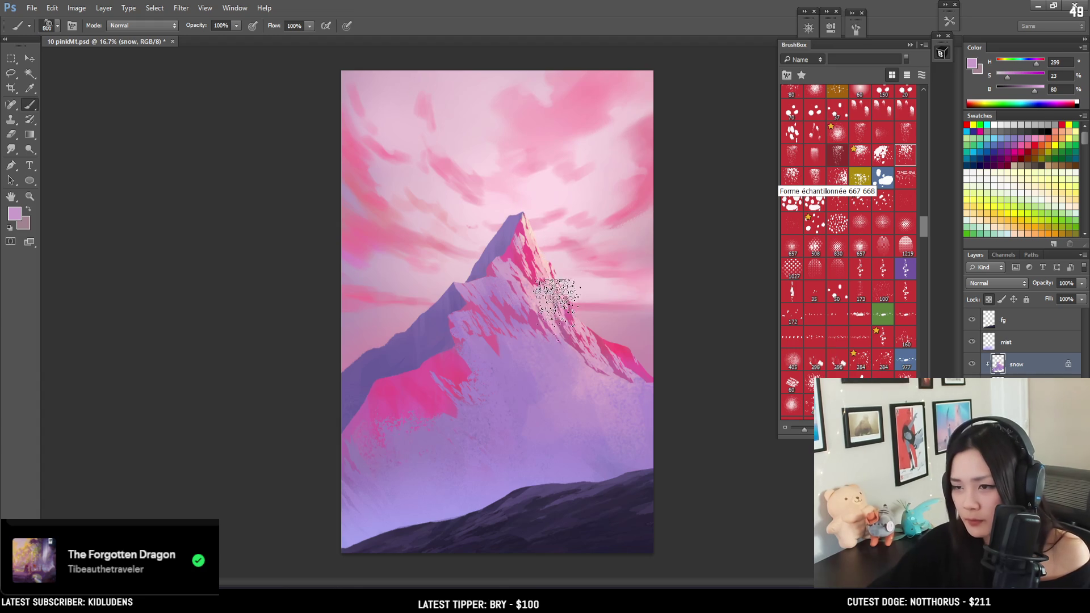
{"action": "key", "text": "bracketleft"}
{"action": "left_click", "coordinate": [534, 290], "text": "alt"}
{"action": "key", "text": "bracketleft"}
{"action": "key", "text": "bracketleft"}
{"action": "key", "text": "bracketleft"}
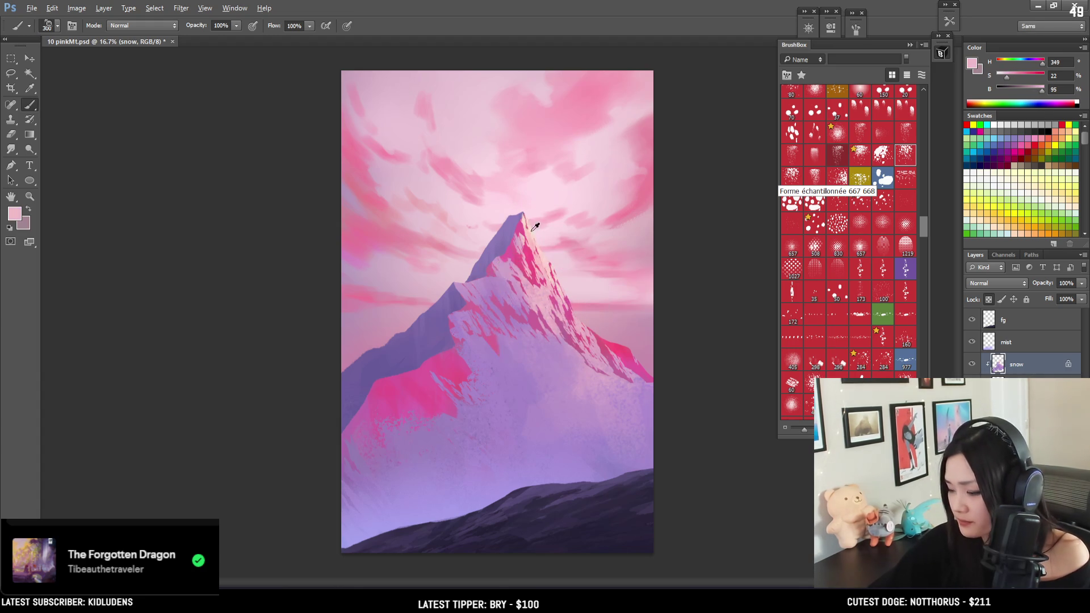
{"action": "left_click", "coordinate": [533, 220], "text": "alt"}
{"action": "left_click", "coordinate": [530, 218], "text": "alt"}
{"action": "key", "text": "bracketright"}
{"action": "key", "text": "bracketright"}
{"action": "key", "text": "bracketright"}
{"action": "key", "text": "bracketright"}
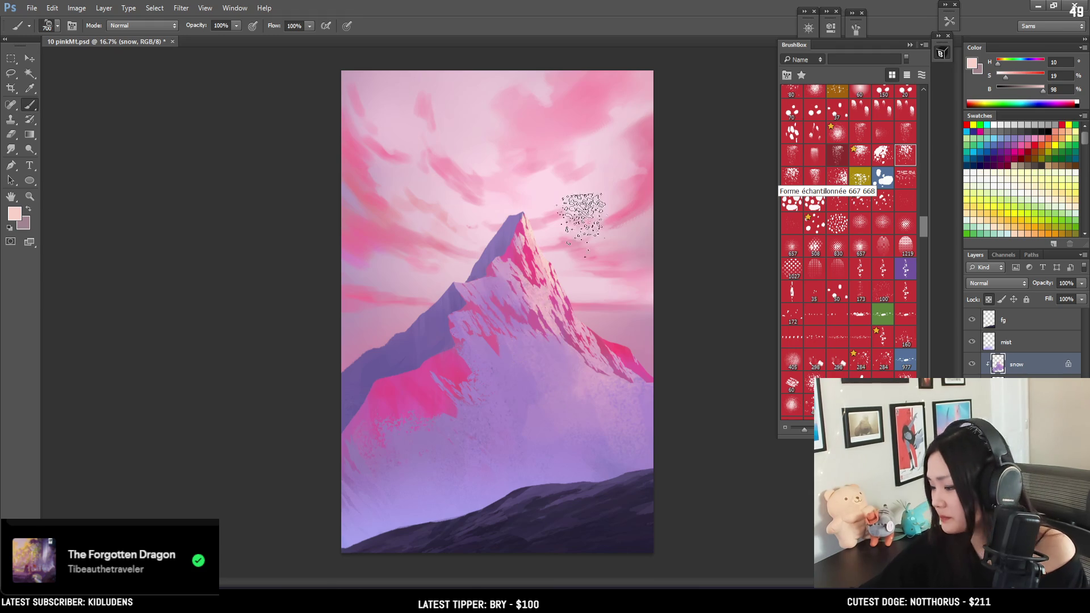
{"action": "key", "text": "bracketleft"}
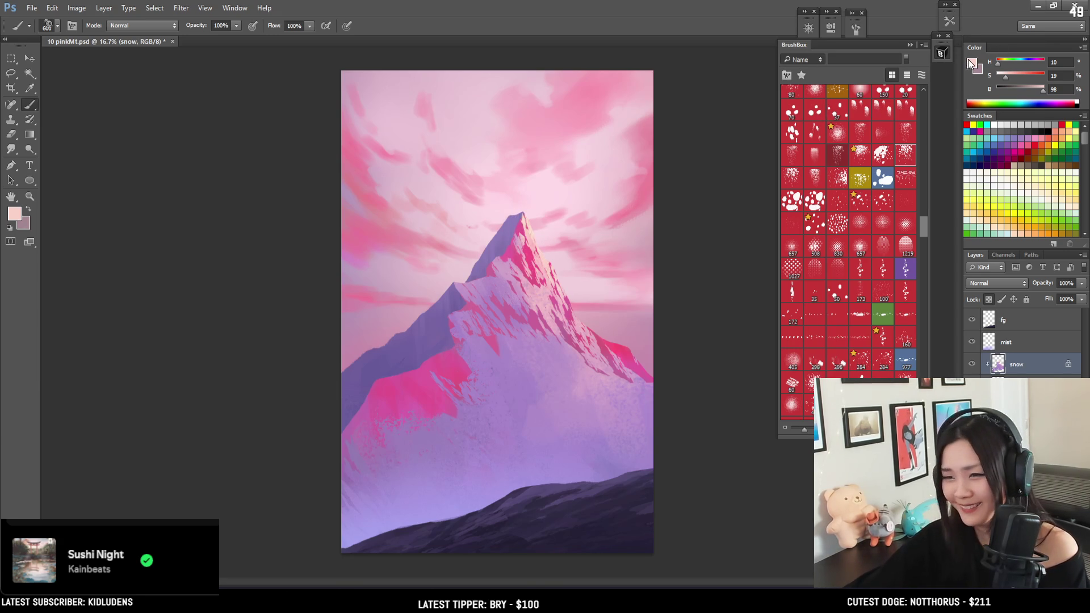
{"action": "key", "text": "ctrl+plus"}
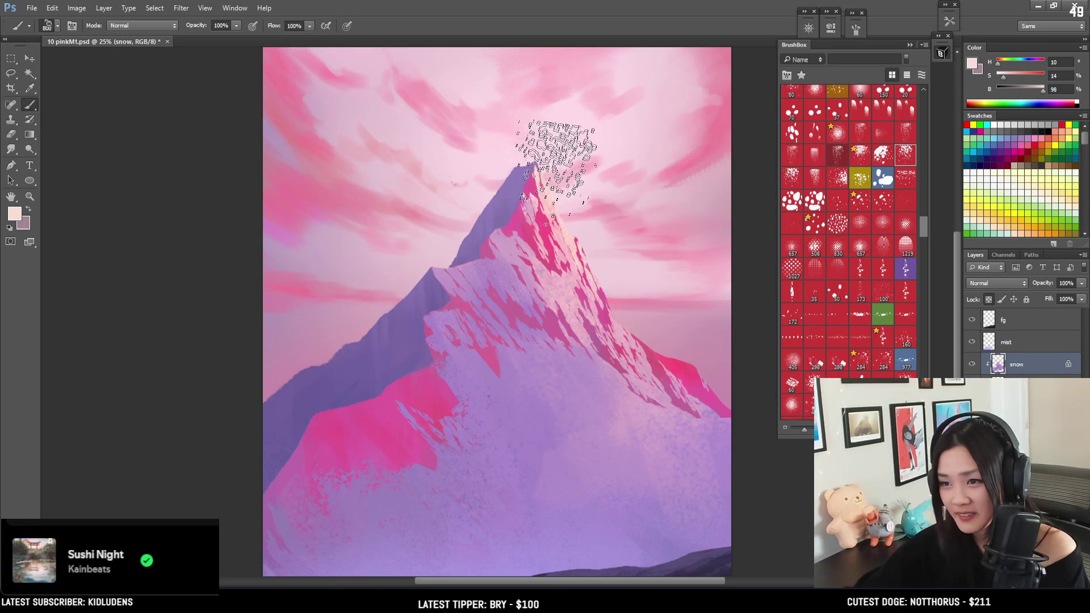
Choose a finer speckle brush and test speckles near the peak, undoing them.
{"action": "key", "text": "comma"}
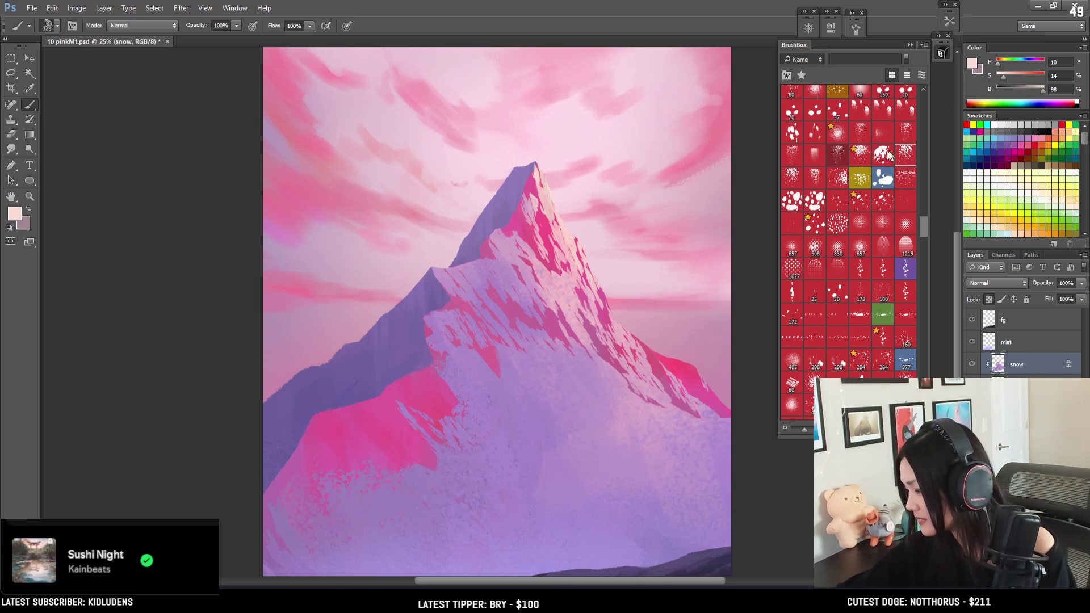
{"action": "left_click", "coordinate": [844, 178]}
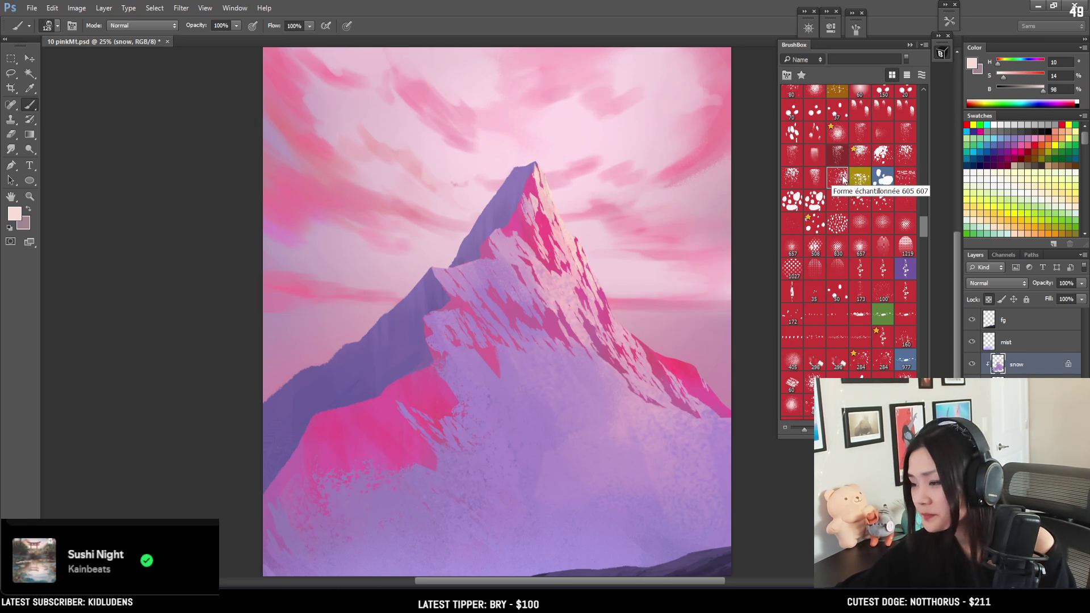
{"action": "left_click_drag", "start_coordinate": [570, 202], "coordinate": [501, 183]}
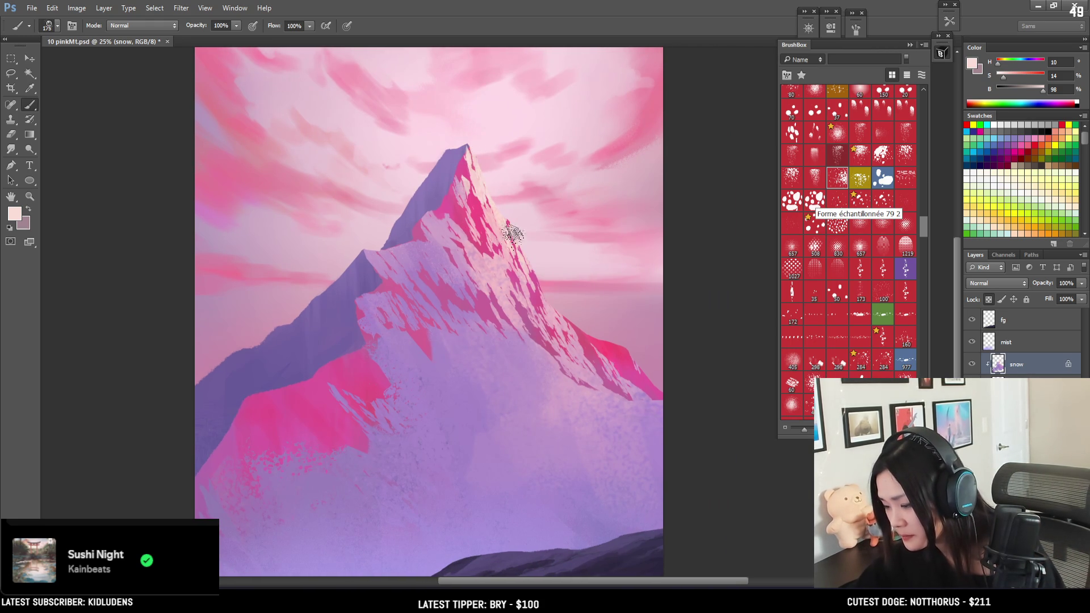
{"action": "key", "text": "bracketright"}
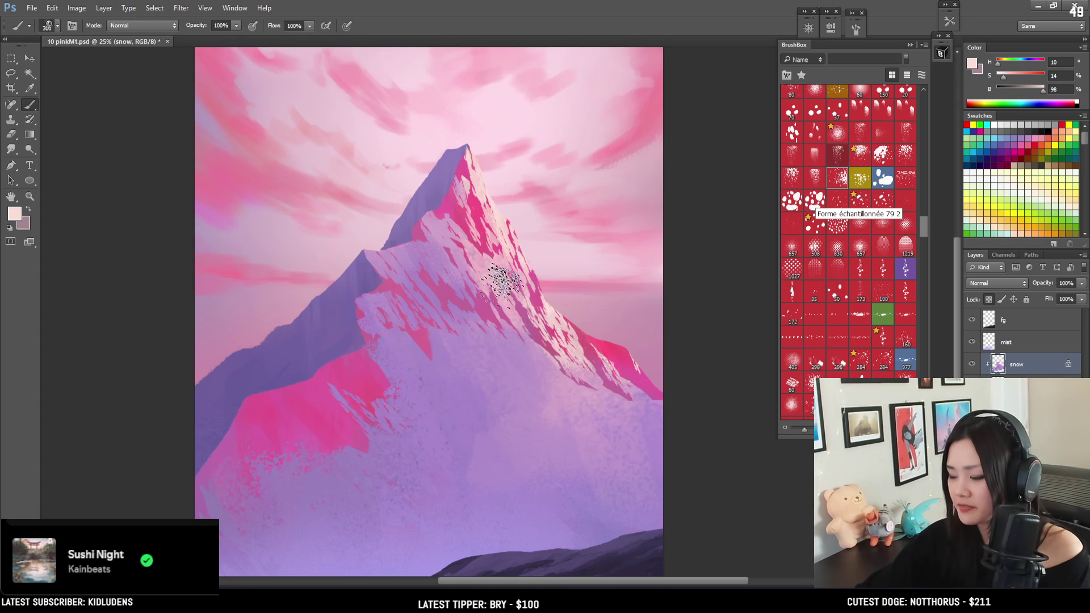
{"action": "key", "text": "bracketright"}
{"action": "key", "text": "bracketright"}
{"action": "key", "text": "bracketright"}
{"action": "left_click", "coordinate": [437, 221]}
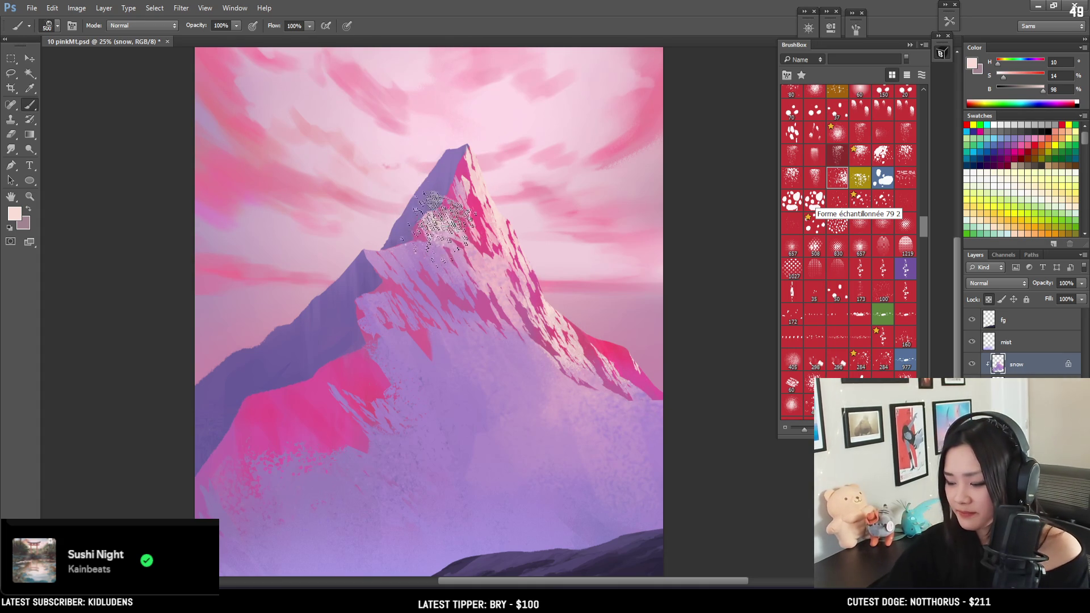
{"action": "key", "text": "ctrl+z"}
{"action": "key", "text": "bracketleft"}
{"action": "key", "text": "bracketleft"}
{"action": "key", "text": "bracketleft"}
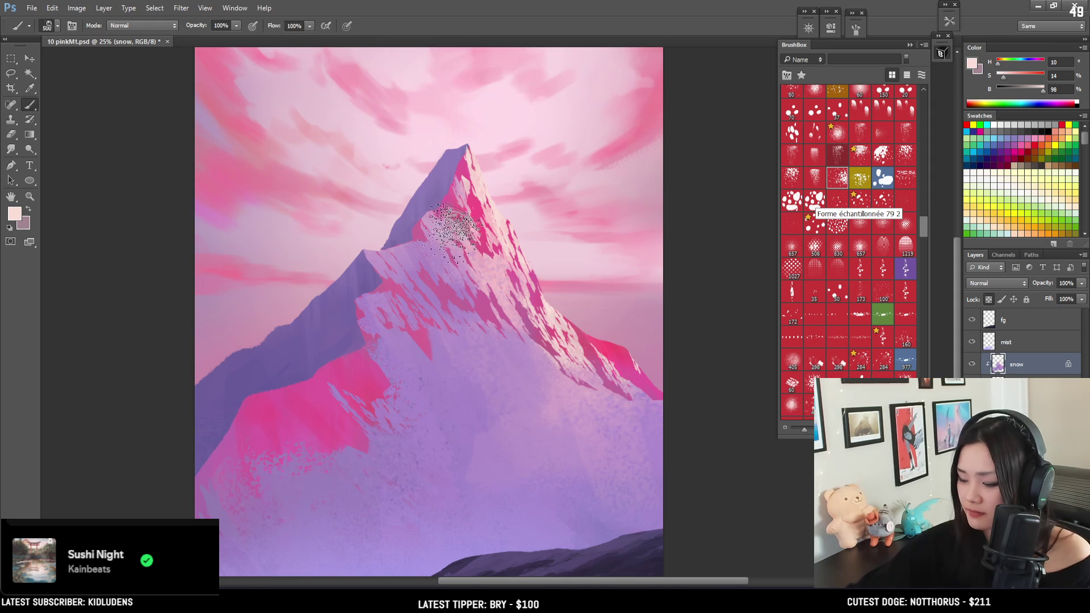
Try a size-400 speckle stroke down the ridge from the summit, then undo it.
{"action": "key", "text": "bracketright"}
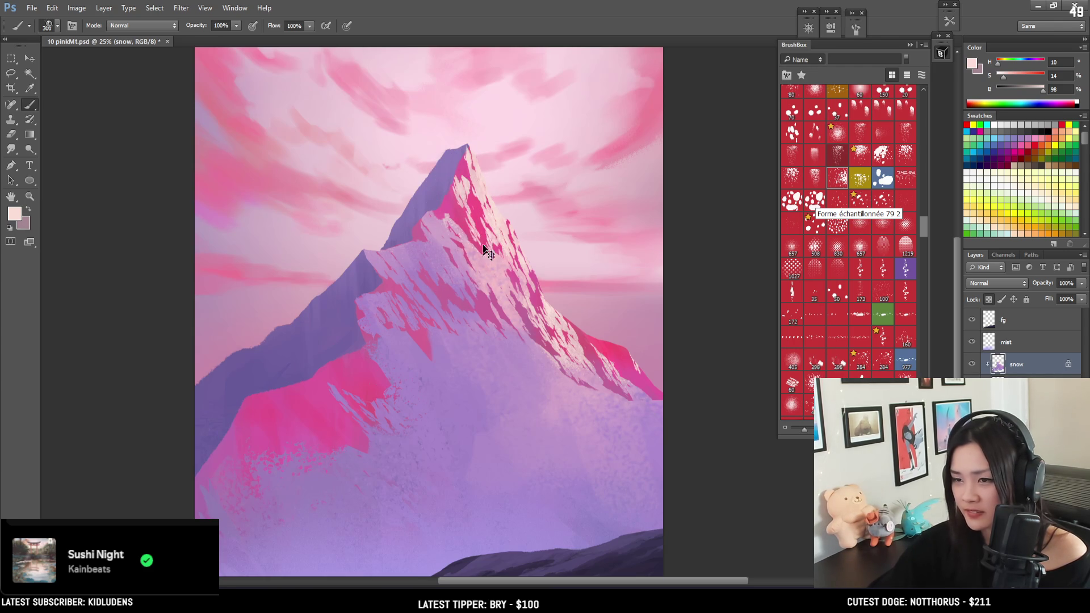
{"action": "key", "text": "bracketright"}
{"action": "key", "text": "bracketright"}
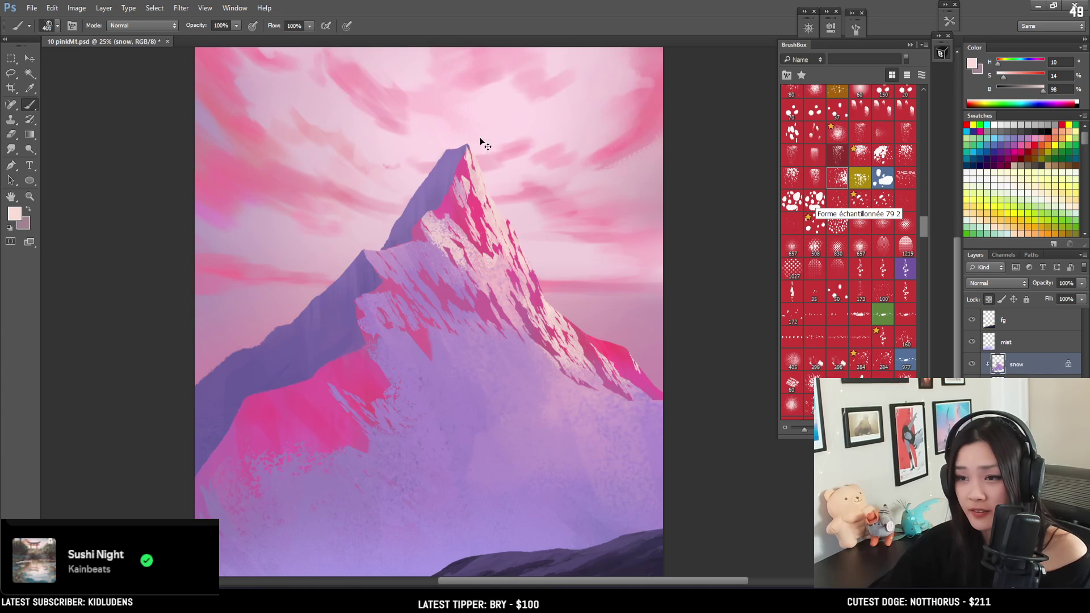
{"action": "left_click_drag", "start_coordinate": [480, 159], "coordinate": [488, 306]}
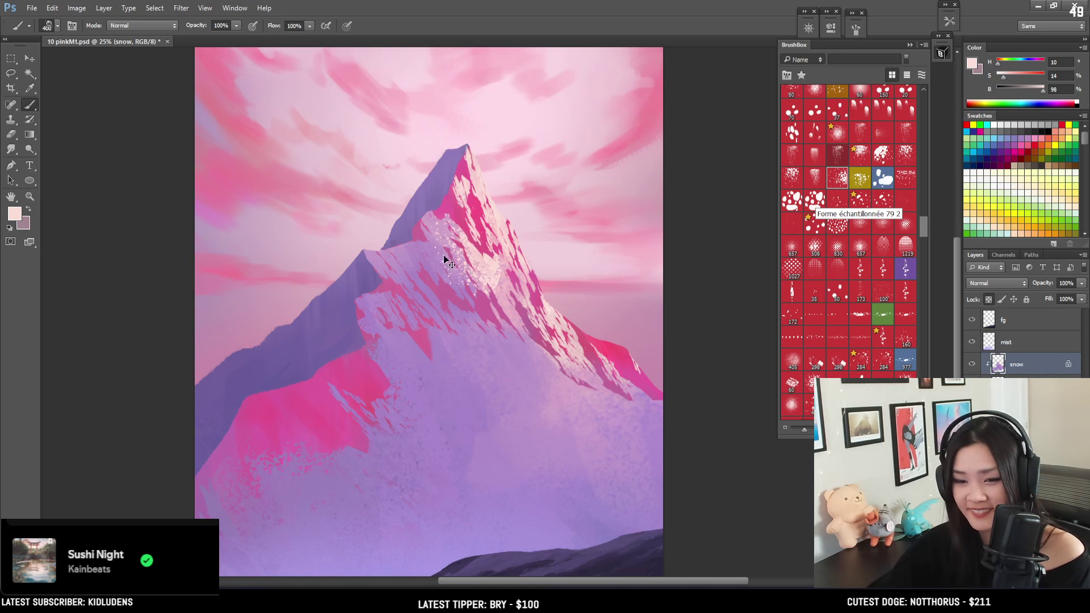
{"action": "key", "text": "ctrl+z"}
{"action": "key", "text": "bracketleft"}
{"action": "key", "text": "bracketleft"}
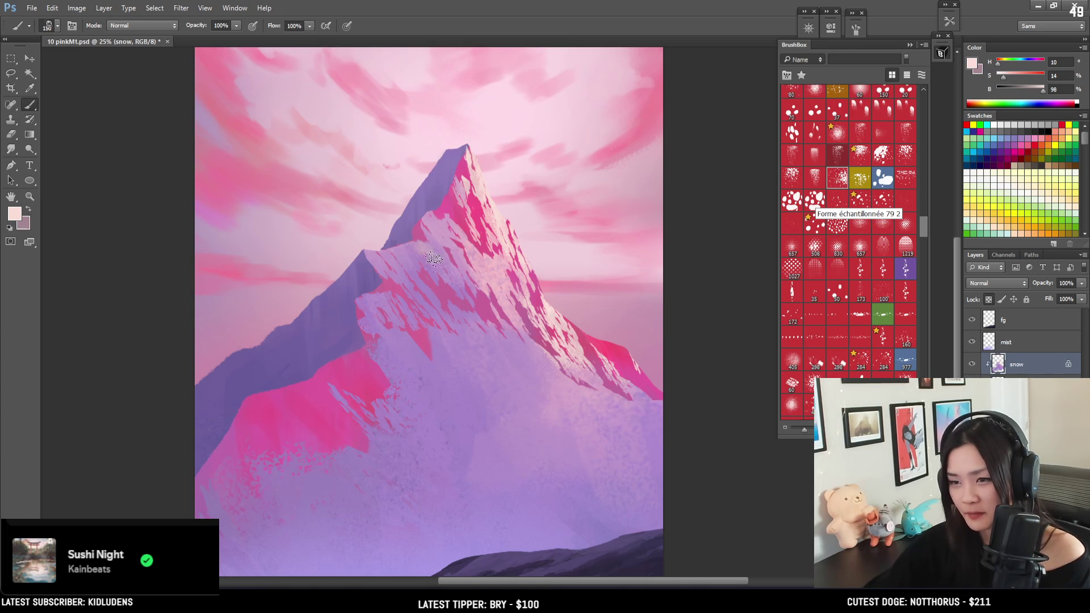
{"action": "key", "text": "bracketright"}
{"action": "left_click_drag", "start_coordinate": [515, 300], "coordinate": [493, 267]}
Paint speckled snow along the right ridge with a size-300 speckle brush.
{"action": "key", "text": "bracketright"}
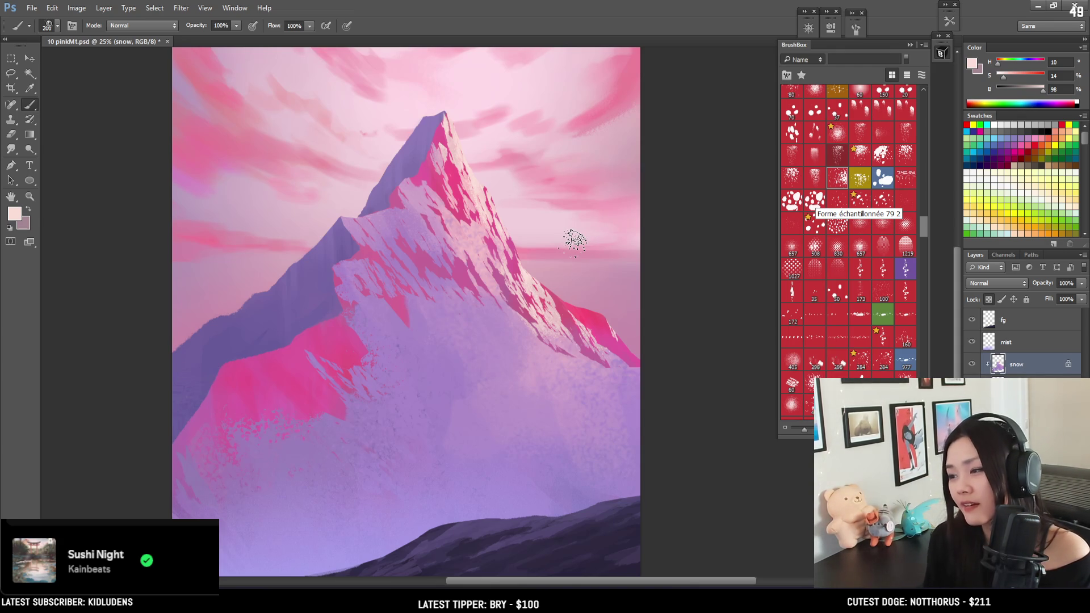
{"action": "key", "text": "bracketright"}
{"action": "key", "text": "bracketright"}
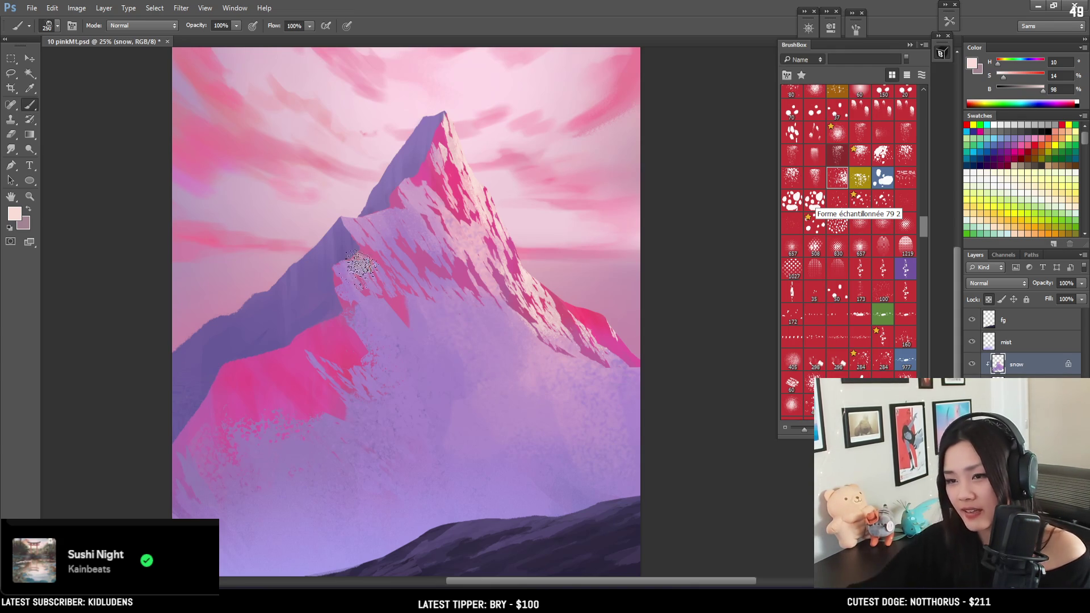
{"action": "left_click_drag", "start_coordinate": [488, 295], "coordinate": [554, 391]}
{"action": "key", "text": "bracketright"}
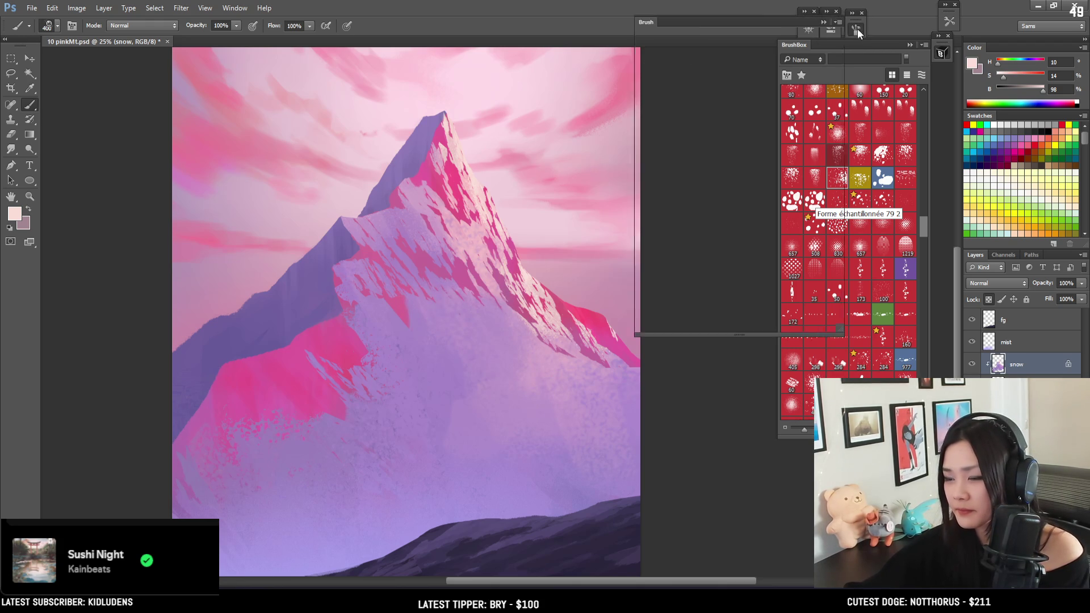
{"action": "left_click", "coordinate": [857, 29]}
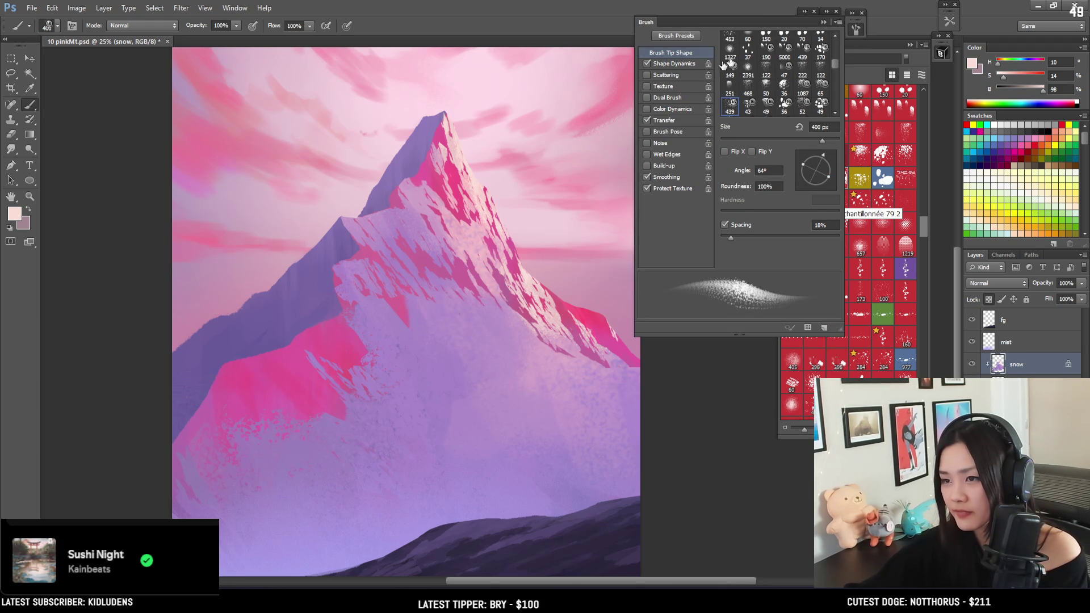
{"action": "left_click", "coordinate": [857, 28]}
{"action": "mouse_move", "coordinate": [674, 182]}
{"action": "left_mouse_down"}
{"action": "mouse_move", "coordinate": [688, 183]}
{"action": "mouse_move", "coordinate": [687, 162]}
{"action": "mouse_move", "coordinate": [700, 165]}
{"action": "mouse_move", "coordinate": [700, 196]}
{"action": "mouse_move", "coordinate": [675, 192]}
{"action": "left_mouse_up"}
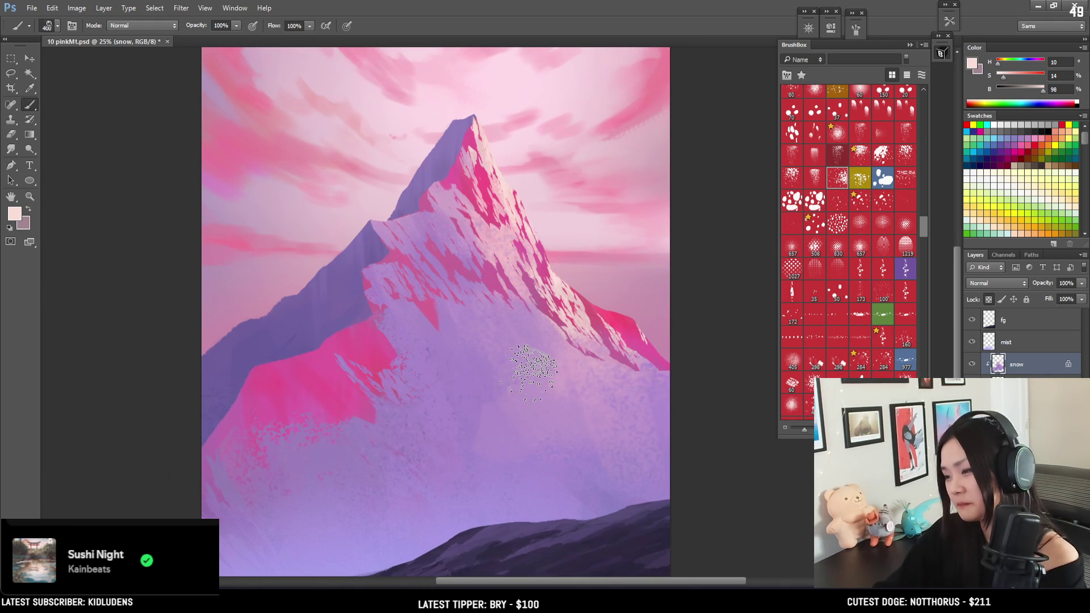
{"action": "key", "text": "ctrl+minus"}
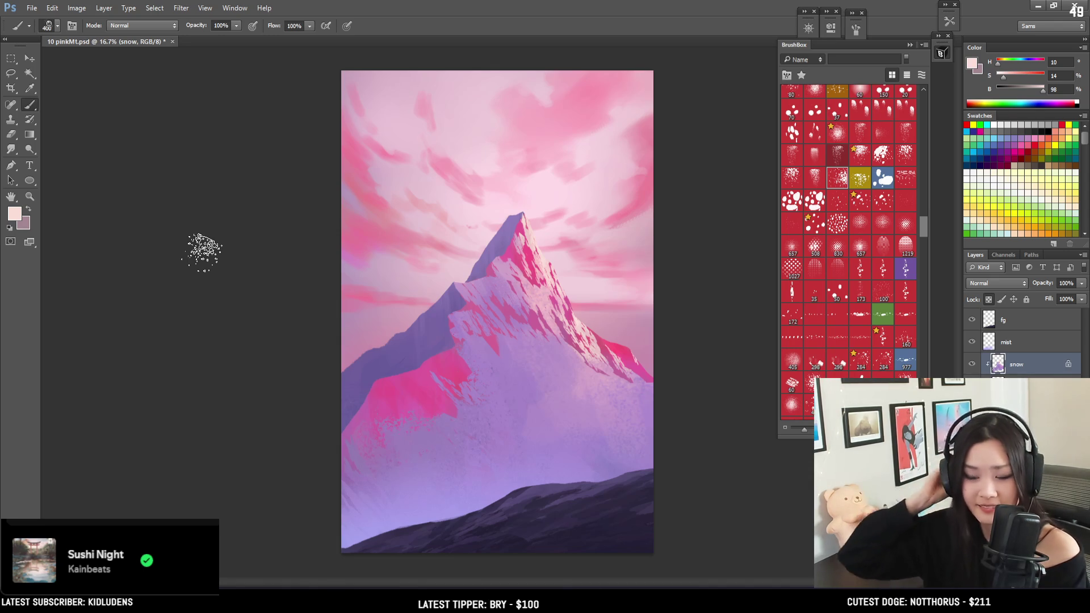
Stamp white snow speckles on the ridge at brush size 300 and save the painting.
{"action": "key", "text": "ctrl+s"}
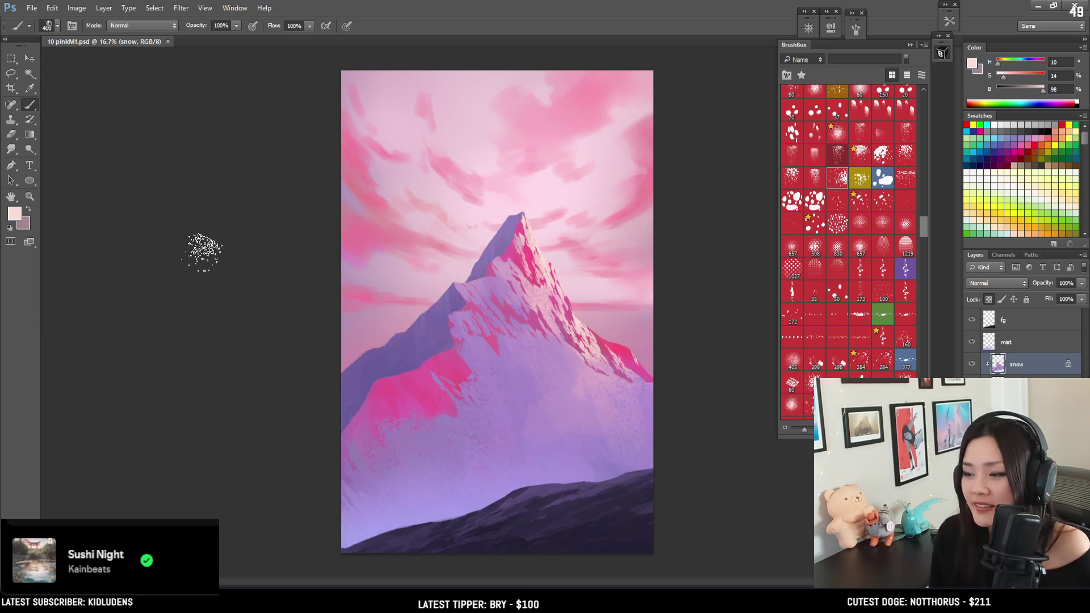
{"action": "left_click", "coordinate": [468, 292]}
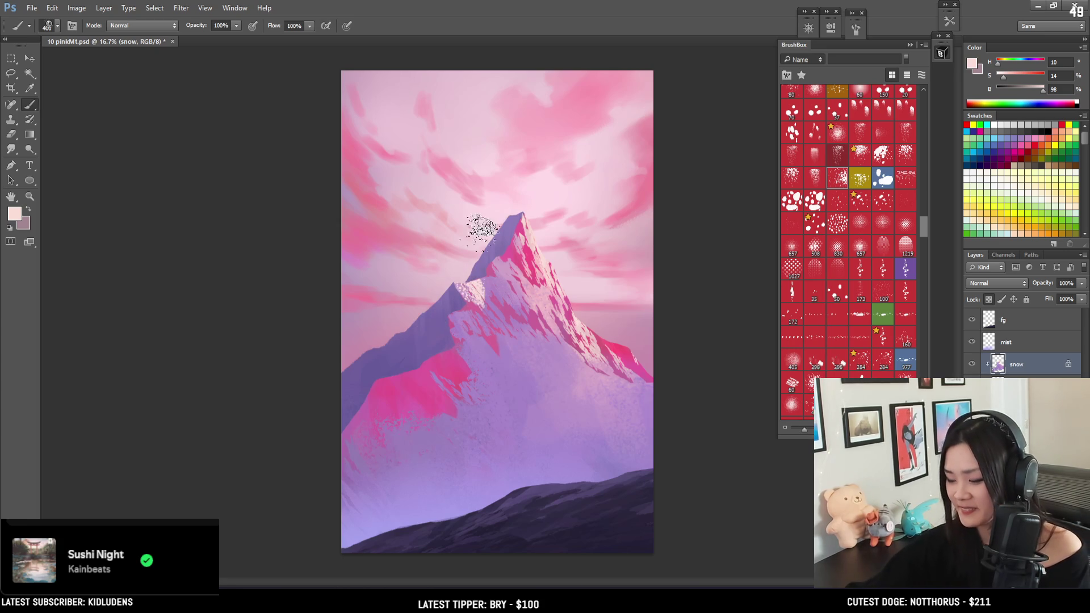
{"action": "key", "text": "bracketleft"}
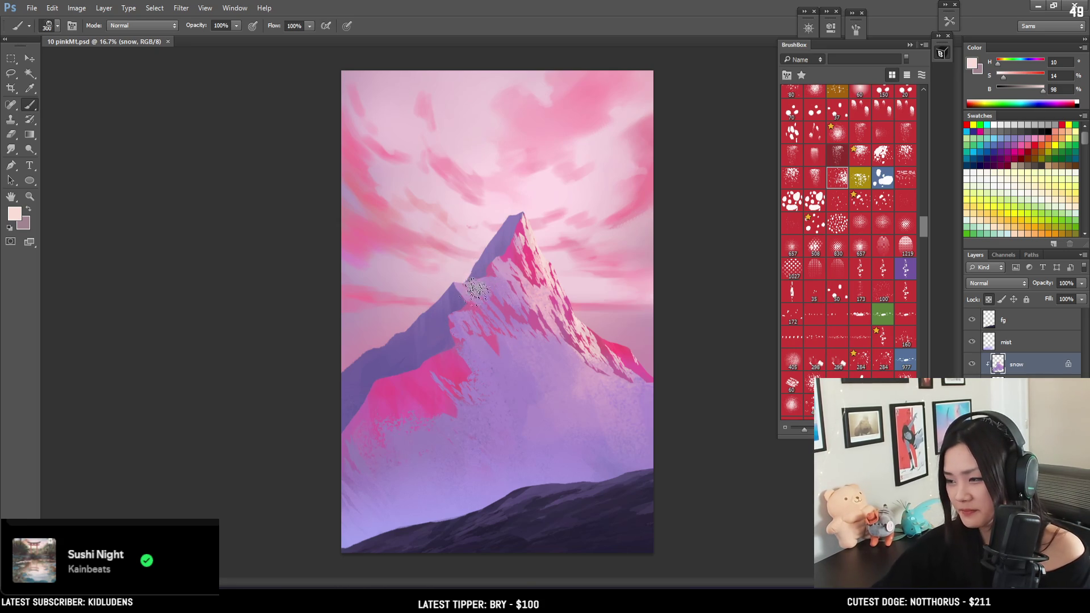
{"action": "key", "text": "bracketleft"}
{"action": "left_click", "coordinate": [459, 239]}
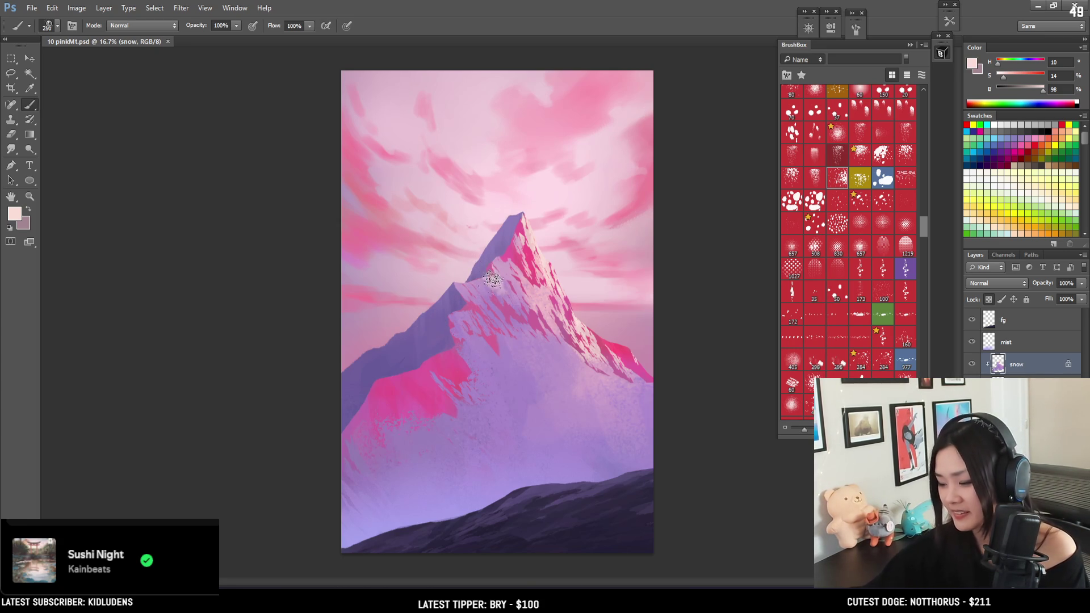
{"action": "key", "text": "ctrl+s"}
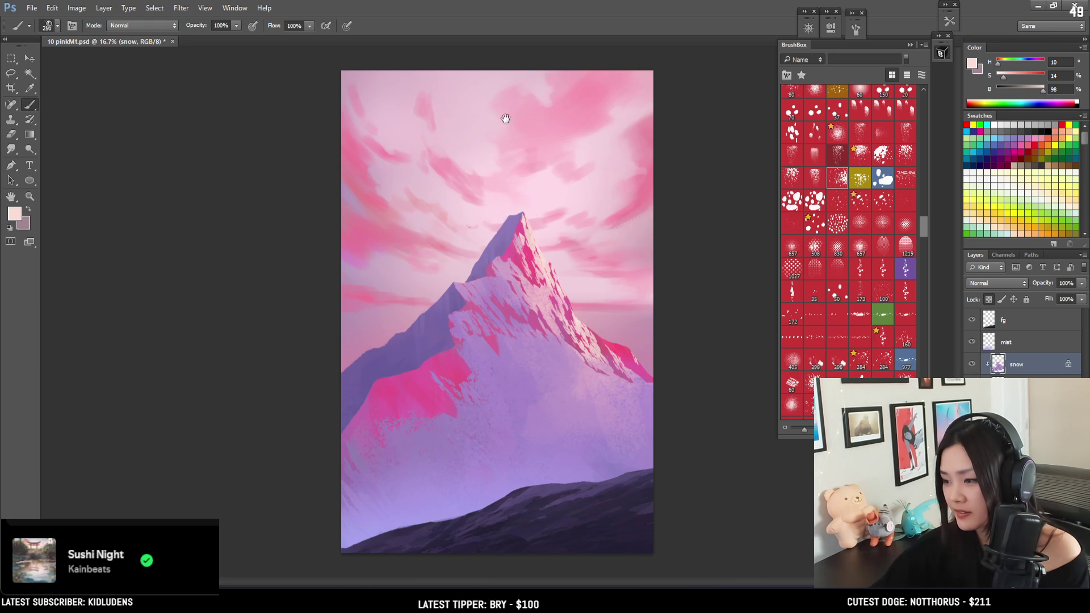
Sample a bluish purple from the slope, then dab pink speckles on the mountain peak.
{"action": "key", "text": "bracketright"}
{"action": "key", "text": "bracketright"}
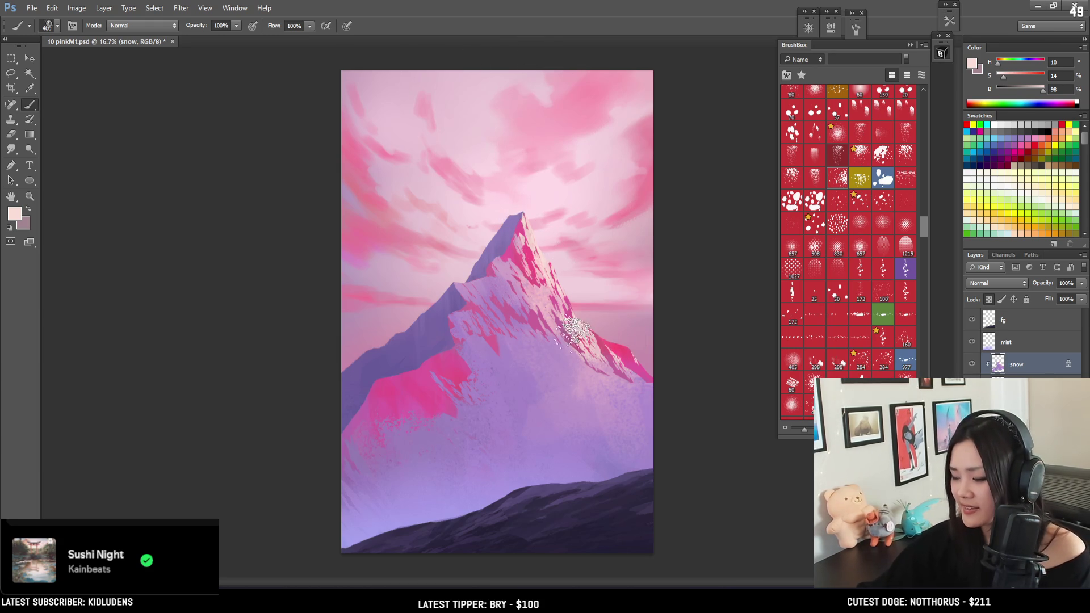
{"action": "left_click", "coordinate": [571, 348], "text": "alt"}
{"action": "mouse_move", "coordinate": [572, 348]}
{"action": "left_mouse_down"}
{"action": "mouse_move", "coordinate": [555, 342]}
{"action": "mouse_move", "coordinate": [566, 344]}
{"action": "left_mouse_up"}
{"action": "key", "text": "bracketleft"}
{"action": "key", "text": "bracketleft"}
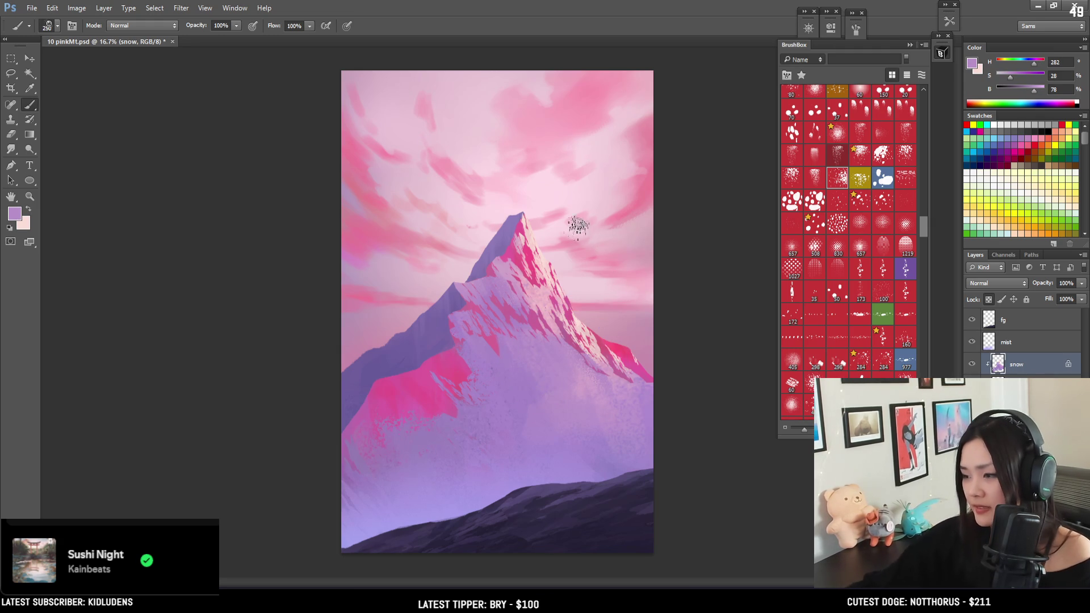
{"action": "key", "text": "bracketright"}
{"action": "key", "text": "bracketright"}
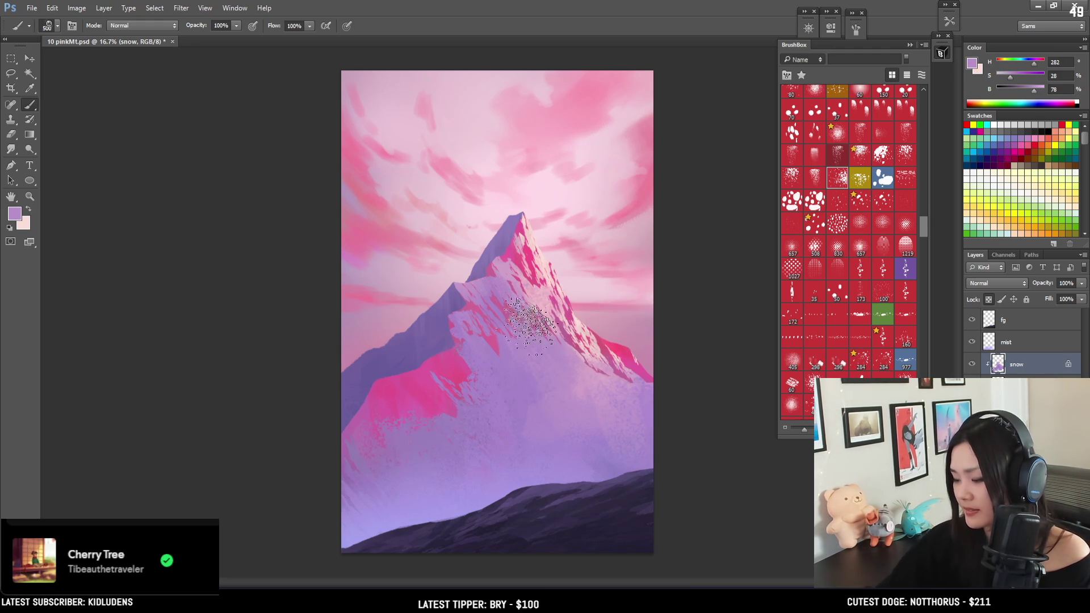
{"action": "key", "text": "x"}
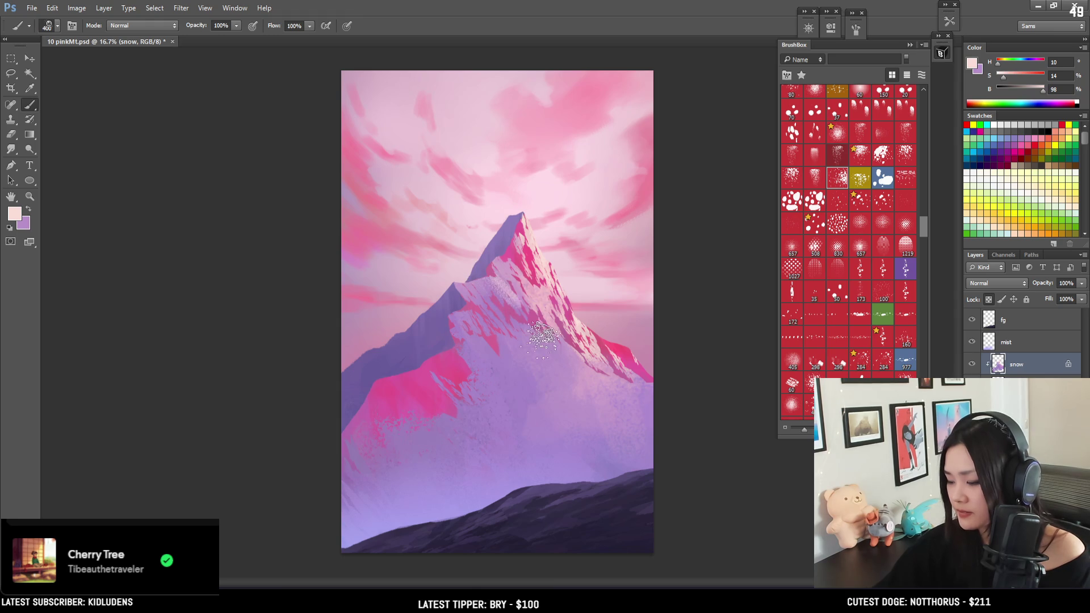
{"action": "key", "text": "l"}
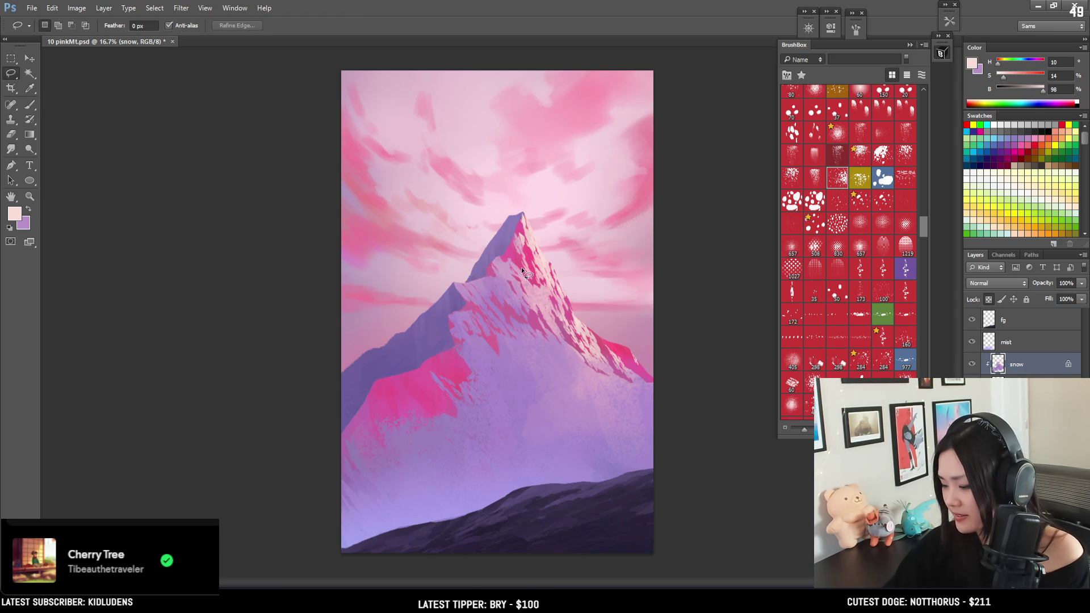
{"action": "key", "text": "b"}
{"action": "left_click_drag", "start_coordinate": [502, 258], "coordinate": [510, 284]}
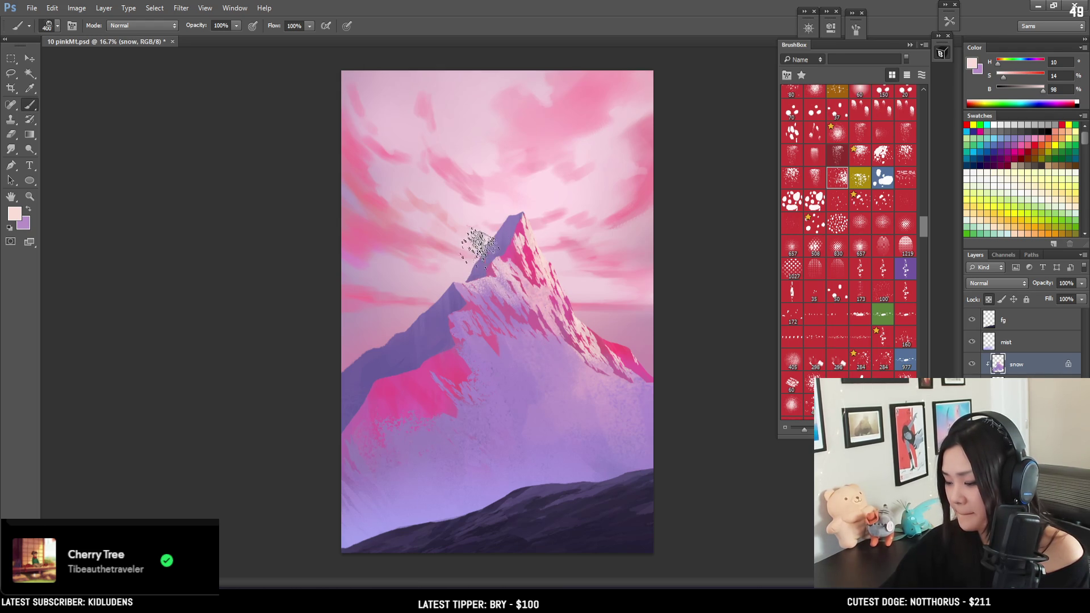
Dab purple speckles onto the summit ridge, then select the shad layer below snow.
{"action": "key", "text": "x"}
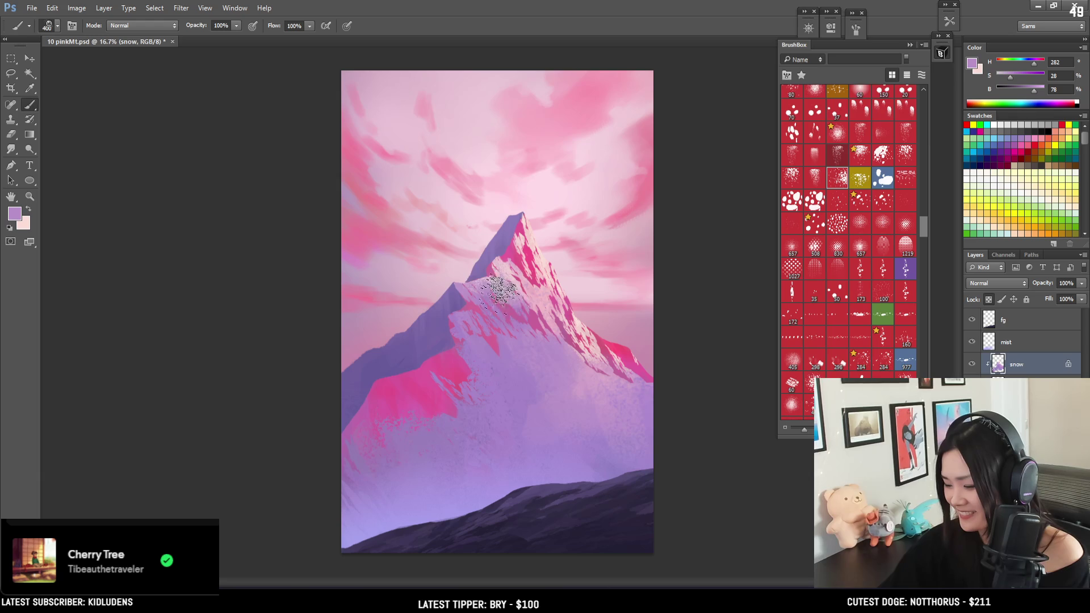
{"action": "key", "text": "bracketleft"}
{"action": "left_click_drag", "start_coordinate": [502, 202], "coordinate": [511, 237]}
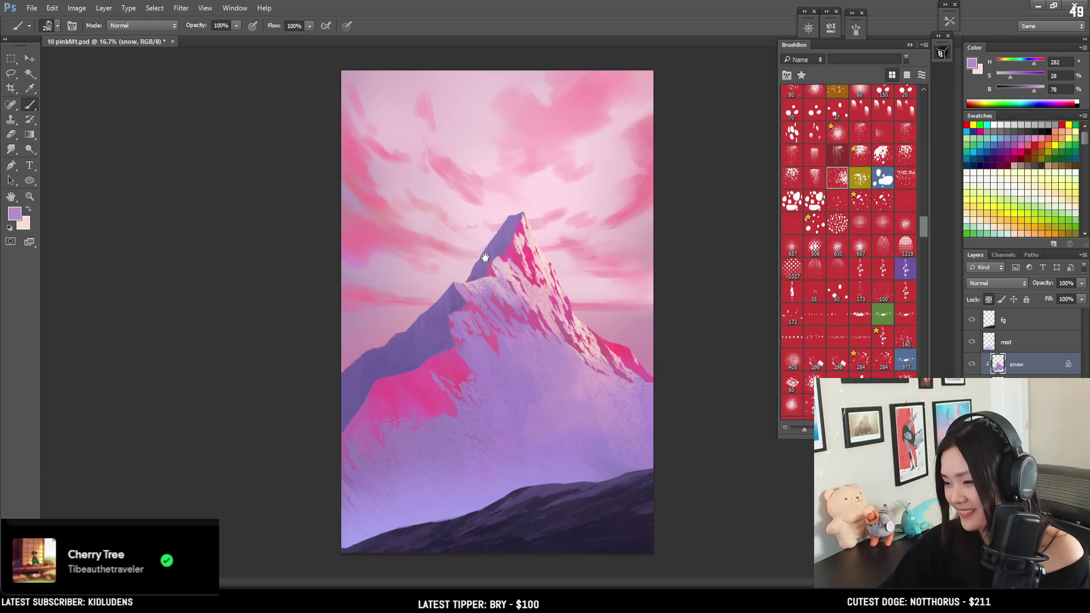
{"action": "key", "text": "bracketright"}
{"action": "key", "text": "bracketright"}
{"action": "key", "text": "bracketright"}
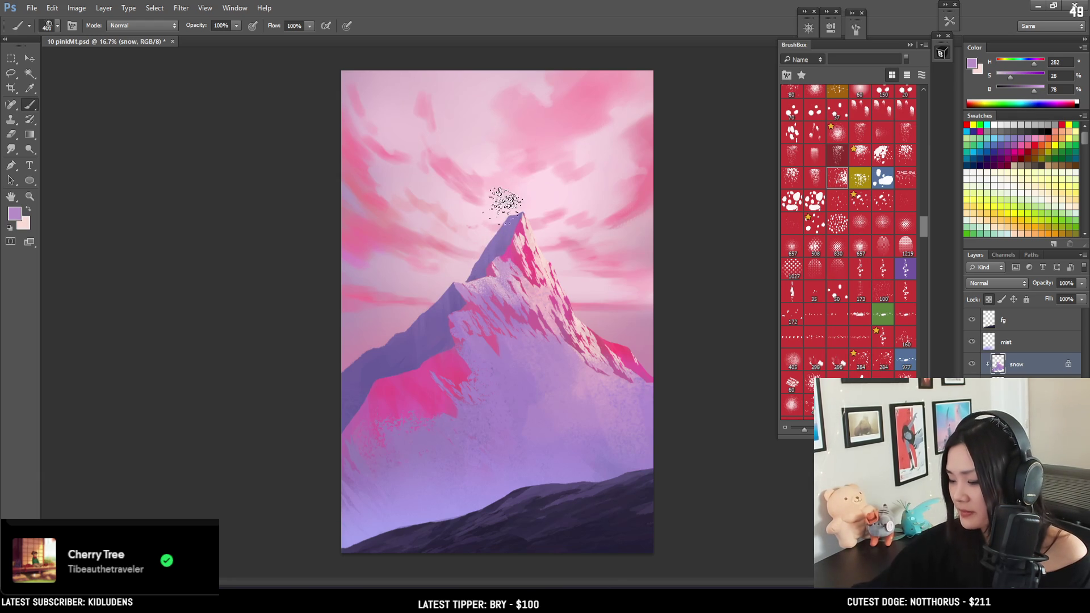
{"action": "key", "text": "x"}
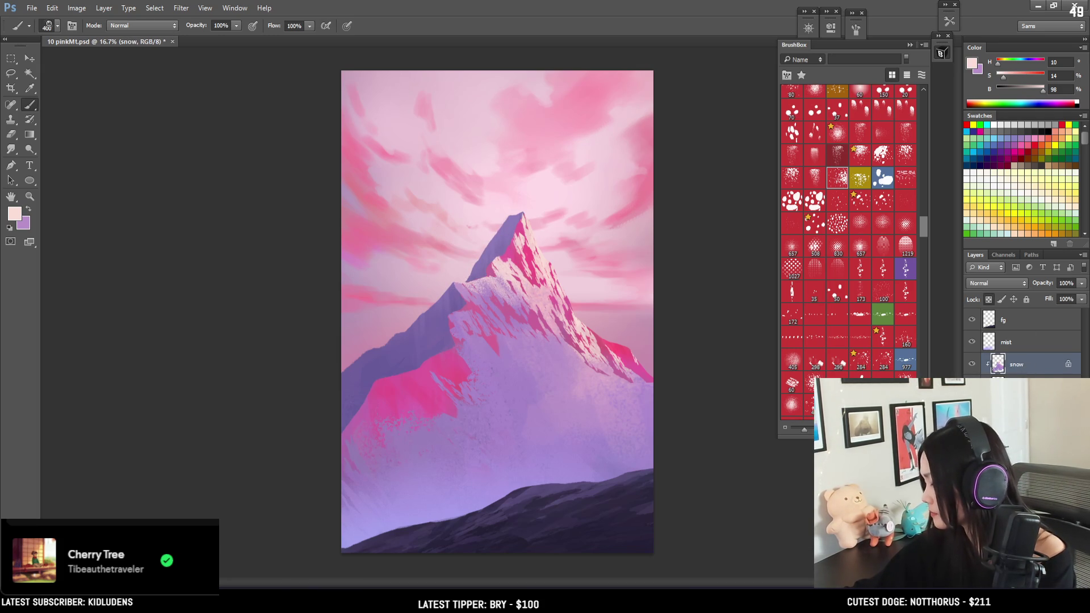
{"action": "key", "text": "alt+bracketleft"}
{"action": "key", "text": "ctrl+plus"}
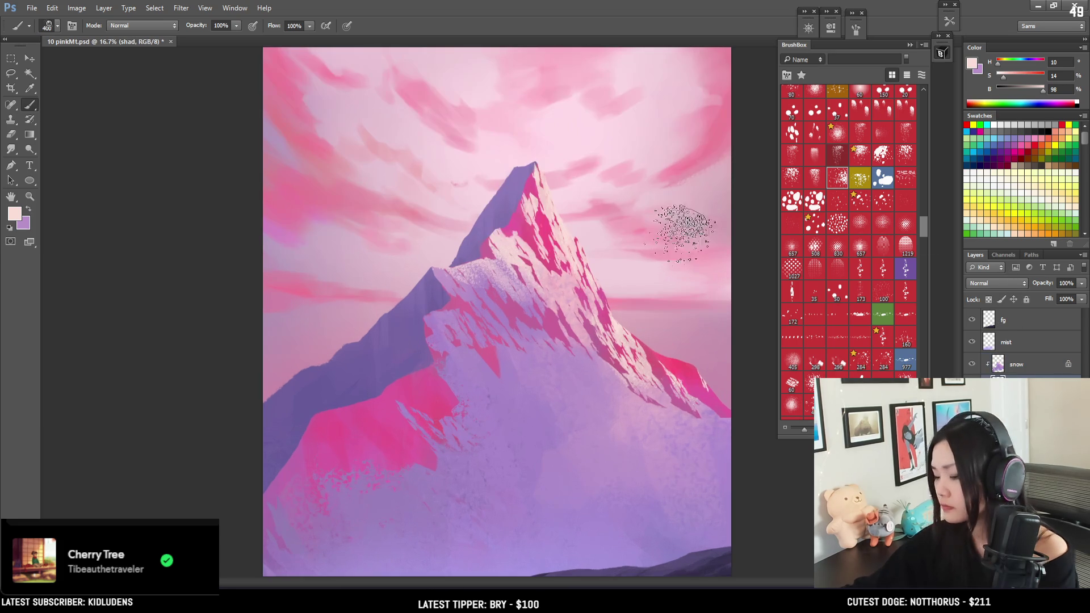
{"action": "left_click", "coordinate": [497, 193], "text": "alt"}
{"action": "key", "text": "bracketleft"}
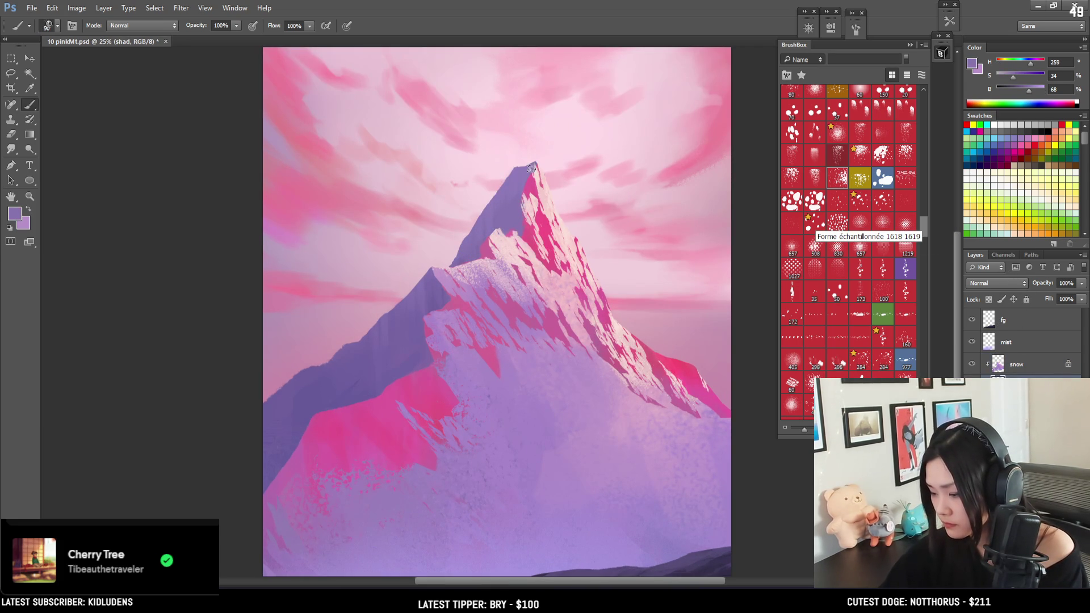
{"action": "key", "text": "e"}
{"action": "key", "text": "b"}
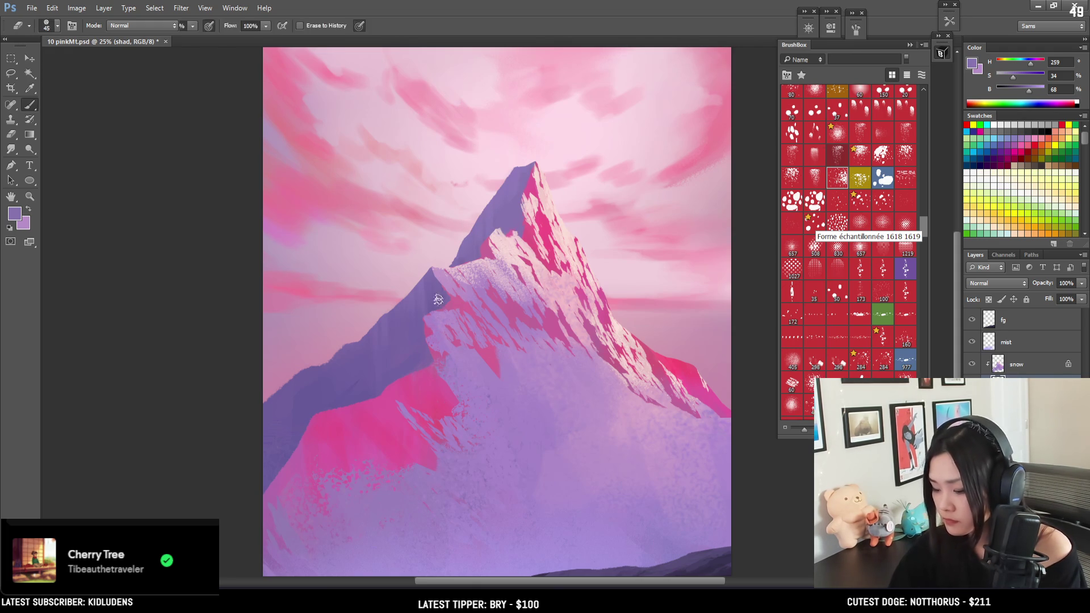
{"action": "key", "text": "l"}
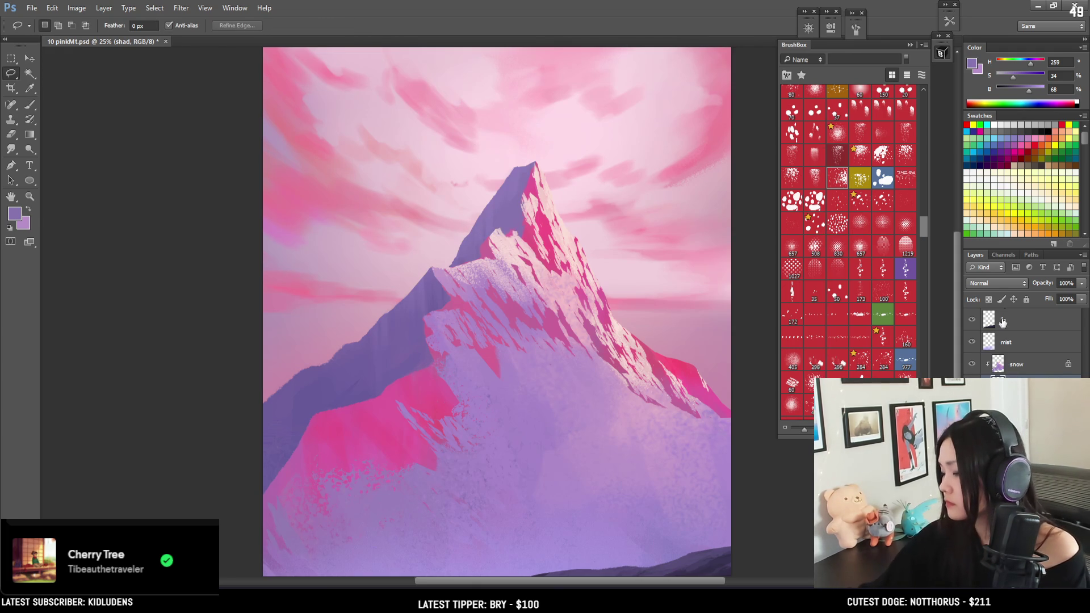
{"action": "key", "text": "b"}
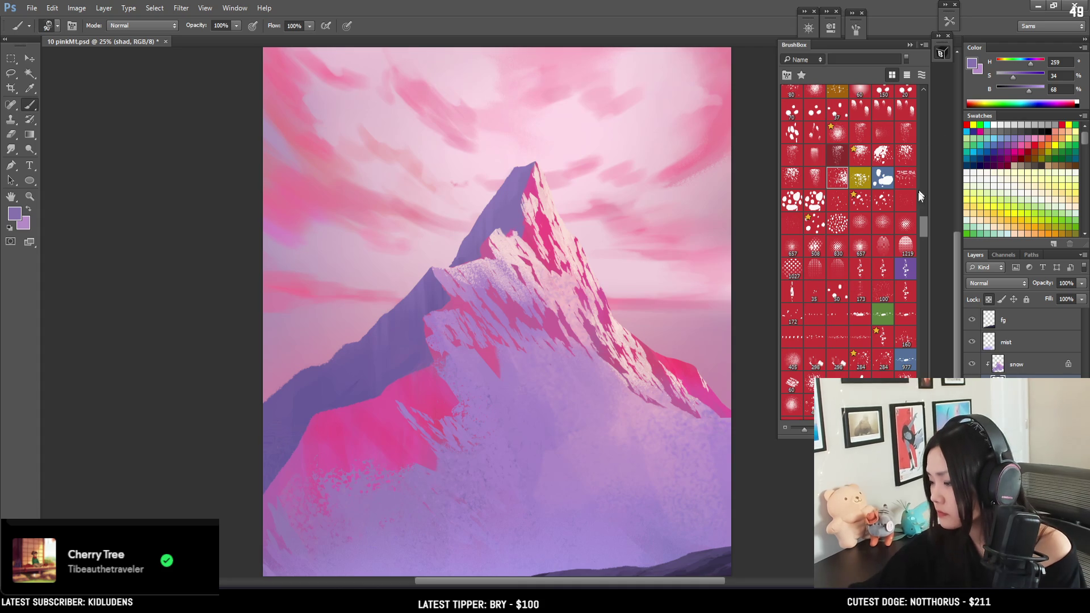
{"action": "left_click", "coordinate": [908, 180]}
{"action": "key", "text": "bracketright"}
{"action": "key", "text": "bracketright"}
{"action": "left_click", "coordinate": [353, 383], "text": "alt"}
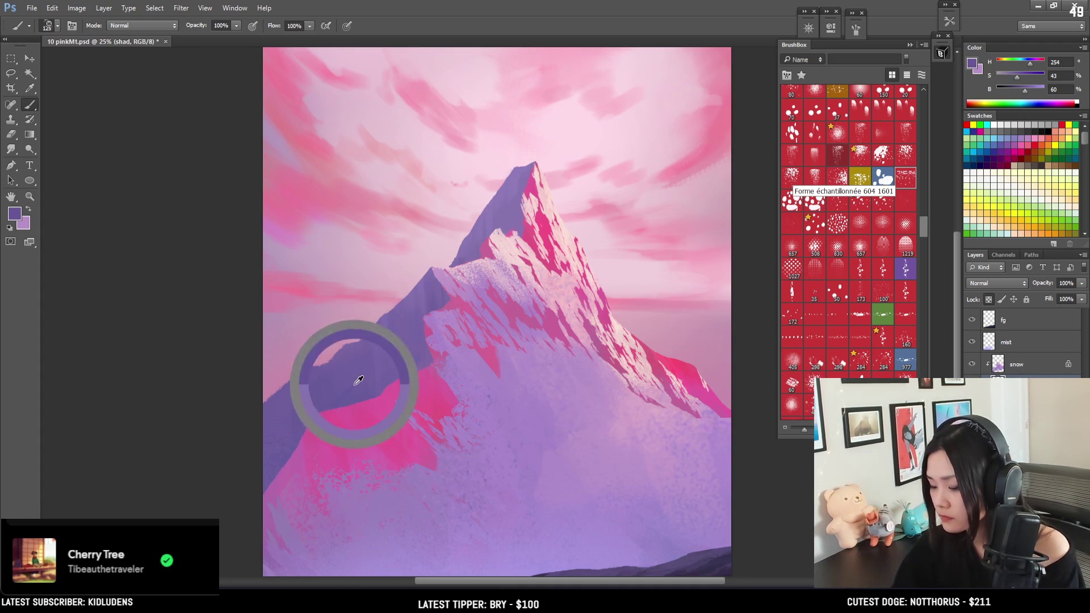
{"action": "left_click_drag", "start_coordinate": [1022, 99], "coordinate": [1018, 99]}
{"action": "mouse_move", "coordinate": [469, 288]}
{"action": "left_mouse_down"}
{"action": "mouse_move", "coordinate": [482, 348]}
{"action": "mouse_move", "coordinate": [471, 366]}
{"action": "left_mouse_up"}
{"action": "key", "text": "bracketright"}
{"action": "key", "text": "bracketright"}
{"action": "key", "text": "bracketright"}
{"action": "left_click_drag", "start_coordinate": [442, 316], "coordinate": [464, 291]}
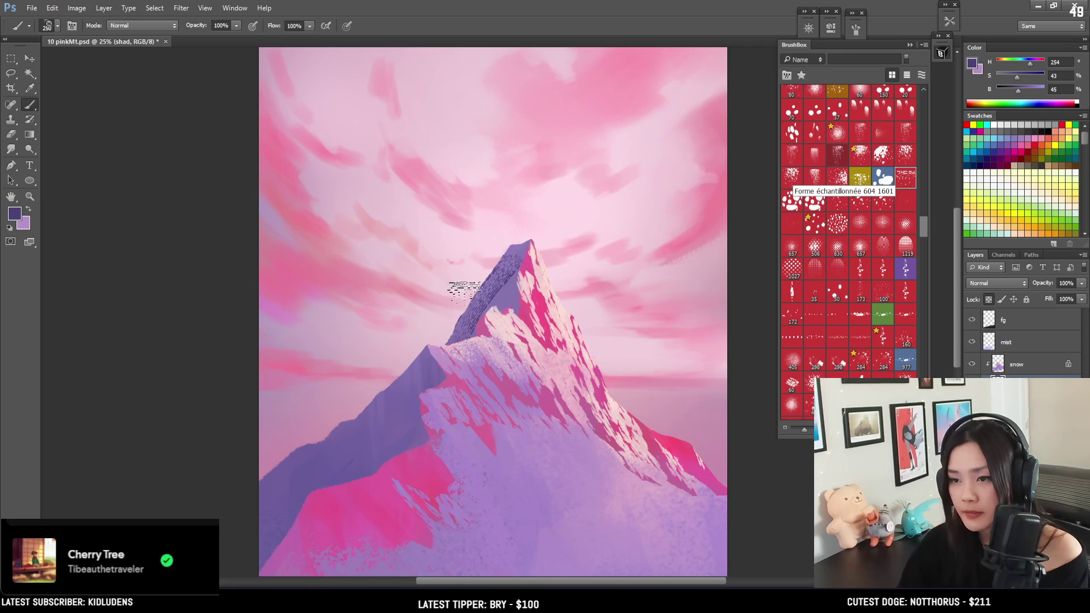
{"action": "key", "text": "ctrl+z"}
{"action": "left_click_drag", "start_coordinate": [923, 230], "coordinate": [924, 137]}
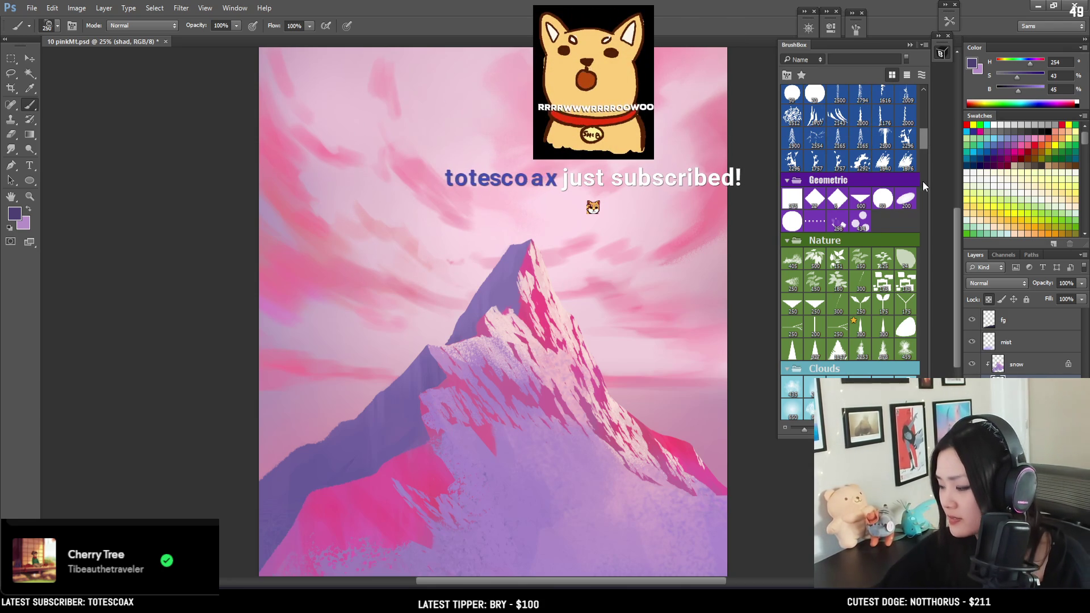
Choose a large texture brush and paint a slightly darker purple stroke at the peak.
{"action": "left_click_drag", "start_coordinate": [921, 142], "coordinate": [922, 123]}
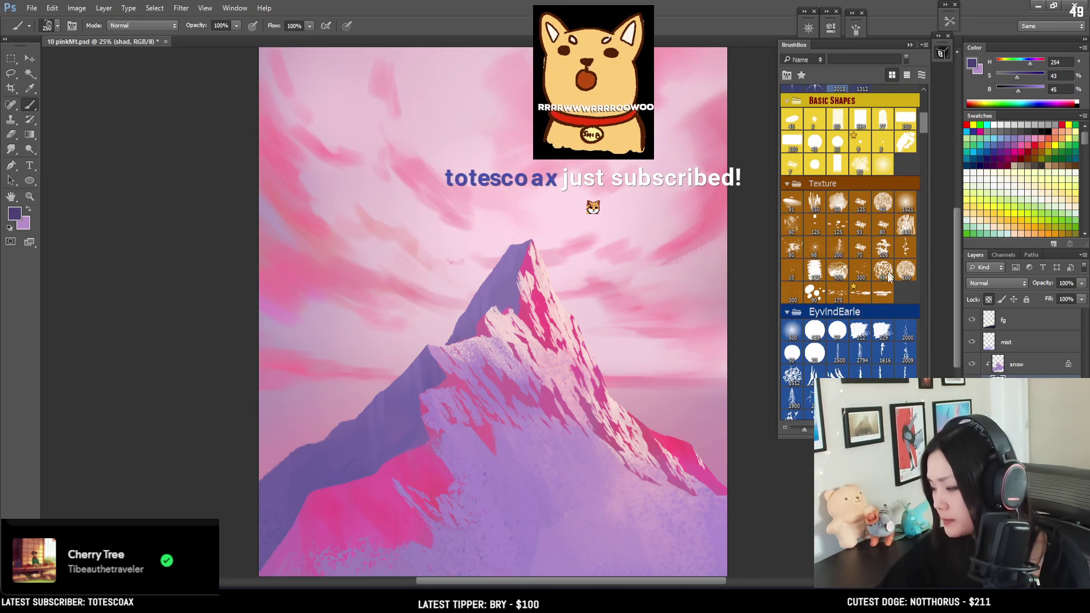
{"action": "left_click", "coordinate": [883, 292]}
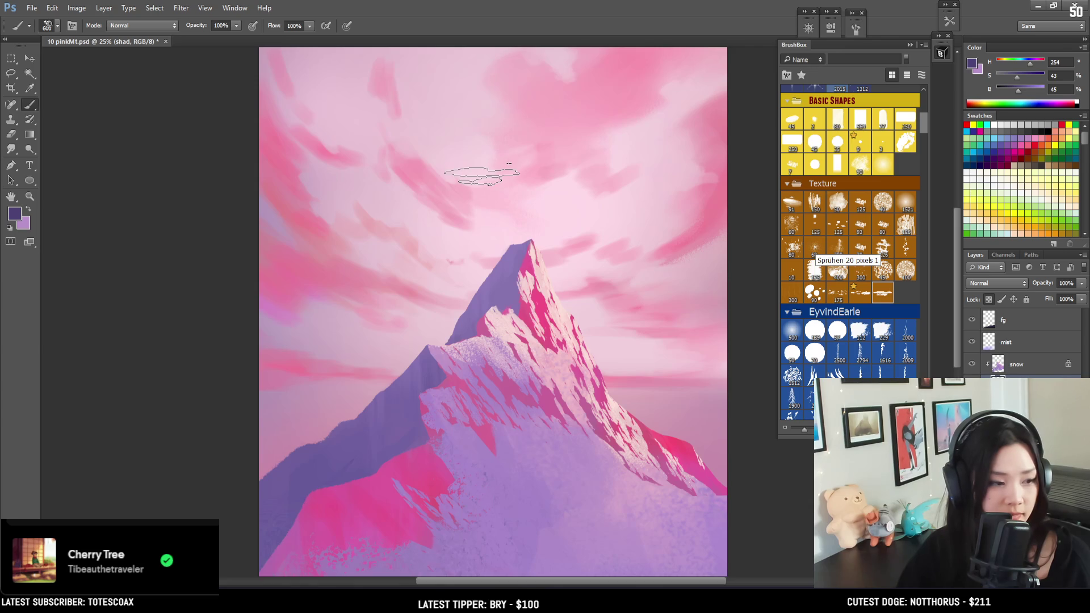
{"action": "left_click_drag", "start_coordinate": [513, 258], "coordinate": [499, 284]}
{"action": "key", "text": "ctrl+z"}
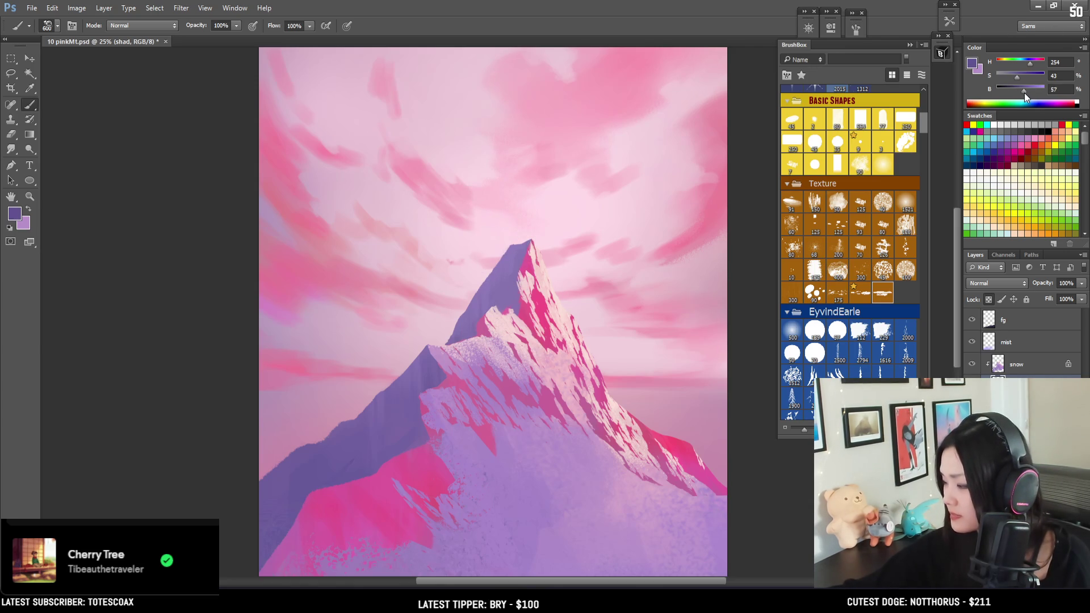
{"action": "left_click_drag", "start_coordinate": [1024, 94], "coordinate": [1022, 93]}
{"action": "left_click_drag", "start_coordinate": [519, 247], "coordinate": [502, 267]}
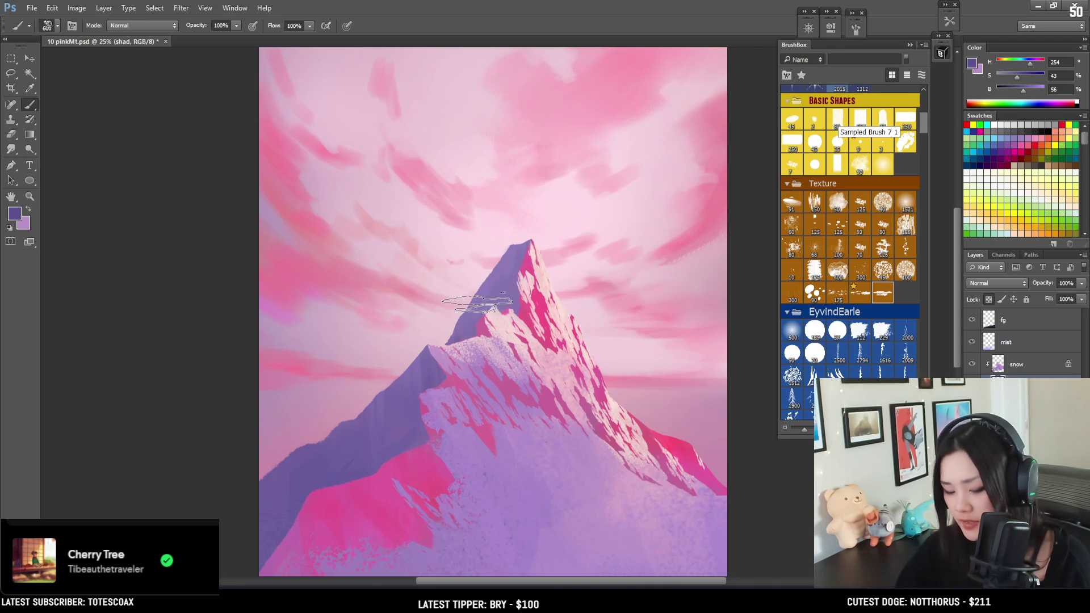
Outline the peak's left face and paint darker purple shadow strokes over it.
{"action": "key", "text": "l"}
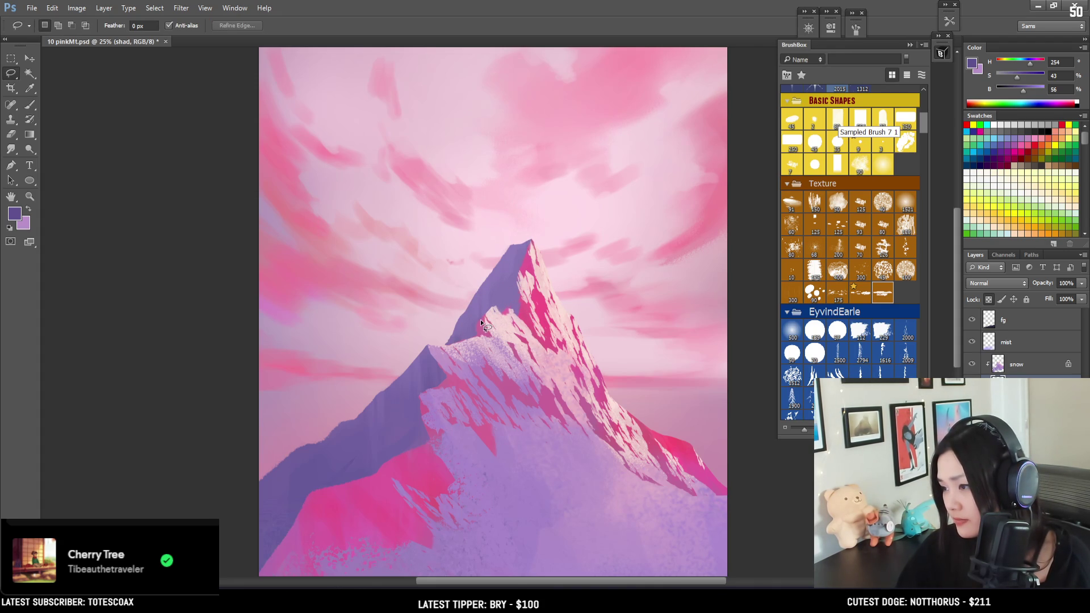
{"action": "left_click_drag", "start_coordinate": [476, 322], "coordinate": [486, 317]}
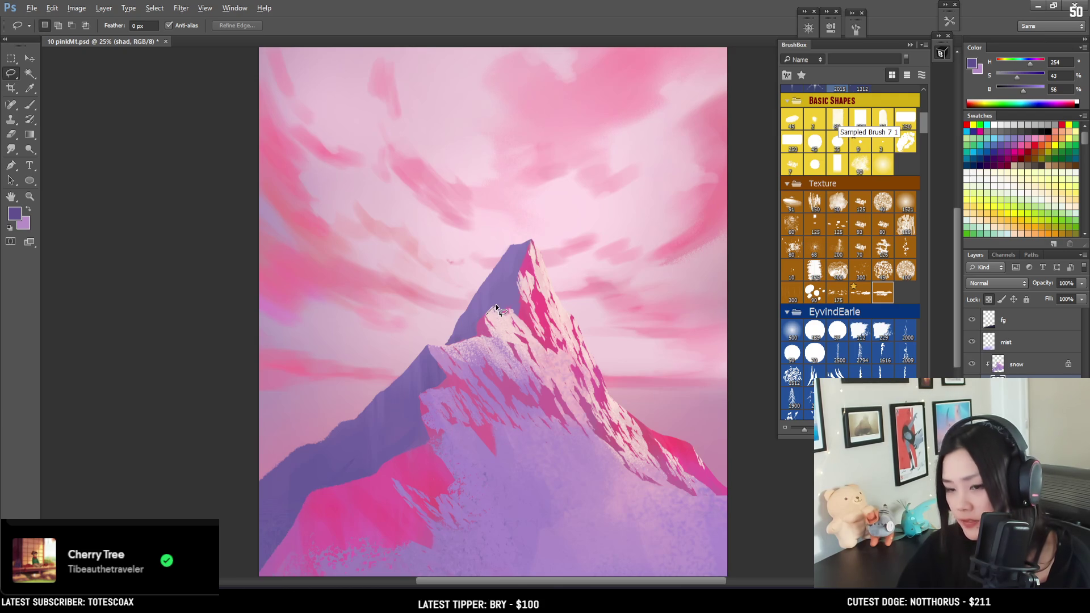
{"action": "left_click_drag", "start_coordinate": [471, 307], "coordinate": [441, 340]}
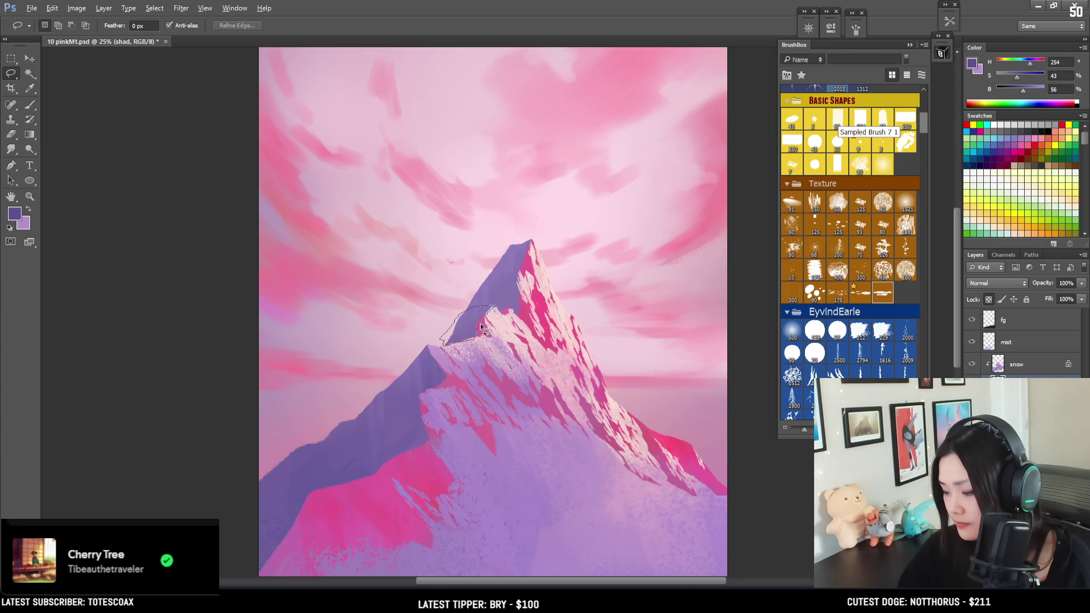
{"action": "key", "text": "b"}
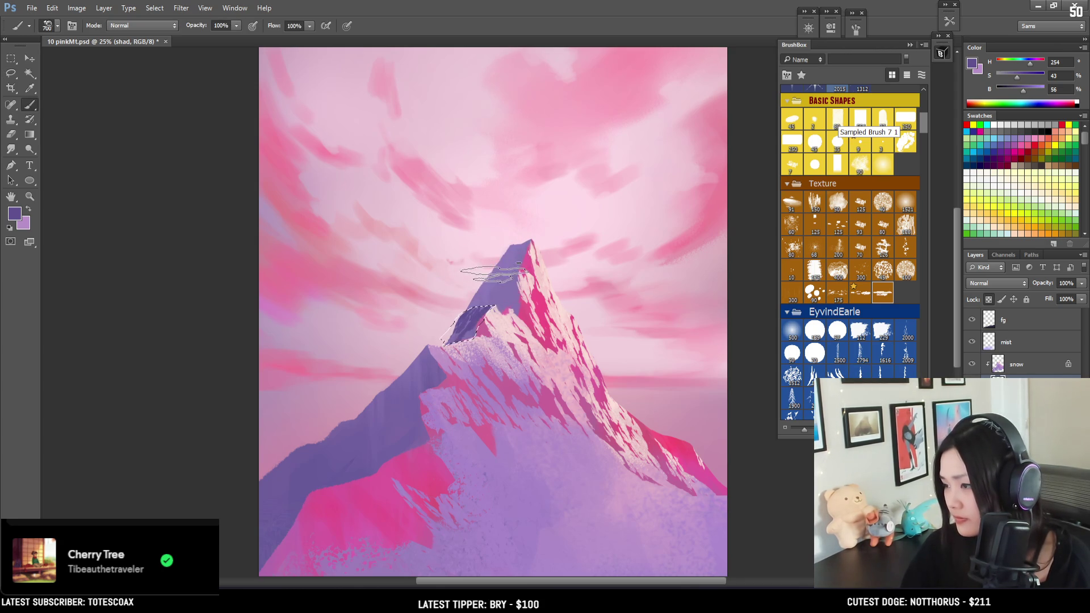
{"action": "mouse_move", "coordinate": [466, 320]}
{"action": "left_mouse_down"}
{"action": "mouse_move", "coordinate": [452, 295]}
{"action": "mouse_move", "coordinate": [462, 329]}
{"action": "mouse_move", "coordinate": [479, 297]}
{"action": "mouse_move", "coordinate": [481, 329]}
{"action": "left_mouse_up"}
{"action": "key", "text": "ctrl+d"}
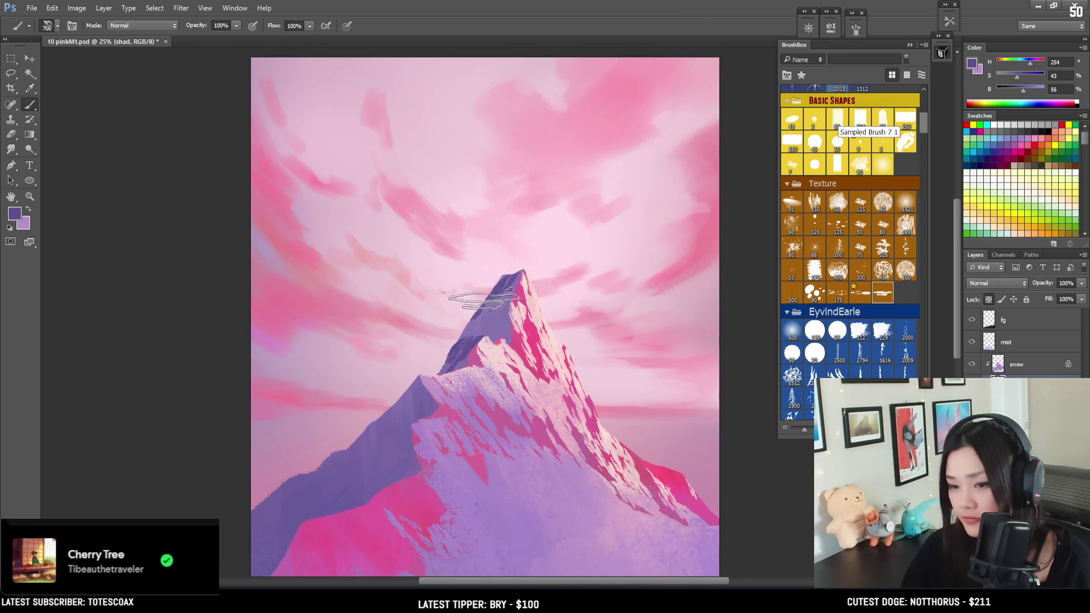
{"action": "mouse_move", "coordinate": [462, 309]}
{"action": "left_mouse_down"}
{"action": "mouse_move", "coordinate": [474, 322]}
{"action": "mouse_move", "coordinate": [450, 341]}
{"action": "mouse_move", "coordinate": [454, 364]}
{"action": "mouse_move", "coordinate": [477, 347]}
{"action": "mouse_move", "coordinate": [506, 268]}
{"action": "left_mouse_up"}
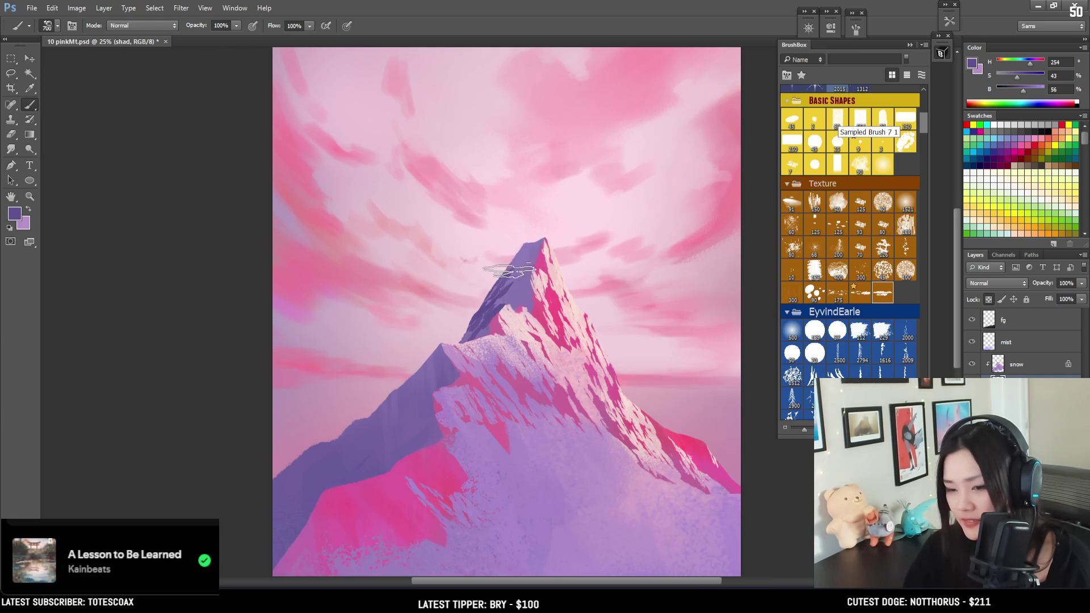
{"action": "key", "text": "e"}
{"action": "key", "text": "ctrl+minus"}
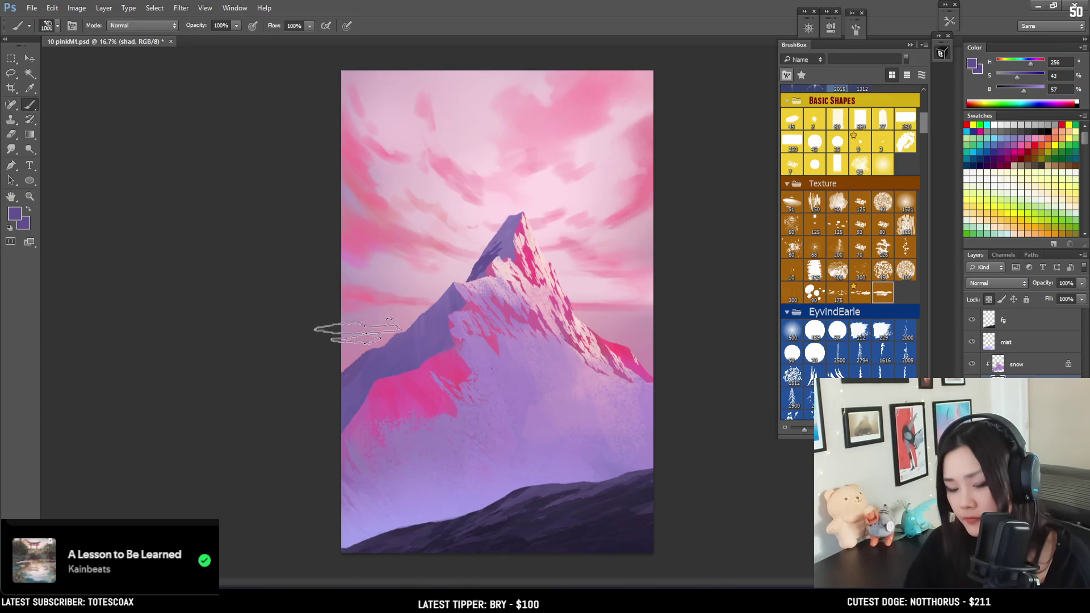
Lasso-select a region running from the ridge down the lower-left slope, checking beneath the snow layer.
{"action": "key", "text": "l"}
{"action": "mouse_move", "coordinate": [370, 350]}
{"action": "left_mouse_down"}
{"action": "mouse_move", "coordinate": [333, 382]}
{"action": "mouse_move", "coordinate": [327, 429]}
{"action": "left_mouse_up"}
{"action": "left_click_drag", "start_coordinate": [379, 346], "coordinate": [381, 343]}
{"action": "key", "text": "b"}
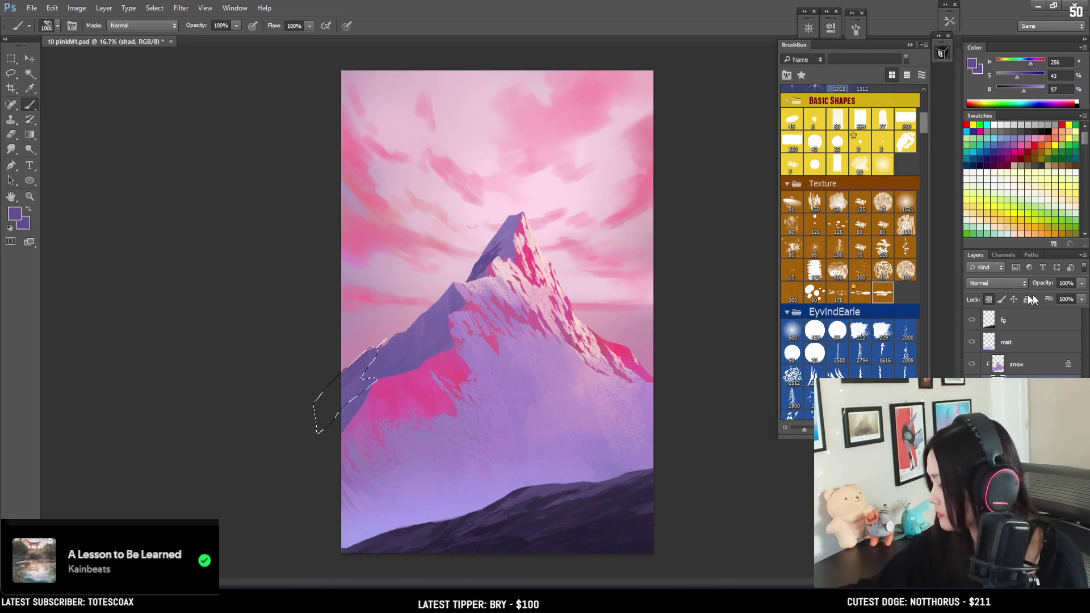
{"action": "left_click", "coordinate": [972, 366]}
{"action": "left_click", "coordinate": [973, 366]}
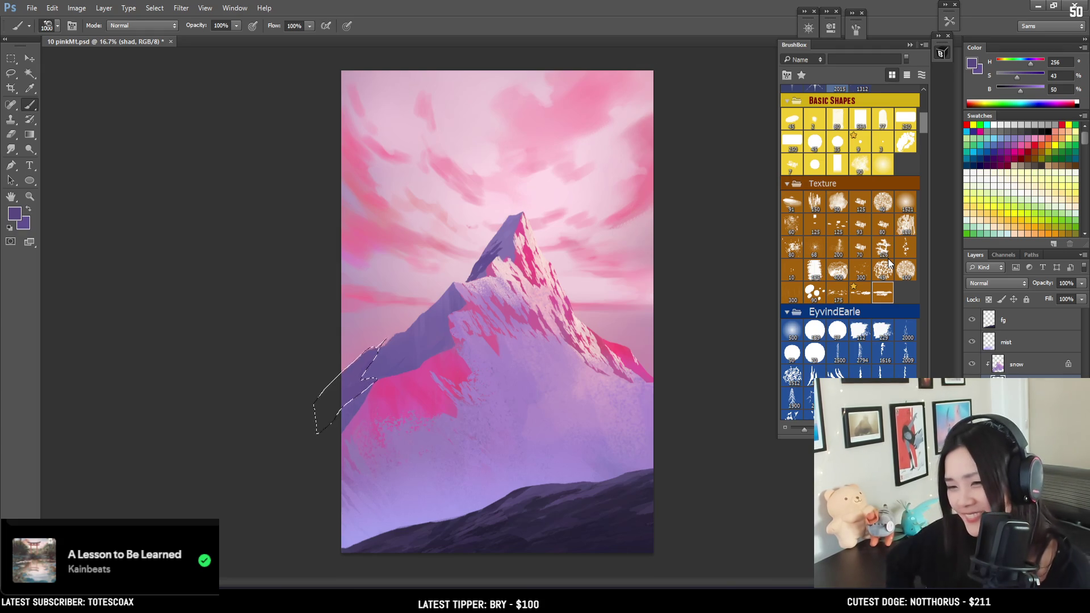
Paint dark purple inside the lower-left slope selection, then deselect.
{"action": "key", "text": "ctrl+plus"}
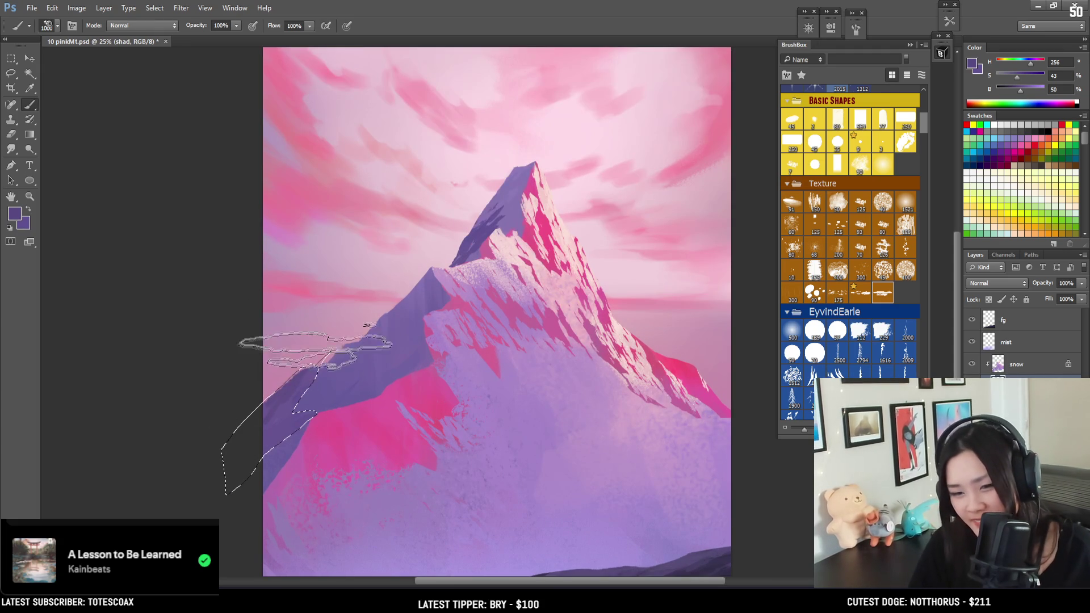
{"action": "left_click_drag", "start_coordinate": [308, 333], "coordinate": [358, 357]}
{"action": "key", "text": "bracketleft"}
{"action": "key", "text": "bracketleft"}
{"action": "key", "text": "bracketleft"}
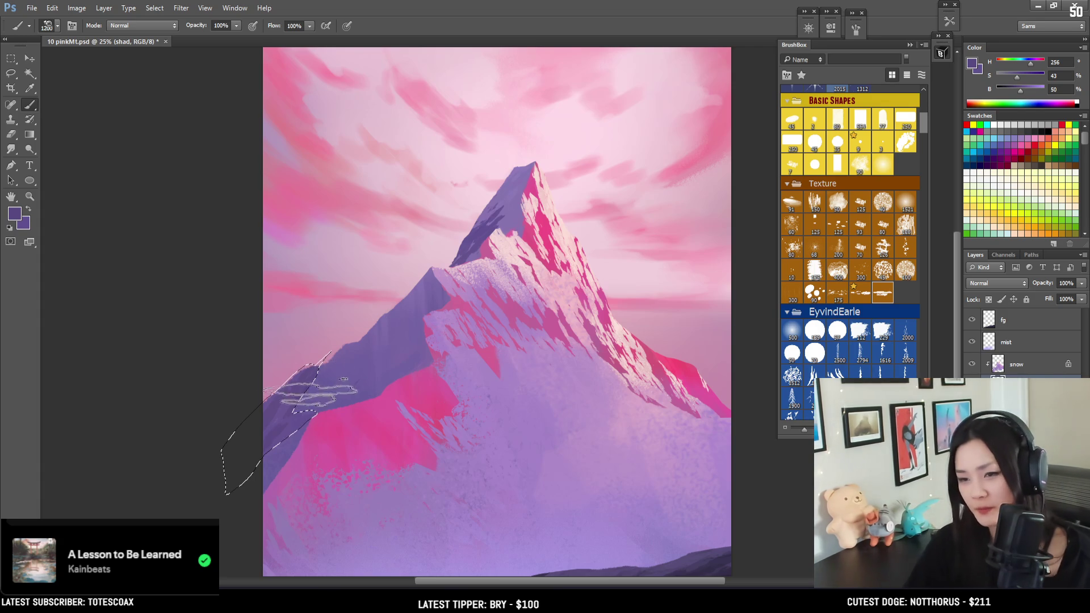
{"action": "key", "text": "alt+BackSpace"}
{"action": "key", "text": "ctrl+d"}
Sample the ridge purple with a smaller brush and lasso another shadow shape on the left ridge.
{"action": "key", "text": "bracketleft"}
{"action": "key", "text": "bracketleft"}
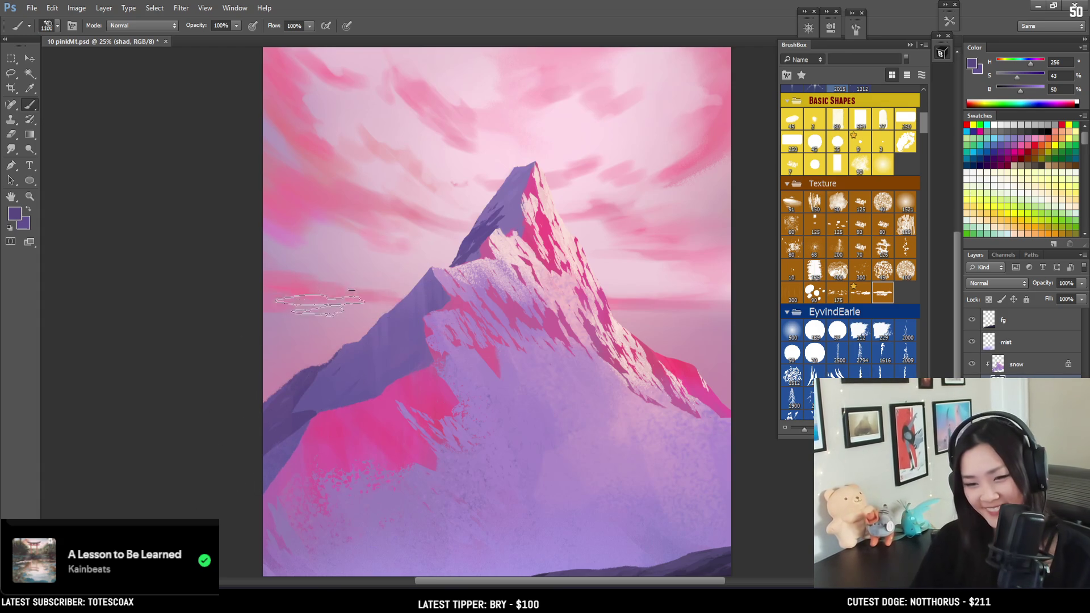
{"action": "key", "text": "bracketleft"}
{"action": "key", "text": "bracketleft"}
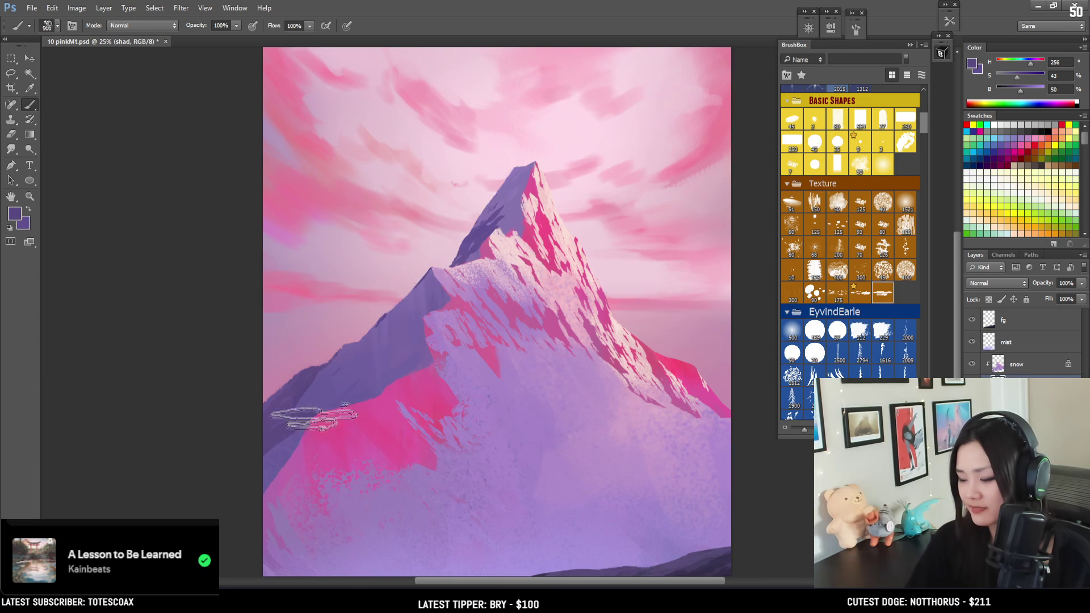
{"action": "left_click", "coordinate": [385, 315], "text": "alt"}
{"action": "key", "text": "bracketleft"}
{"action": "key", "text": "bracketleft"}
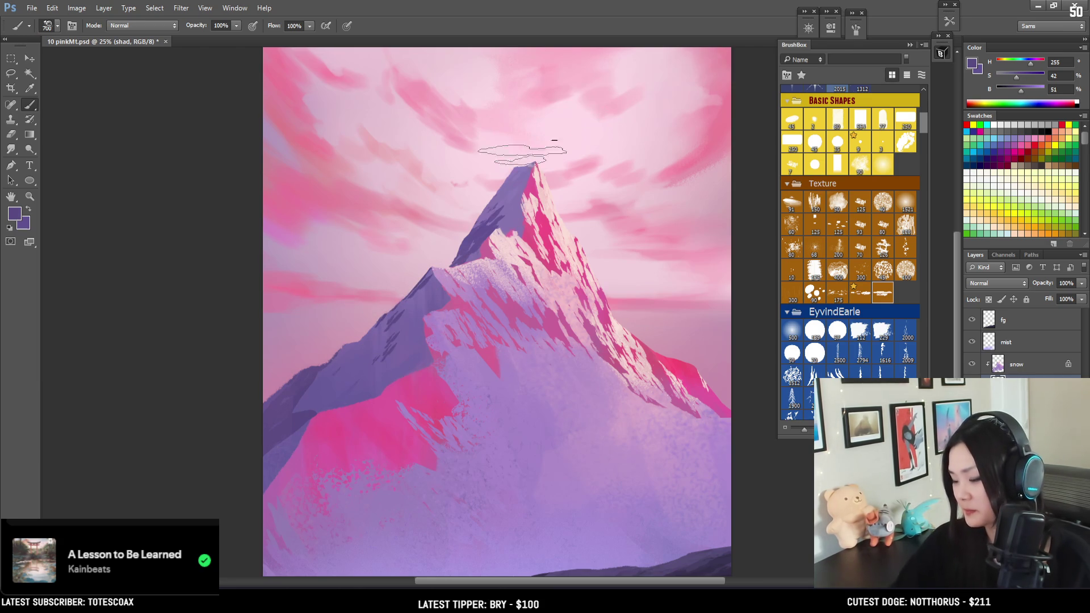
{"action": "key", "text": "bracketleft"}
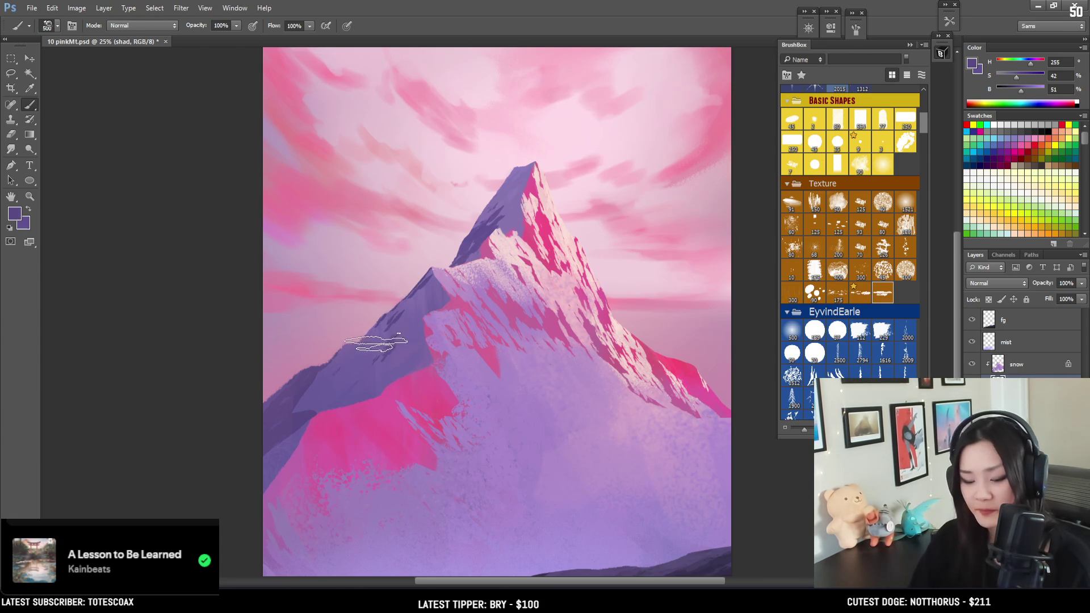
{"action": "key", "text": "l"}
{"action": "mouse_move", "coordinate": [403, 350]}
{"action": "left_mouse_down"}
{"action": "mouse_move", "coordinate": [424, 319]}
{"action": "mouse_move", "coordinate": [407, 349]}
{"action": "left_mouse_up"}
{"action": "key", "text": "b"}
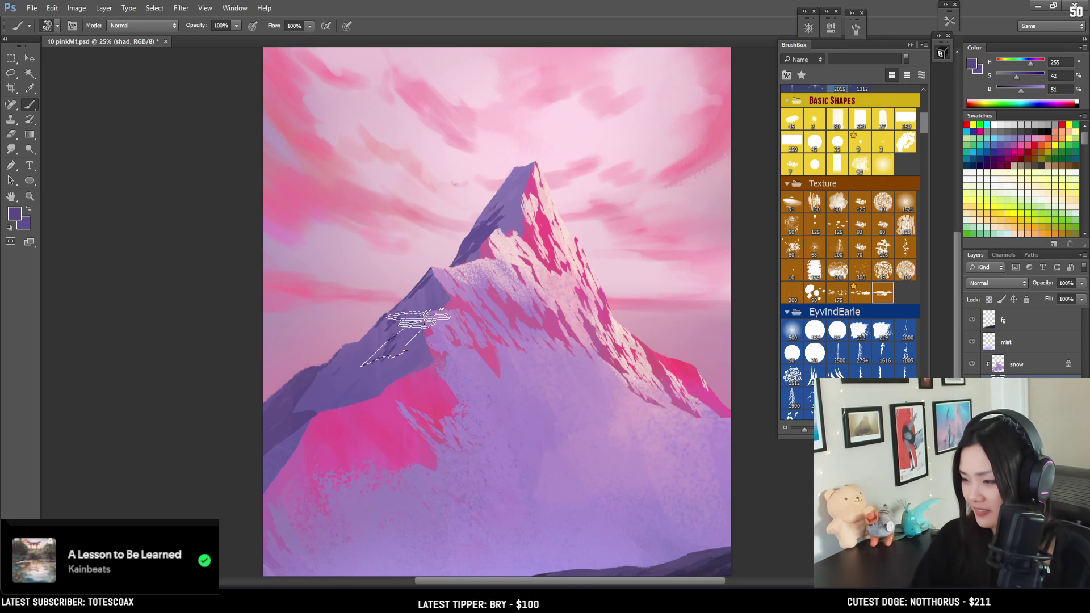
{"action": "key", "text": "bracketright"}
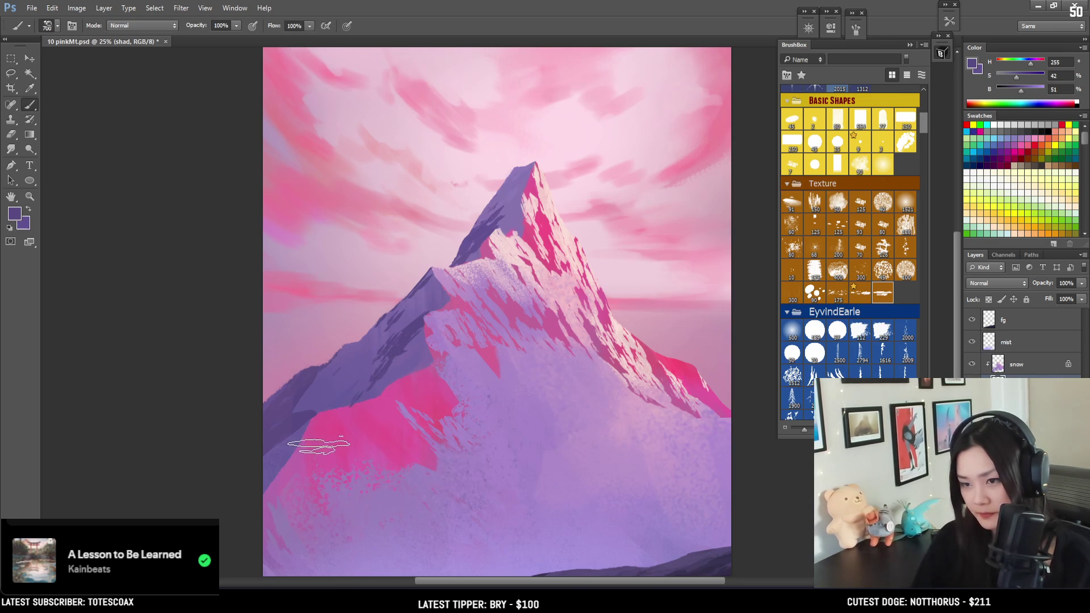
Enlarge the eraser, sample a bluer purple from the slope and begin another lasso shadow.
{"action": "key", "text": "e"}
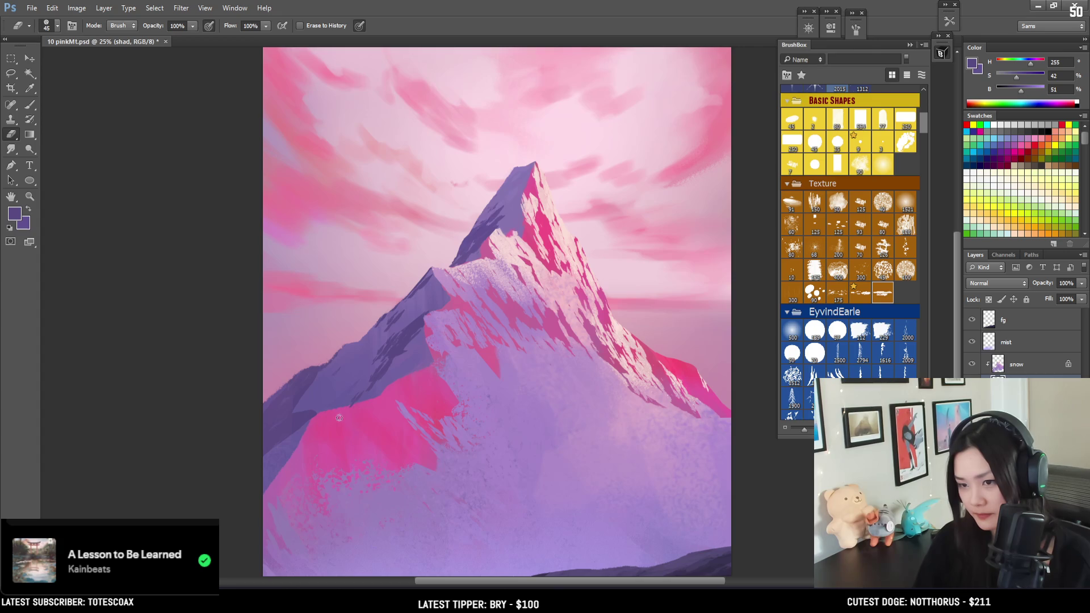
{"action": "key", "text": "bracketright"}
{"action": "key", "text": "bracketright"}
{"action": "key", "text": "bracketright"}
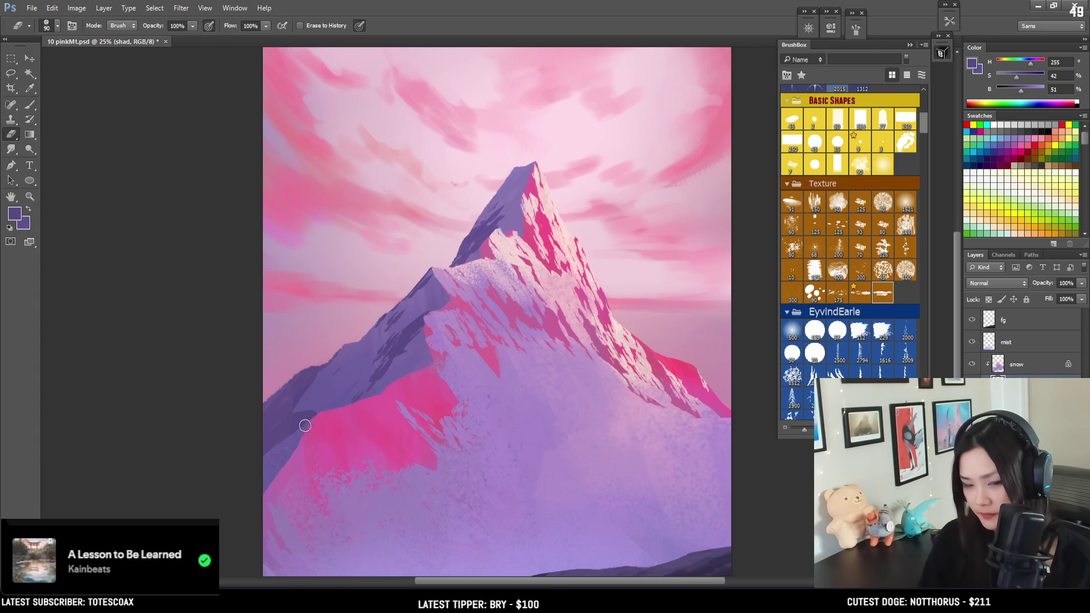
{"action": "key", "text": "b"}
{"action": "left_click", "coordinate": [295, 410], "text": "alt"}
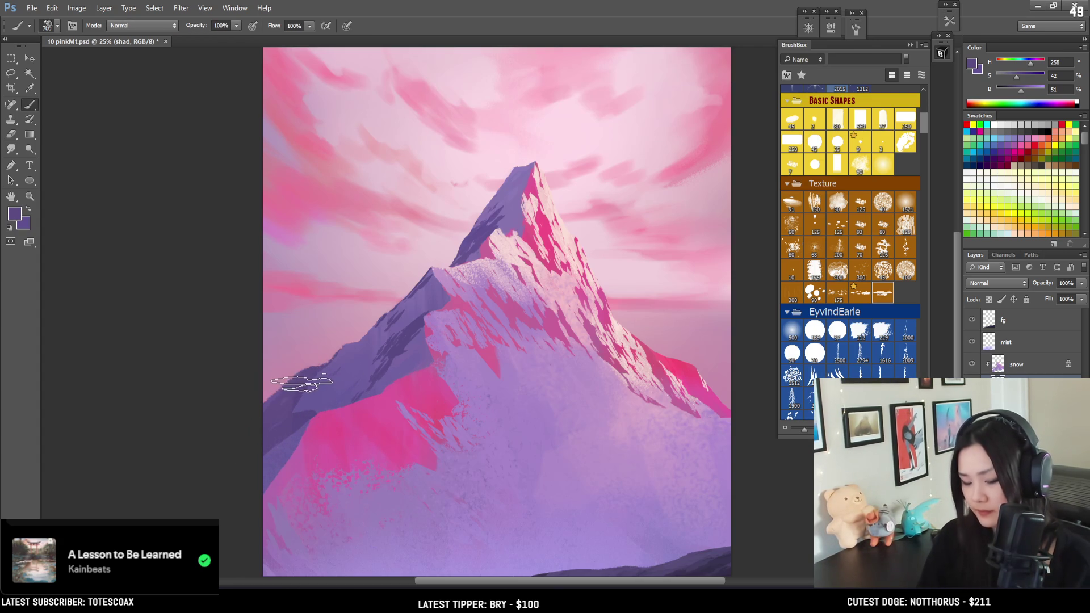
{"action": "key", "text": "l"}
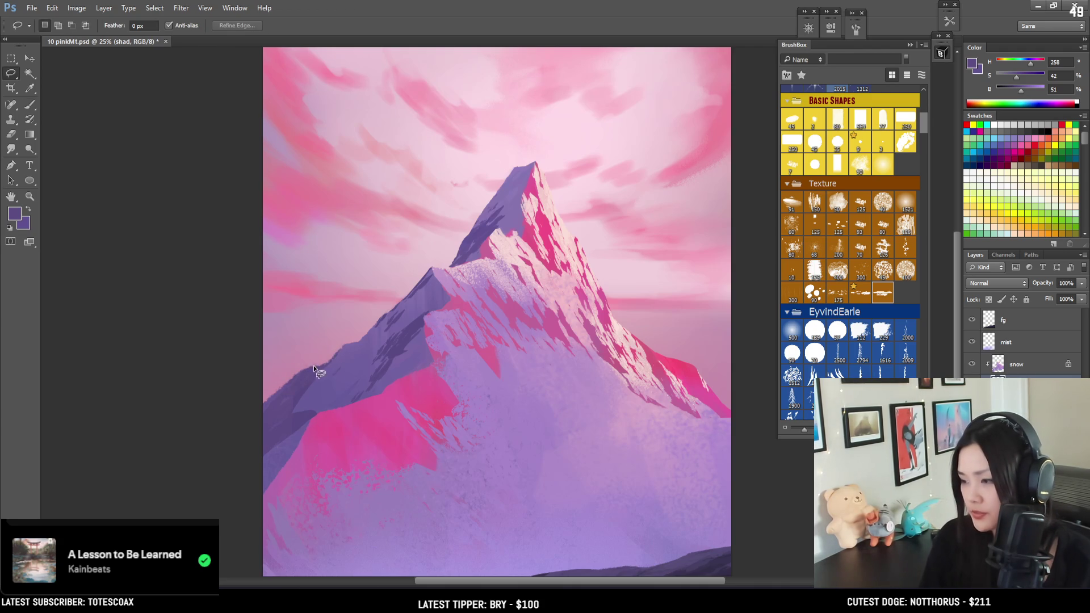
{"action": "mouse_move", "coordinate": [366, 366]}
{"action": "left_mouse_down"}
{"action": "mouse_move", "coordinate": [331, 403]}
{"action": "mouse_move", "coordinate": [333, 454]}
{"action": "mouse_move", "coordinate": [355, 358]}
{"action": "mouse_move", "coordinate": [343, 315]}
{"action": "mouse_move", "coordinate": [312, 340]}
{"action": "mouse_move", "coordinate": [369, 310]}
{"action": "mouse_move", "coordinate": [335, 352]}
{"action": "mouse_move", "coordinate": [350, 328]}
{"action": "mouse_move", "coordinate": [324, 397]}
{"action": "mouse_move", "coordinate": [345, 357]}
{"action": "mouse_move", "coordinate": [346, 397]}
{"action": "mouse_move", "coordinate": [365, 345]}
{"action": "mouse_move", "coordinate": [372, 373]}
{"action": "mouse_move", "coordinate": [384, 360]}
{"action": "left_mouse_up"}
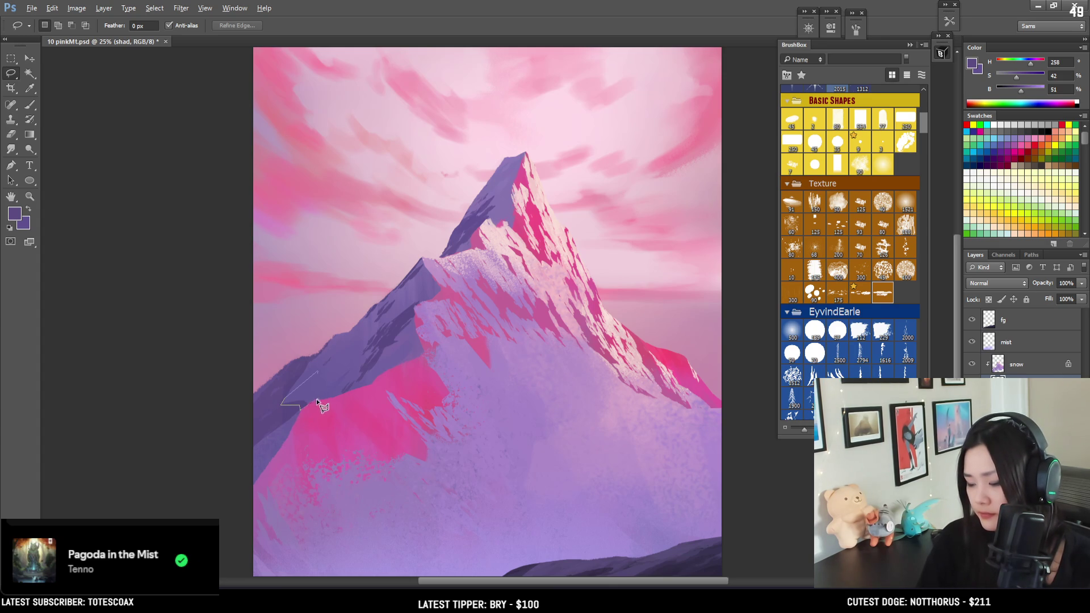
Lasso a shadow area on the left slope, brush it darker, then deselect.
{"action": "left_click", "coordinate": [342, 394]}
{"action": "double_click", "coordinate": [365, 349]}
{"action": "key", "text": "b"}
{"action": "left_click", "coordinate": [282, 410], "text": "alt"}
{"action": "left_click_drag", "start_coordinate": [295, 398], "coordinate": [340, 374]}
{"action": "key", "text": "ctrl+d"}
Blend the shadow with sampled darker and lighter purples at varying brush sizes, then zoom out.
{"action": "left_click", "coordinate": [288, 385], "text": "alt"}
{"action": "key", "text": "bracketleft"}
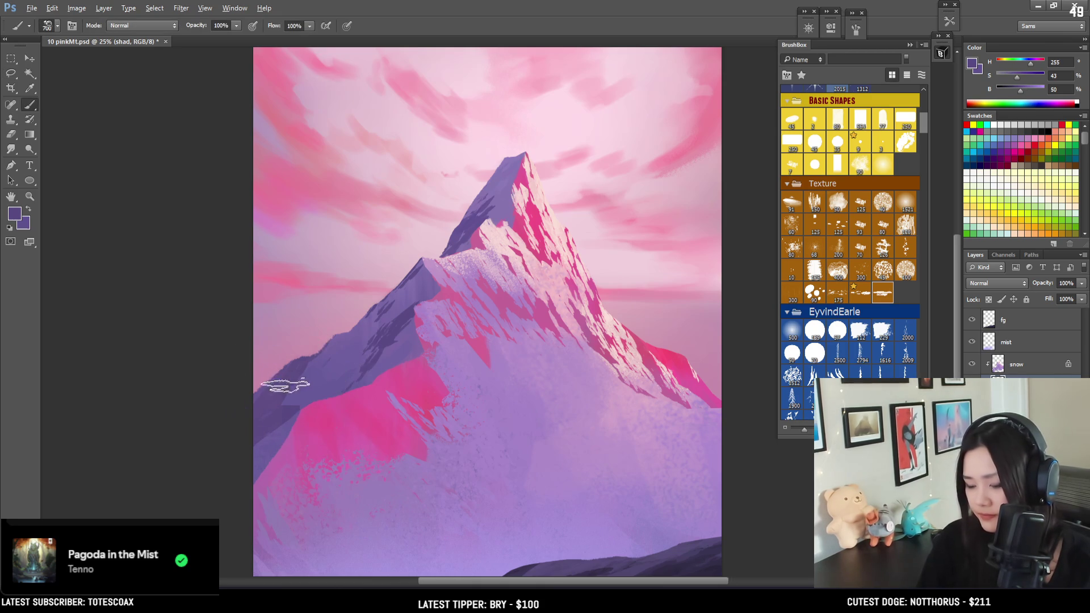
{"action": "key", "text": "bracketright"}
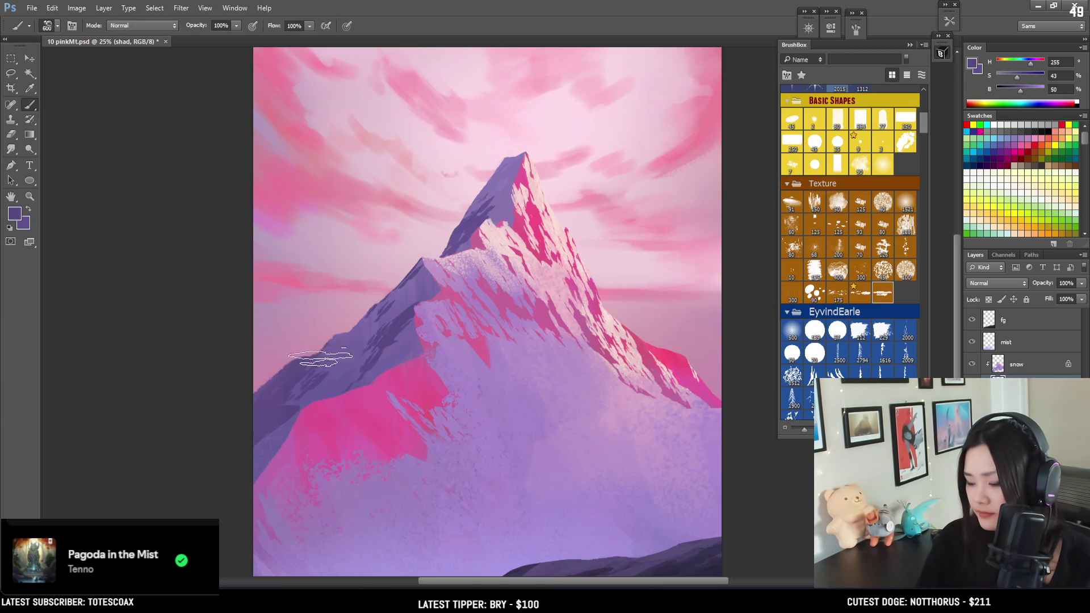
{"action": "left_click", "coordinate": [343, 357], "text": "alt"}
{"action": "key", "text": "bracketleft"}
{"action": "mouse_move", "coordinate": [364, 360]}
{"action": "left_mouse_down"}
{"action": "mouse_move", "coordinate": [418, 307]}
{"action": "mouse_move", "coordinate": [382, 307]}
{"action": "left_mouse_up"}
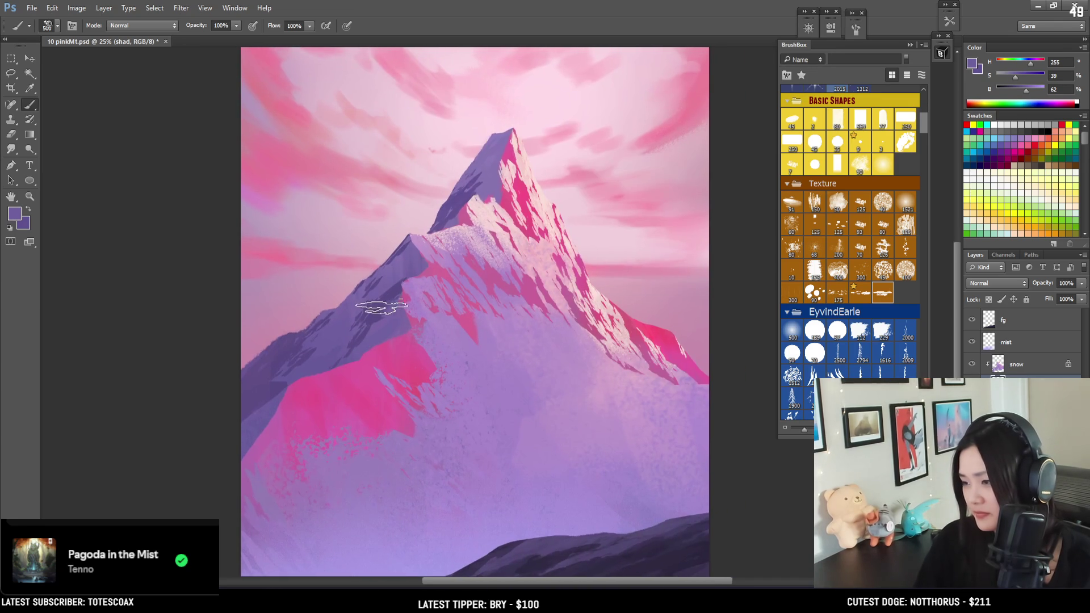
{"action": "key", "text": "bracketright"}
{"action": "key", "text": "bracketleft"}
{"action": "key", "text": "bracketleft"}
{"action": "key", "text": "bracketleft"}
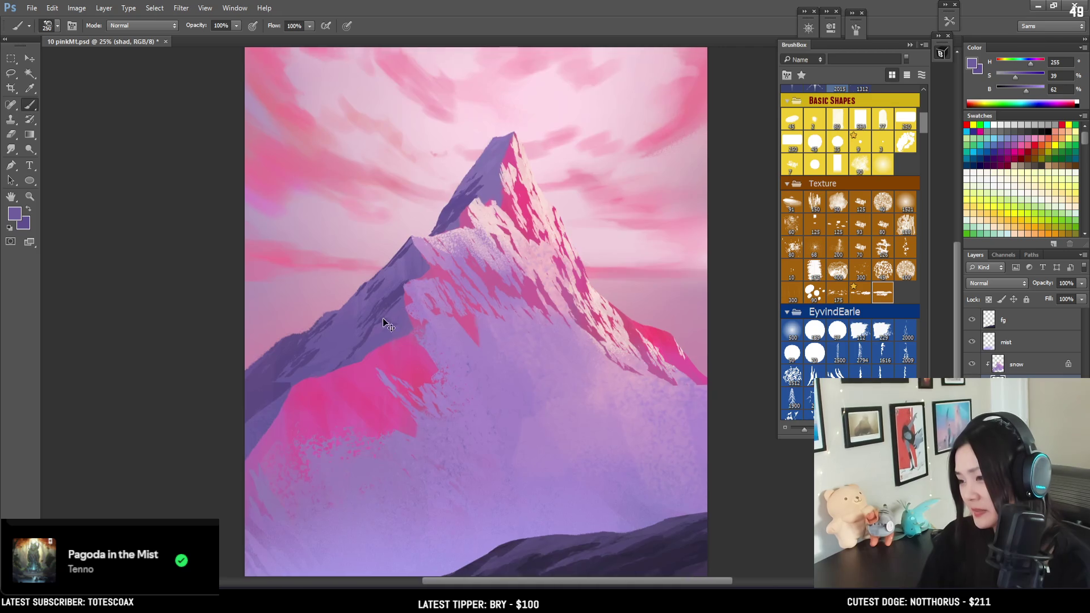
{"action": "key", "text": "ctrl+minus"}
{"action": "left_click", "coordinate": [358, 399], "text": "alt"}
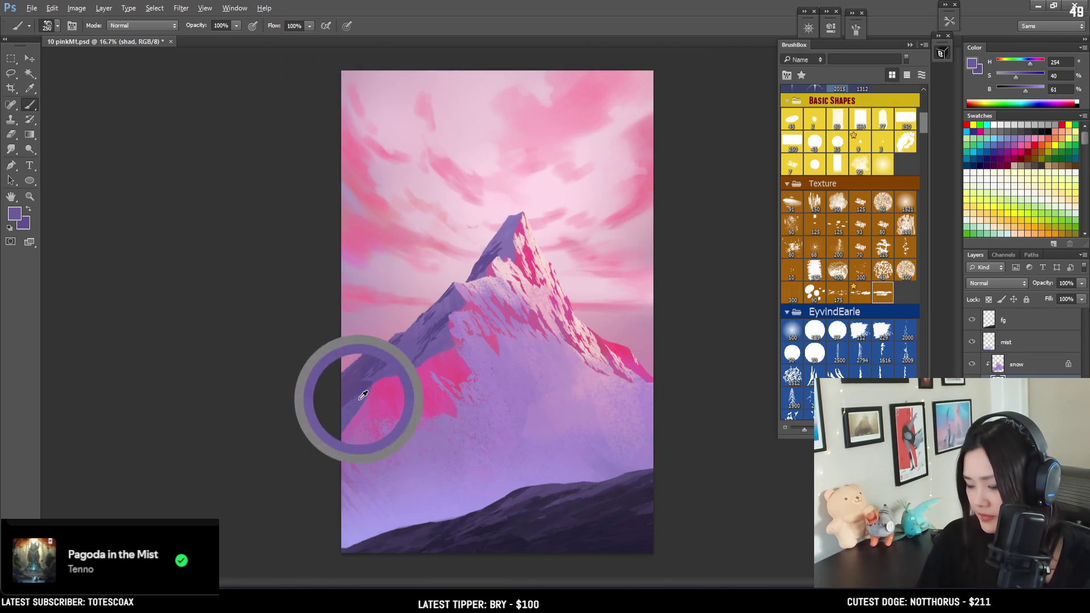
Lasso the area along the left ridge and sample purple tones from the ridge edge.
{"action": "key", "text": "bracketright"}
{"action": "key", "text": "bracketright"}
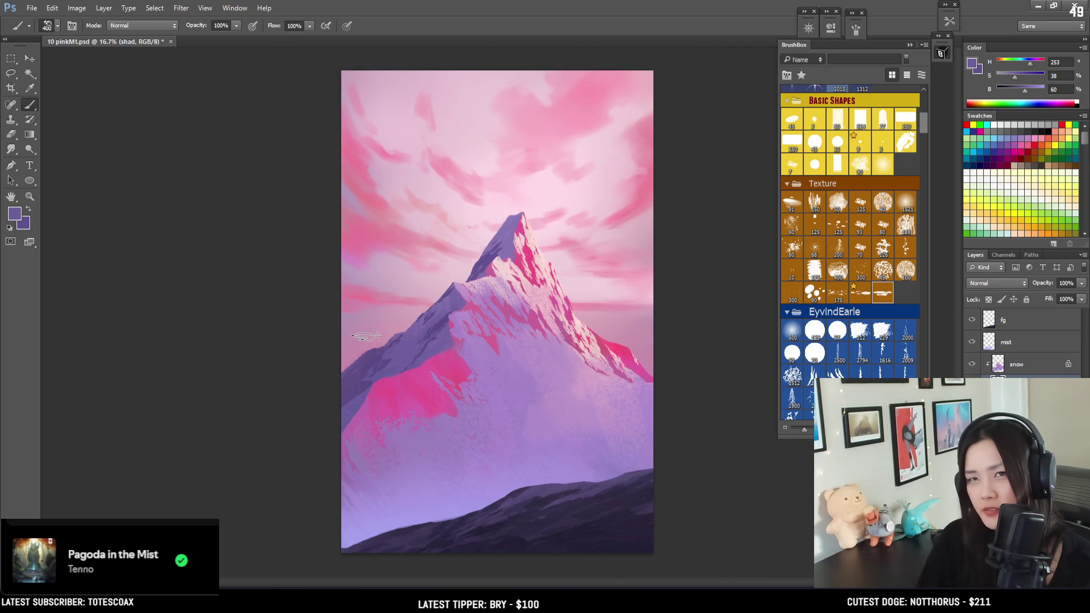
{"action": "key", "text": "l"}
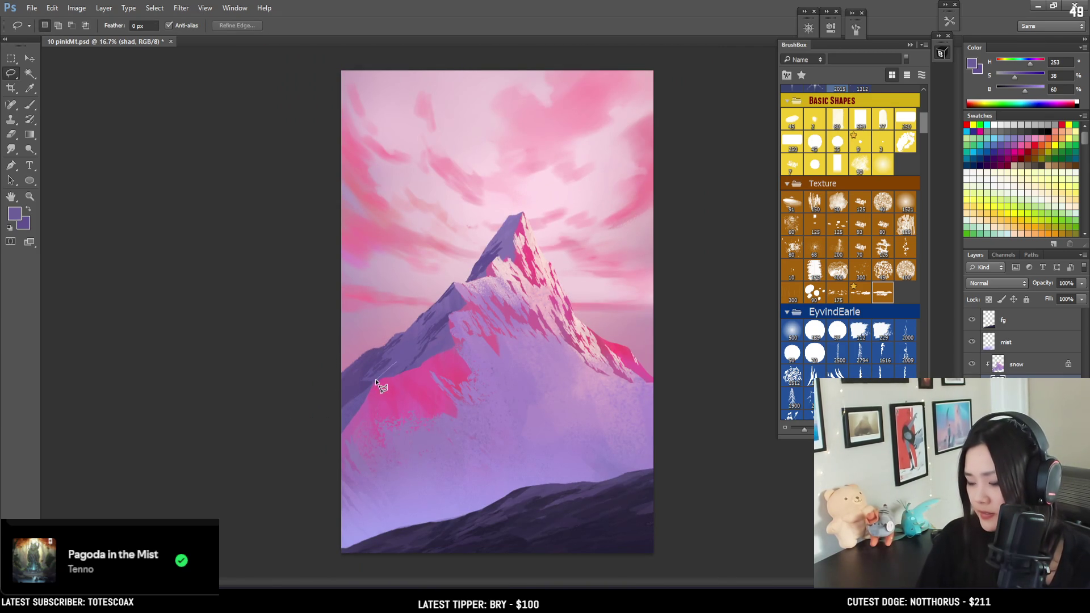
{"action": "left_click_drag", "start_coordinate": [369, 384], "coordinate": [339, 392]}
{"action": "key", "text": "b"}
{"action": "left_click", "coordinate": [402, 353], "text": "alt"}
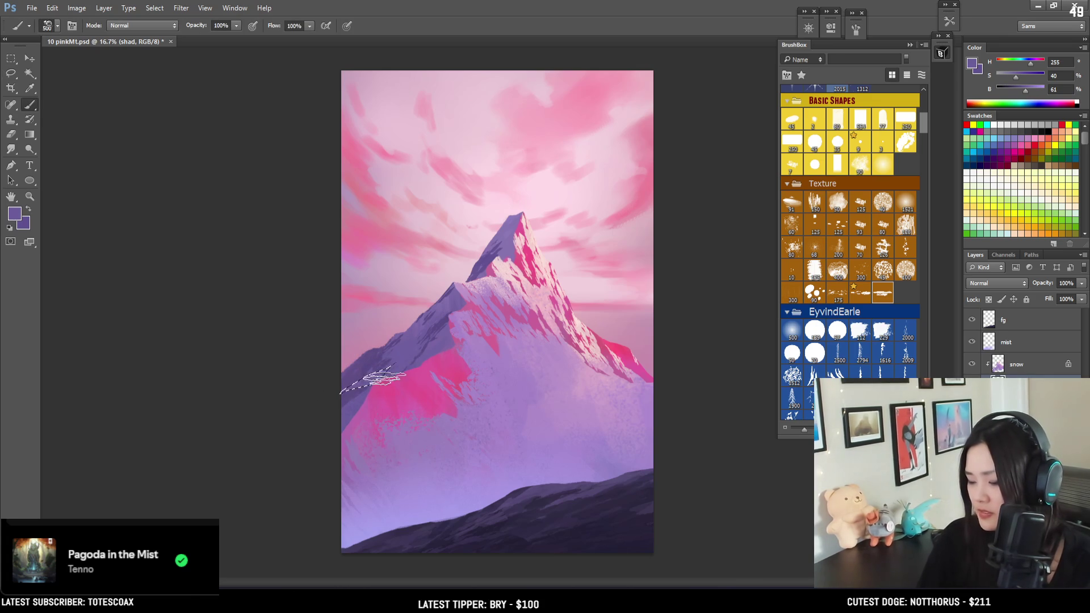
{"action": "left_click", "coordinate": [348, 390], "text": "alt"}
{"action": "mouse_move", "coordinate": [351, 391]}
{"action": "left_mouse_down"}
{"action": "mouse_move", "coordinate": [345, 369]}
{"action": "mouse_move", "coordinate": [364, 363]}
{"action": "mouse_move", "coordinate": [340, 355]}
{"action": "left_mouse_up"}
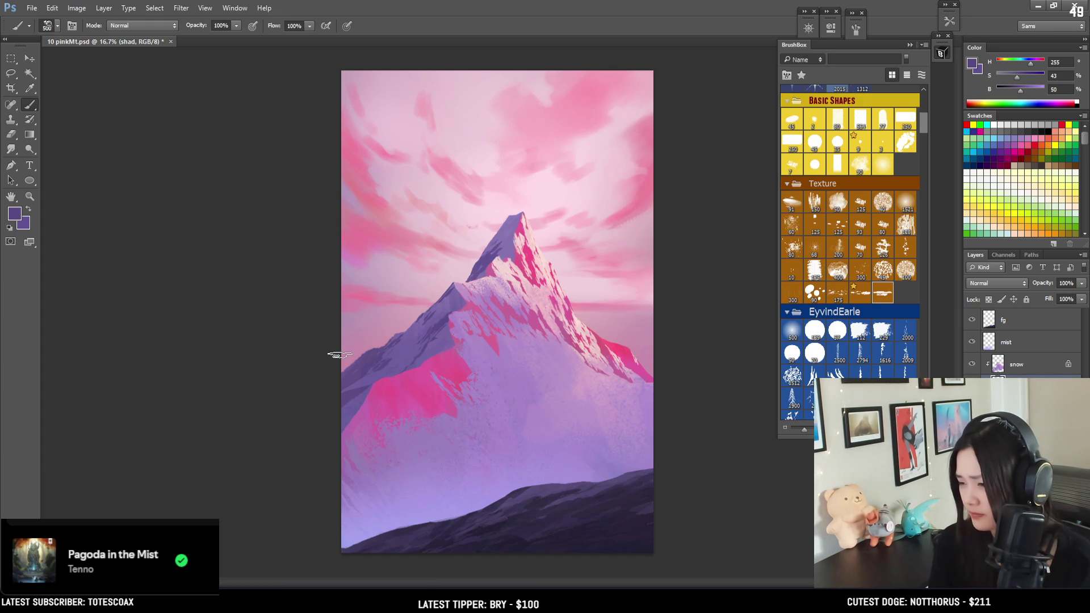
Paint darker and lighter purple shadow across the left ridge with a large brush.
{"action": "left_click", "coordinate": [348, 390], "text": "alt"}
{"action": "key", "text": "bracketright"}
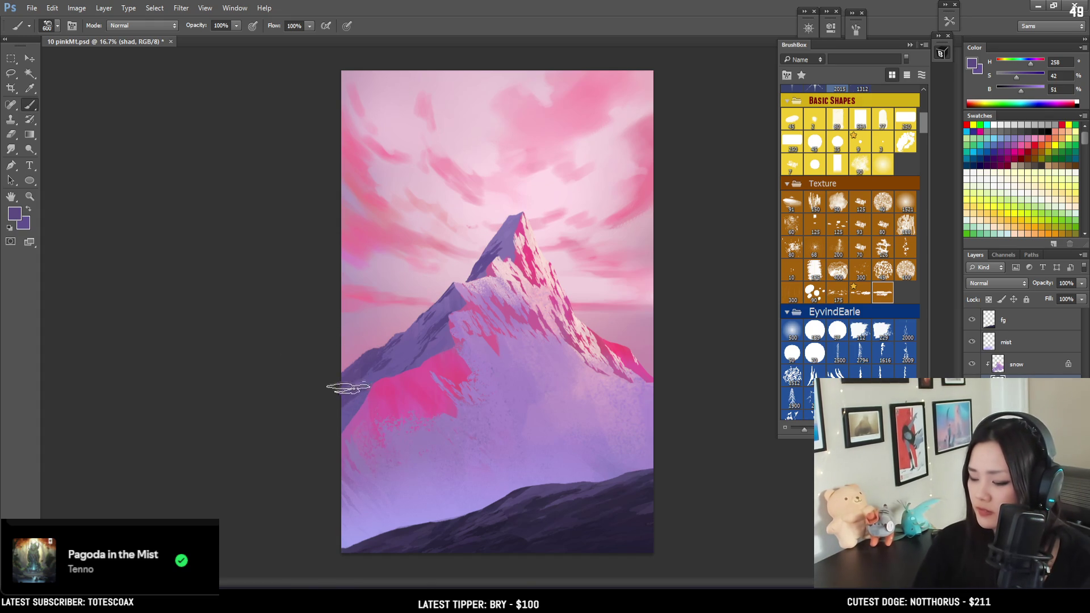
{"action": "left_click", "coordinate": [358, 400], "text": "alt"}
{"action": "key", "text": "bracketleft"}
{"action": "key", "text": "bracketleft"}
{"action": "key", "text": "bracketleft"}
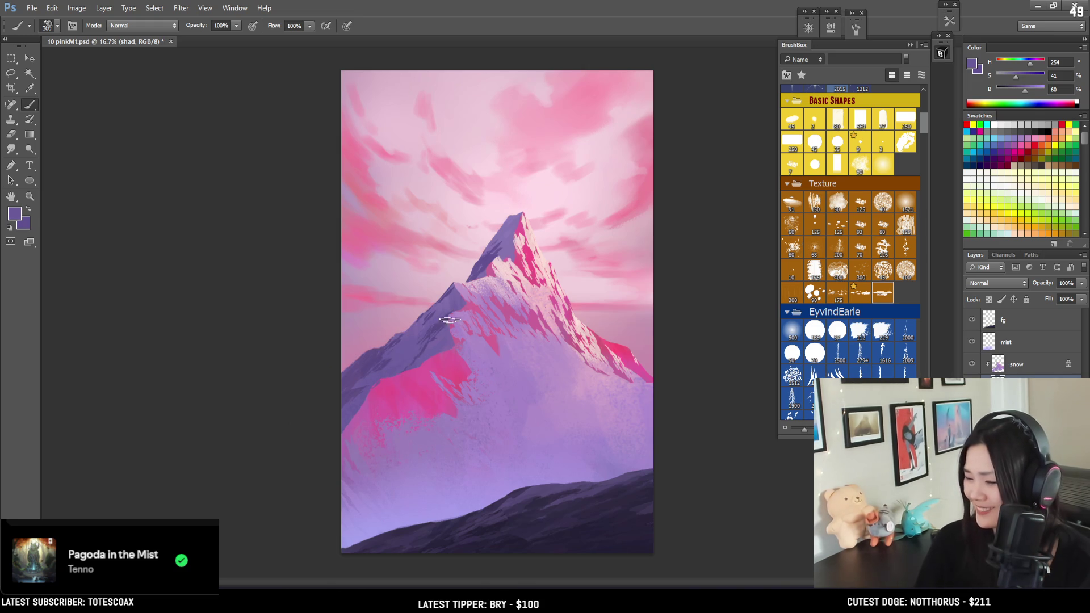
{"action": "key", "text": "bracketright"}
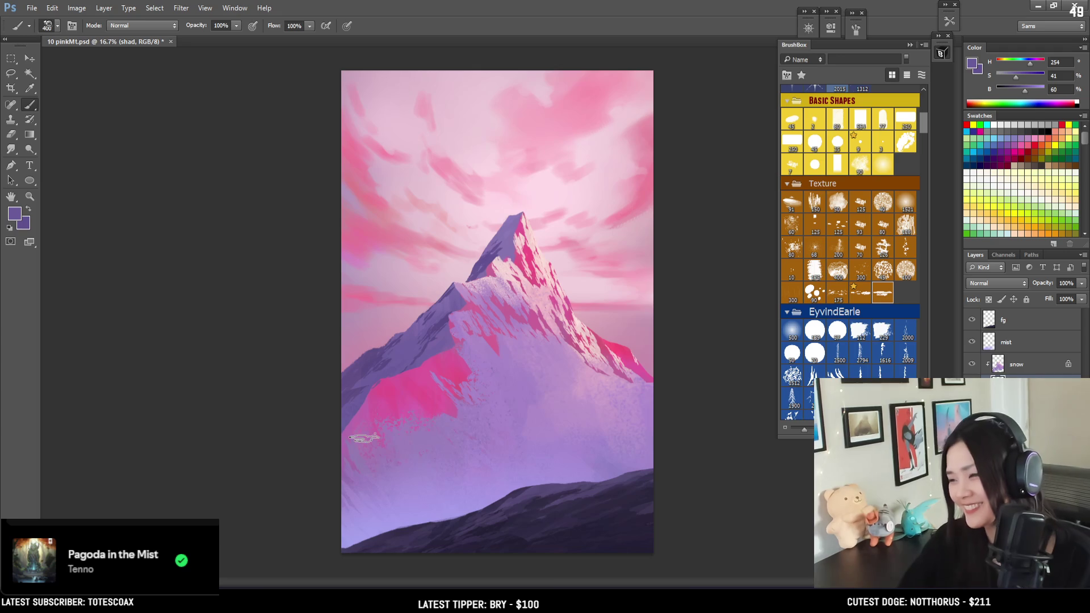
{"action": "key", "text": "bracketright"}
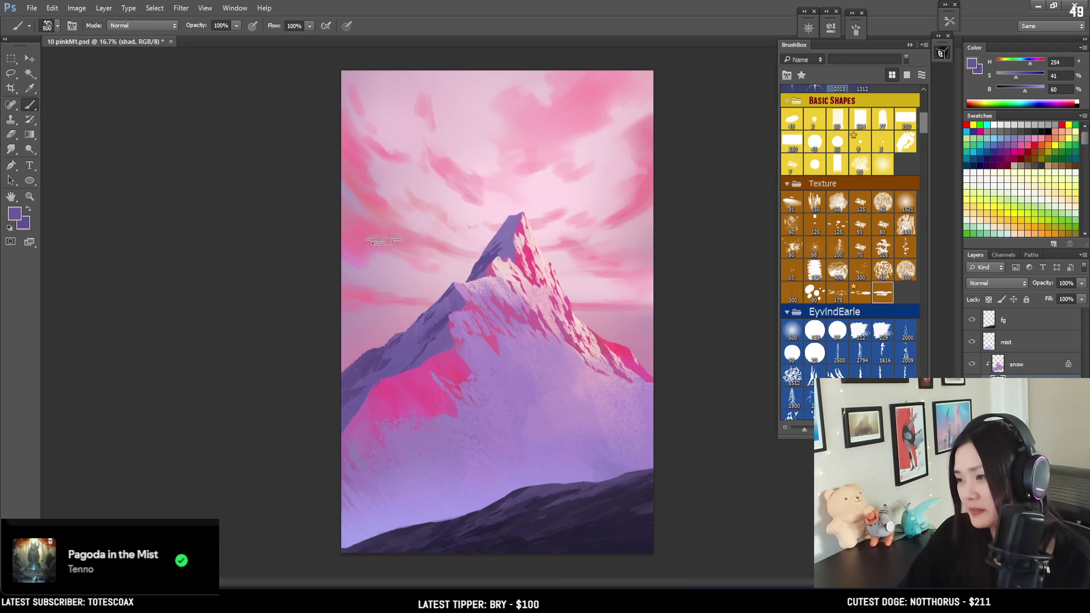
{"action": "key", "text": "ctrl+plus"}
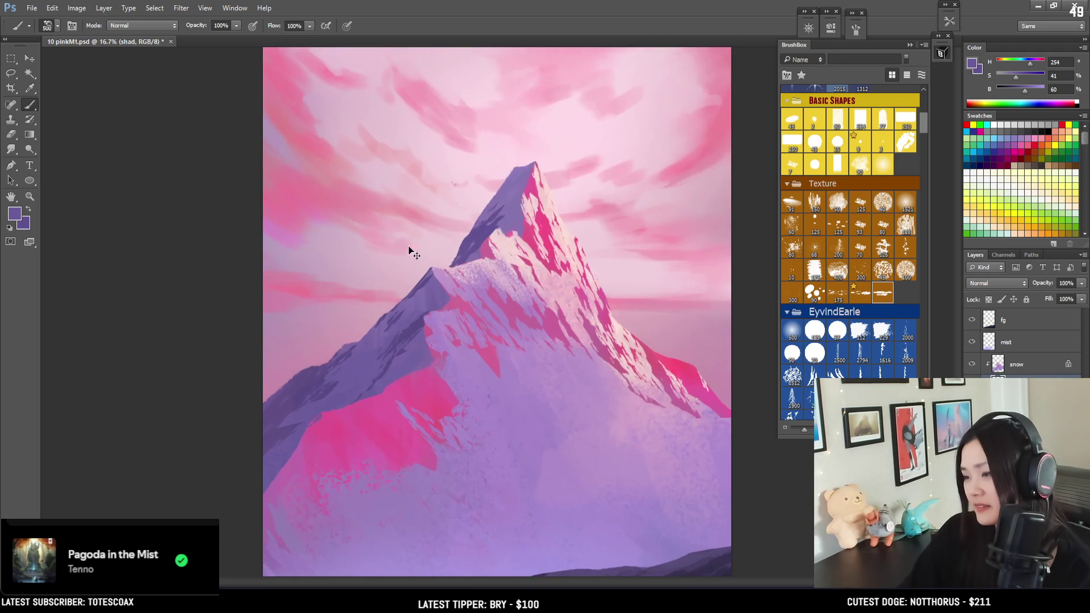
On the MT layer, erase rough bits along the left ridge edge, then zoom out.
{"action": "left_click_drag", "start_coordinate": [403, 360], "coordinate": [441, 303]}
{"action": "left_click", "coordinate": [330, 367], "text": "alt"}
{"action": "key", "text": "bracketleft"}
{"action": "key", "text": "bracketleft"}
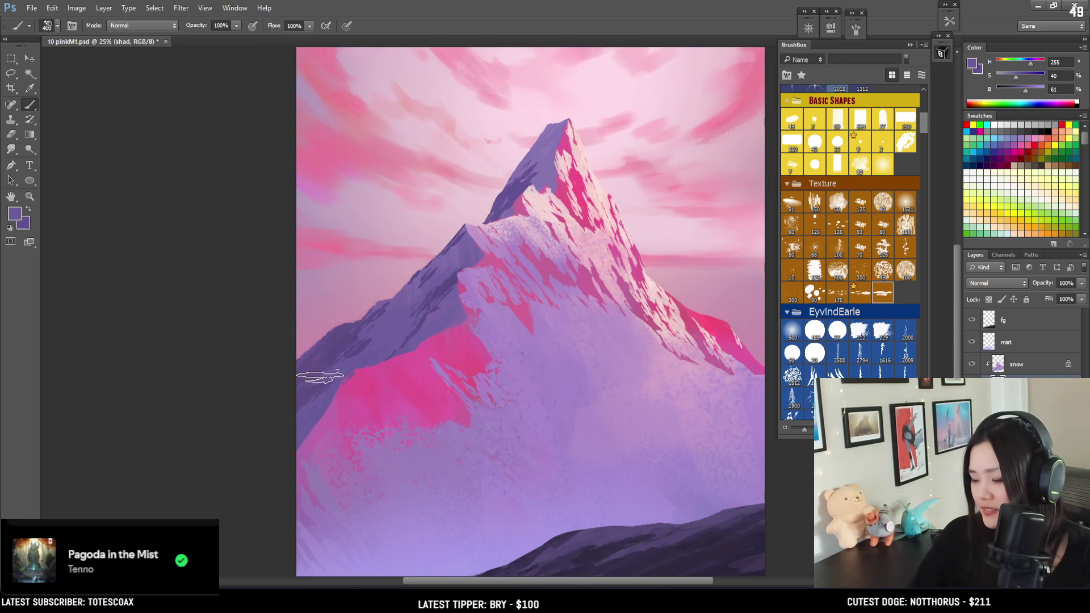
{"action": "key", "text": "bracketright"}
{"action": "key", "text": "bracketright"}
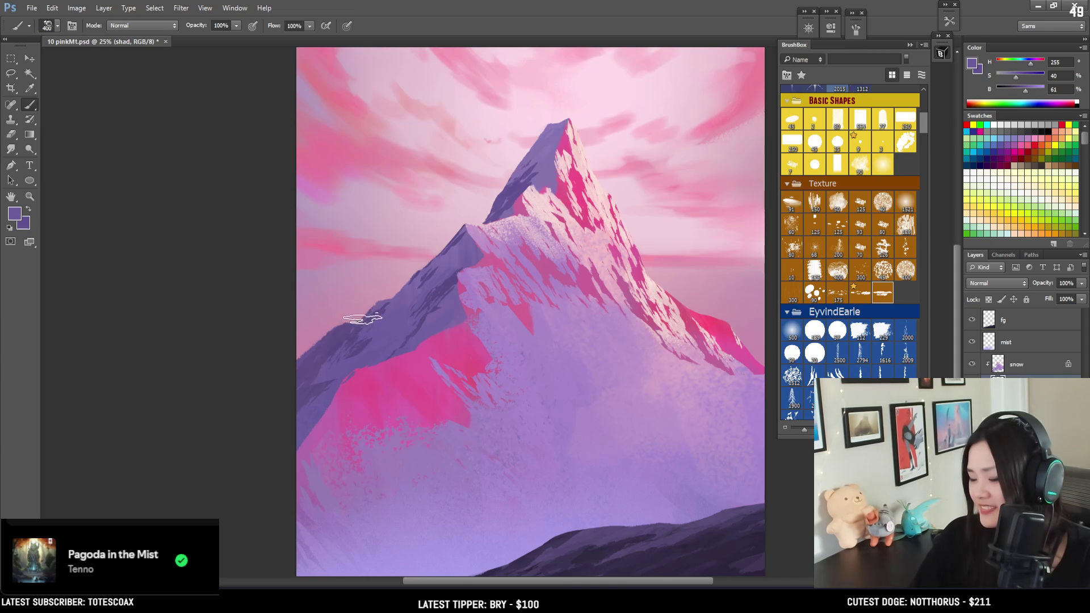
{"action": "left_click", "coordinate": [344, 331], "text": "alt"}
{"action": "key", "text": "alt+bracketleft"}
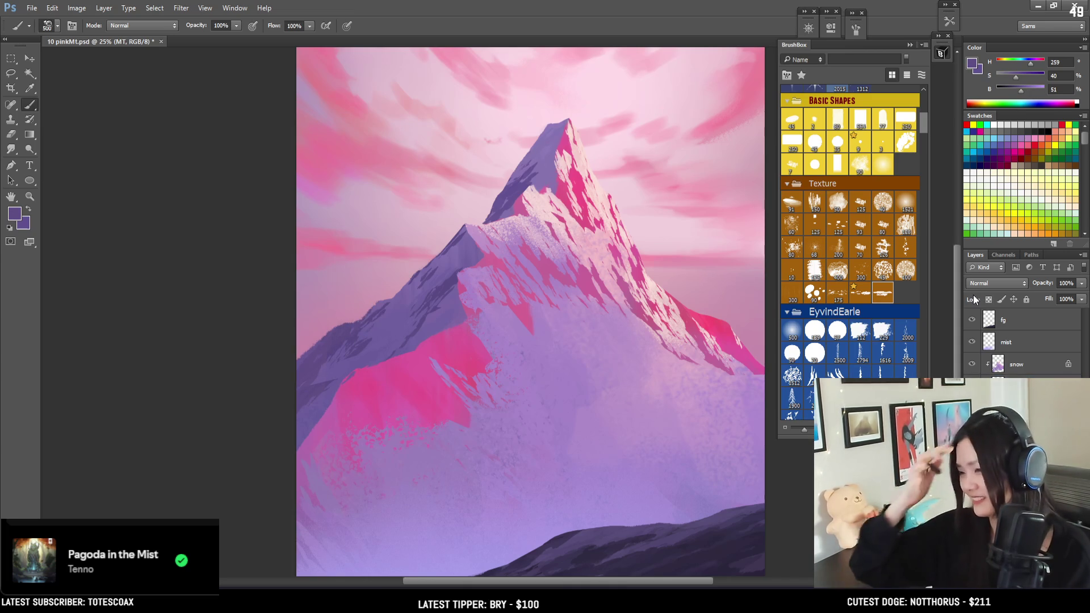
{"action": "key", "text": "e"}
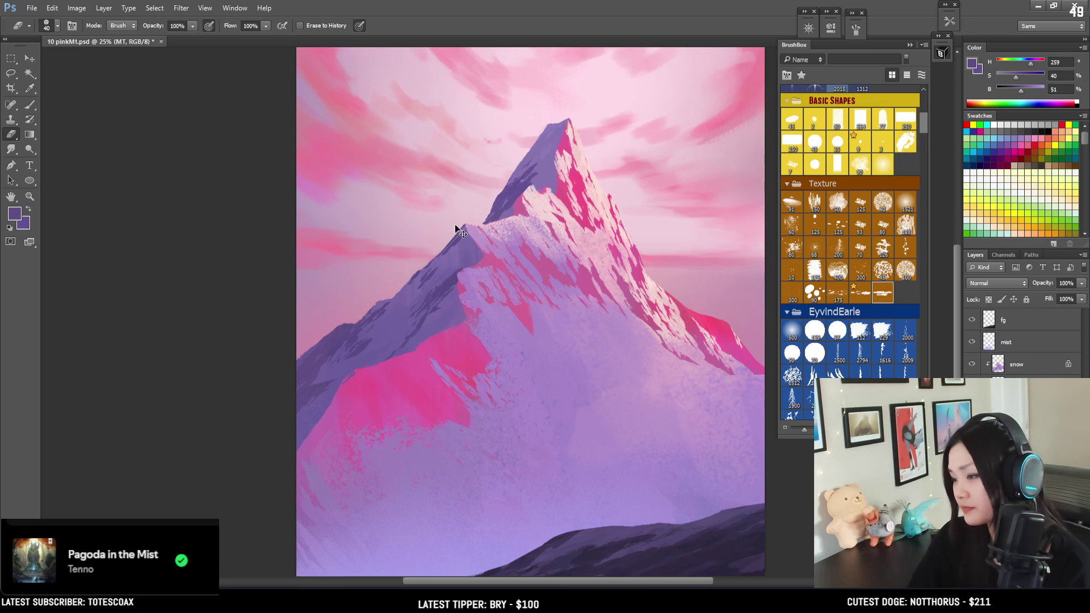
{"action": "key", "text": "ctrl+minus"}
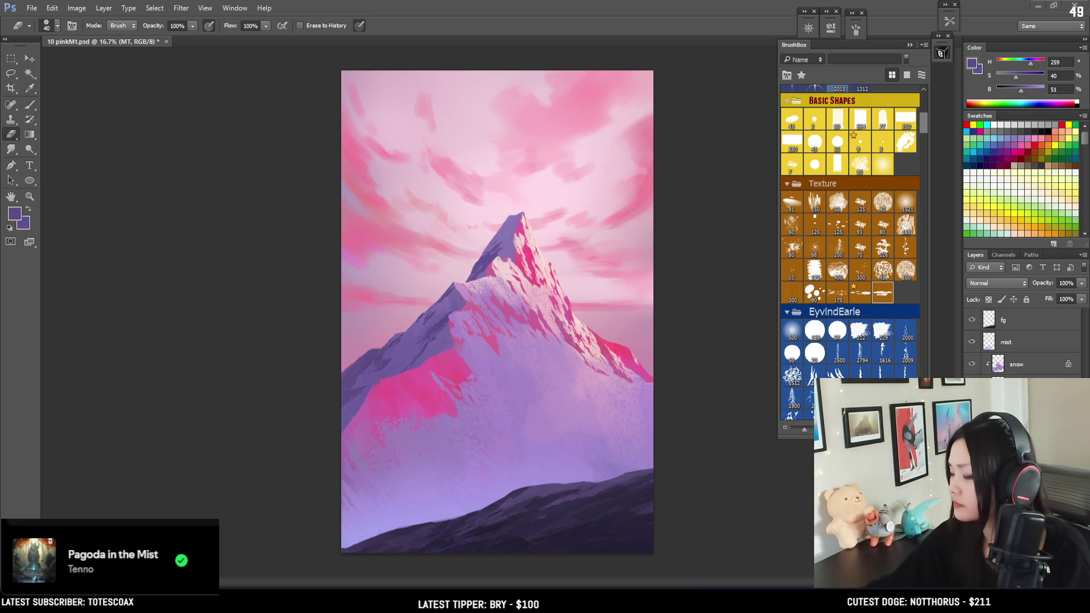
{"action": "left_click", "coordinate": [877, 164]}
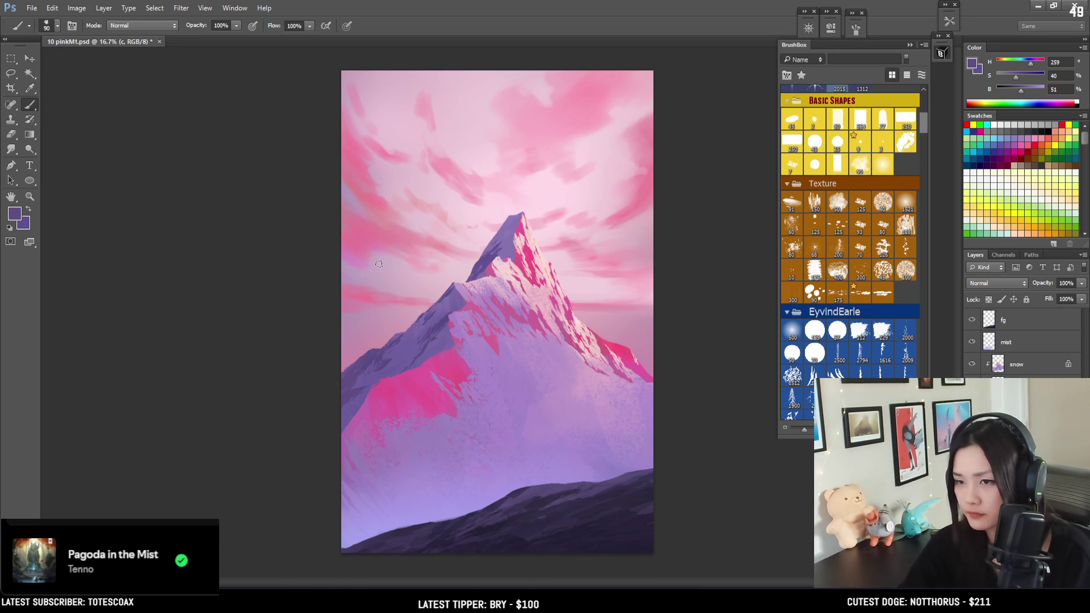
Sample the cloud pink, lower its saturation slightly, and pick a deeper pink in the zoomed sky.
{"action": "key", "text": "bracketleft"}
{"action": "left_click", "coordinate": [360, 285], "text": "alt"}
{"action": "left_click", "coordinate": [1020, 77]}
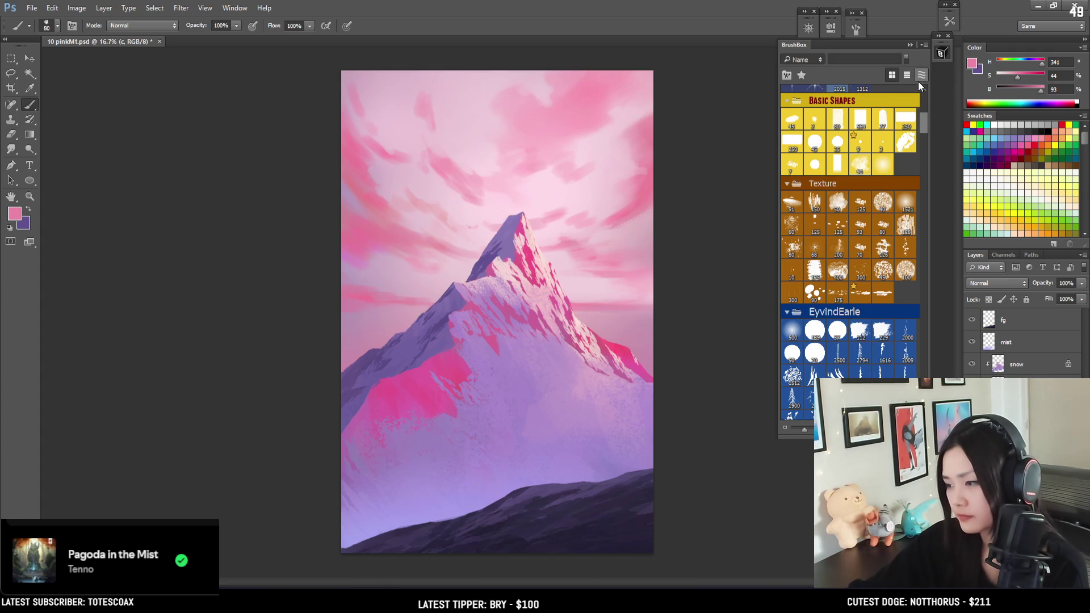
{"action": "key", "text": "ctrl+plus"}
{"action": "left_click_drag", "start_coordinate": [389, 224], "coordinate": [343, 341]}
{"action": "key", "text": "bracketleft"}
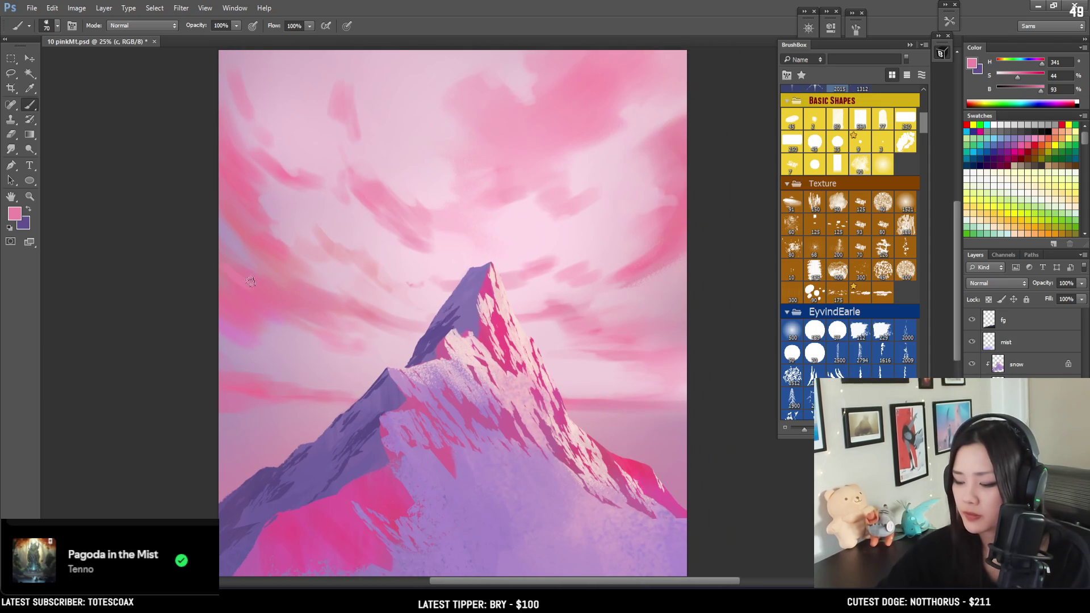
{"action": "left_click", "coordinate": [243, 287], "text": "alt"}
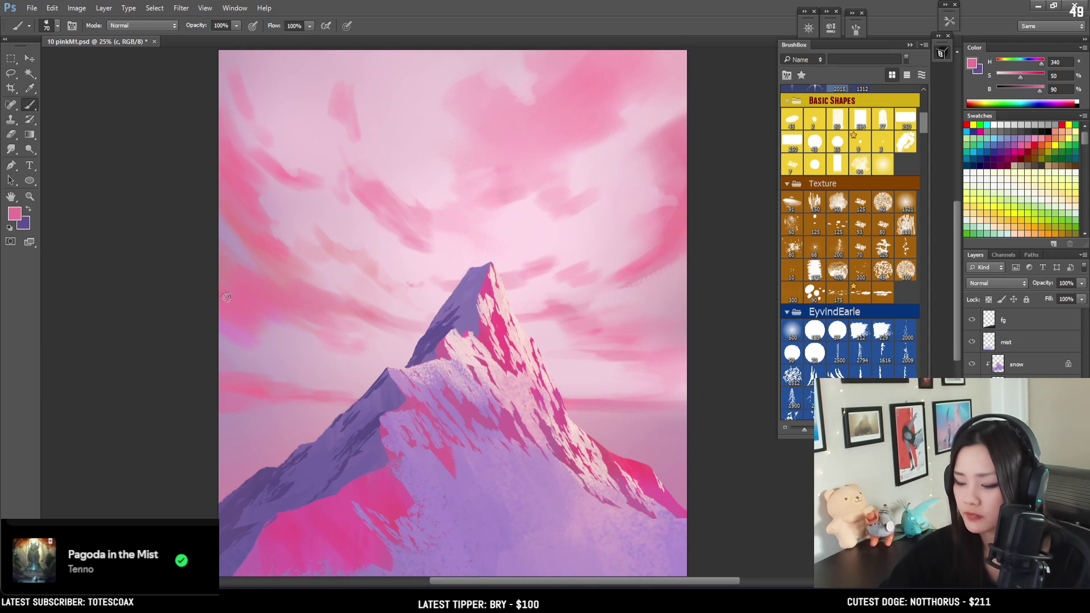
Set the eraser to a 90 px brush, then sample a softer, paler sky pink.
{"action": "key", "text": "e"}
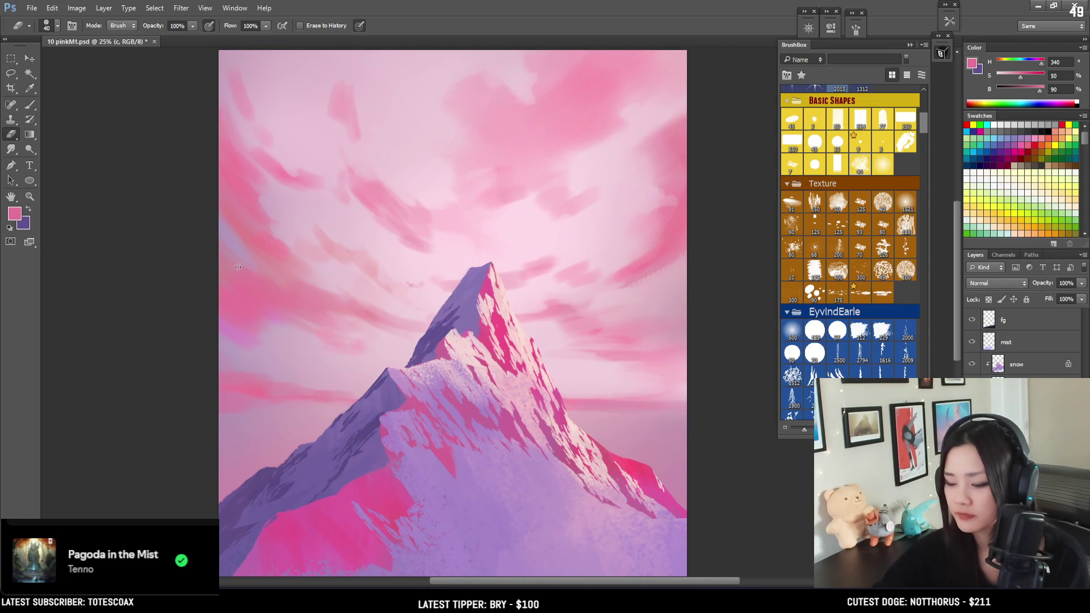
{"action": "left_click", "coordinate": [863, 166]}
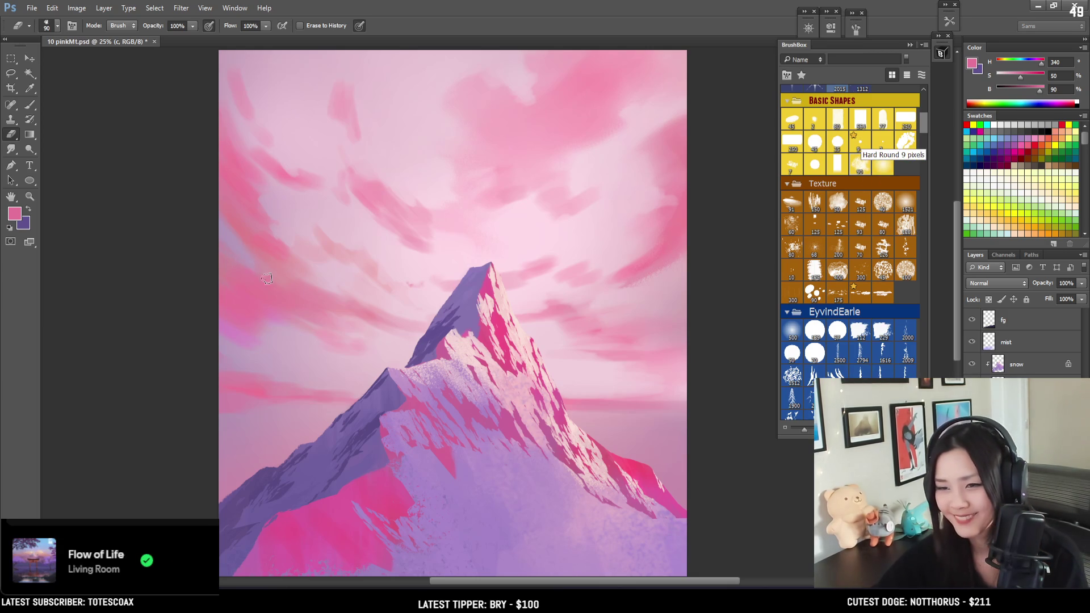
{"action": "key", "text": "bracketright"}
{"action": "key", "text": "bracketright"}
{"action": "key", "text": "bracketright"}
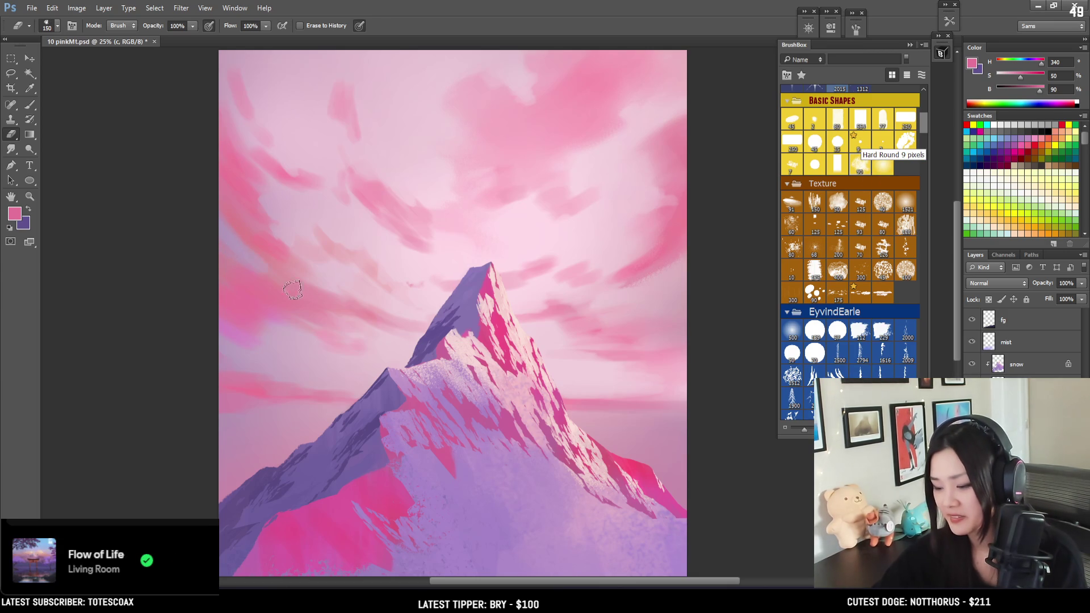
{"action": "key", "text": "b"}
{"action": "left_click", "coordinate": [277, 253], "text": "alt"}
{"action": "left_click_drag", "start_coordinate": [277, 253], "coordinate": [316, 284]}
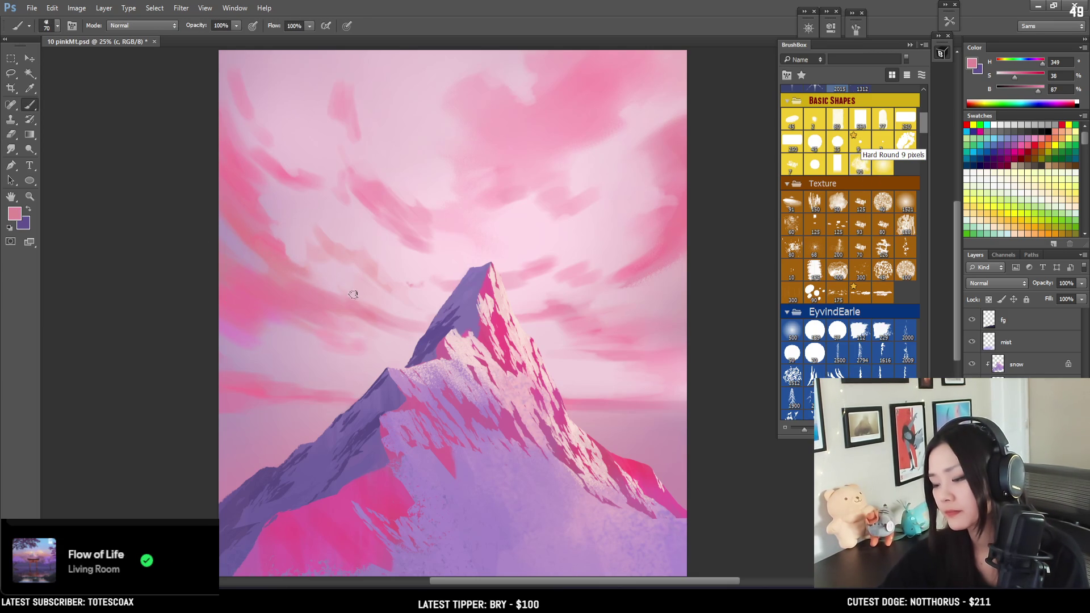
{"action": "mouse_move", "coordinate": [261, 170]}
{"action": "left_mouse_down"}
{"action": "mouse_move", "coordinate": [270, 212]}
{"action": "mouse_move", "coordinate": [246, 244]}
{"action": "mouse_move", "coordinate": [267, 235]}
{"action": "mouse_move", "coordinate": [278, 253]}
{"action": "mouse_move", "coordinate": [297, 229]}
{"action": "mouse_move", "coordinate": [299, 240]}
{"action": "mouse_move", "coordinate": [298, 220]}
{"action": "mouse_move", "coordinate": [308, 231]}
{"action": "mouse_move", "coordinate": [297, 192]}
{"action": "mouse_move", "coordinate": [304, 244]}
{"action": "mouse_move", "coordinate": [289, 215]}
{"action": "left_mouse_up"}
Paint brighter pink cloud wisps in the upper-left sky, refining them with the eraser.
{"action": "key", "text": "bracketright"}
{"action": "left_click", "coordinate": [234, 171], "text": "alt"}
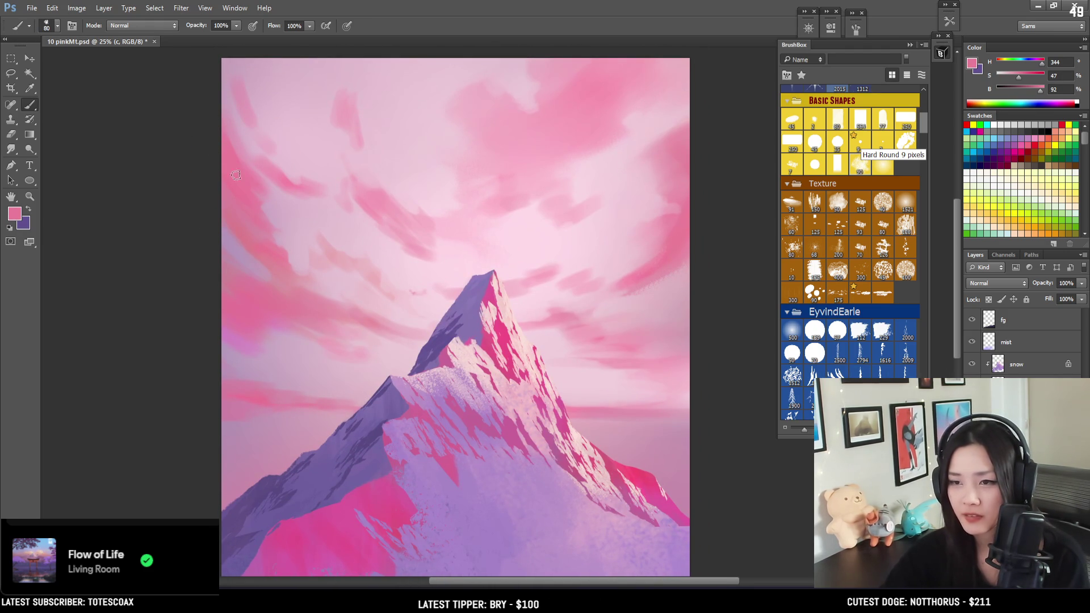
{"action": "key", "text": "e"}
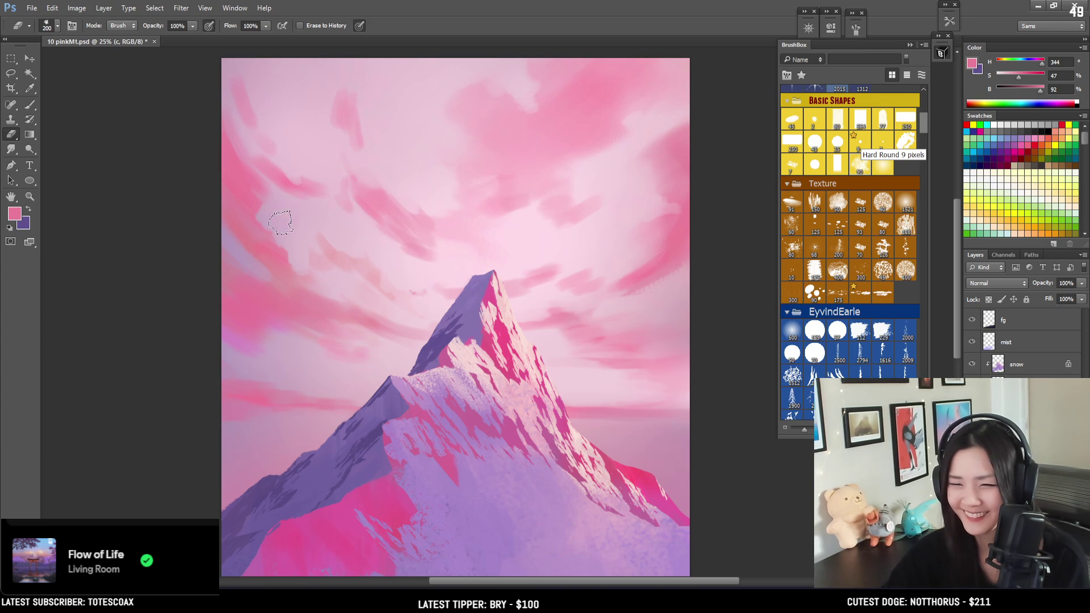
{"action": "key", "text": "b"}
{"action": "left_click", "coordinate": [241, 159], "text": "alt"}
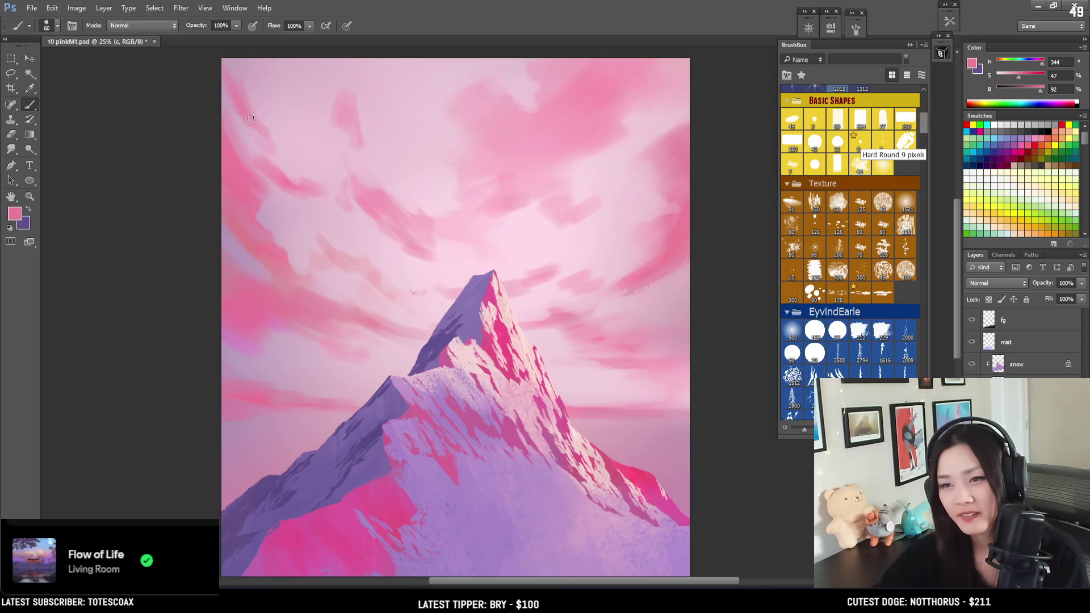
{"action": "left_click_drag", "start_coordinate": [261, 123], "coordinate": [233, 147]}
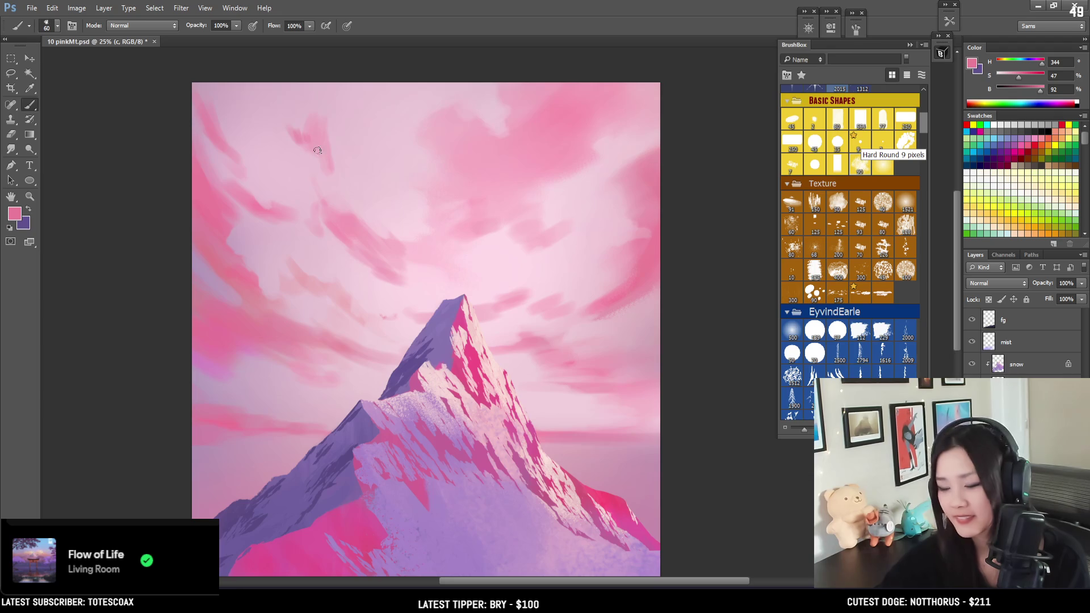
{"action": "mouse_move", "coordinate": [319, 153]}
{"action": "left_mouse_down"}
{"action": "mouse_move", "coordinate": [318, 138]}
{"action": "mouse_move", "coordinate": [316, 163]}
{"action": "mouse_move", "coordinate": [328, 166]}
{"action": "mouse_move", "coordinate": [328, 151]}
{"action": "left_mouse_up"}
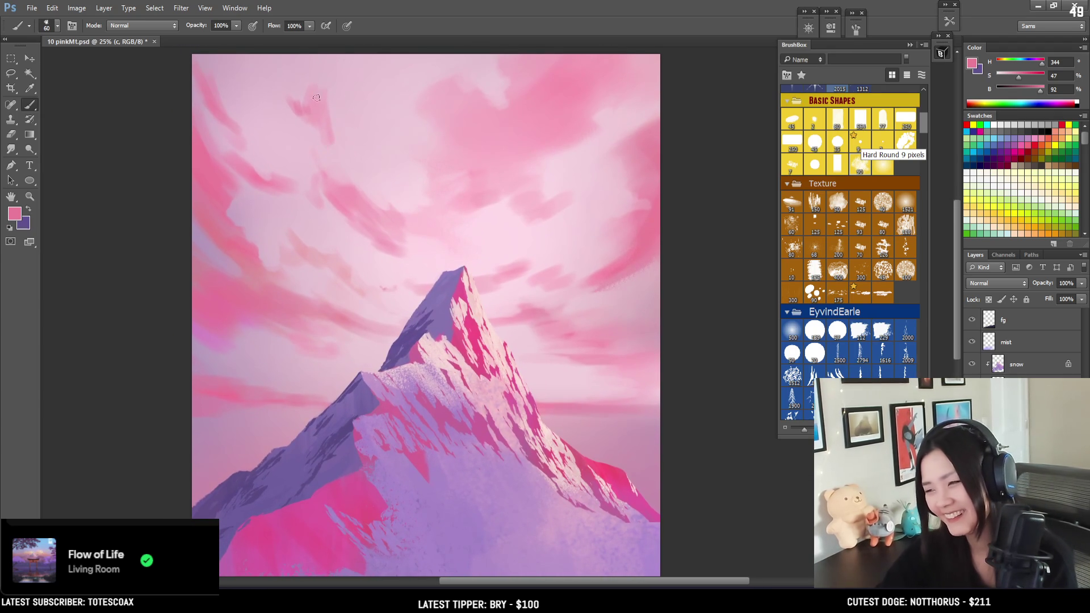
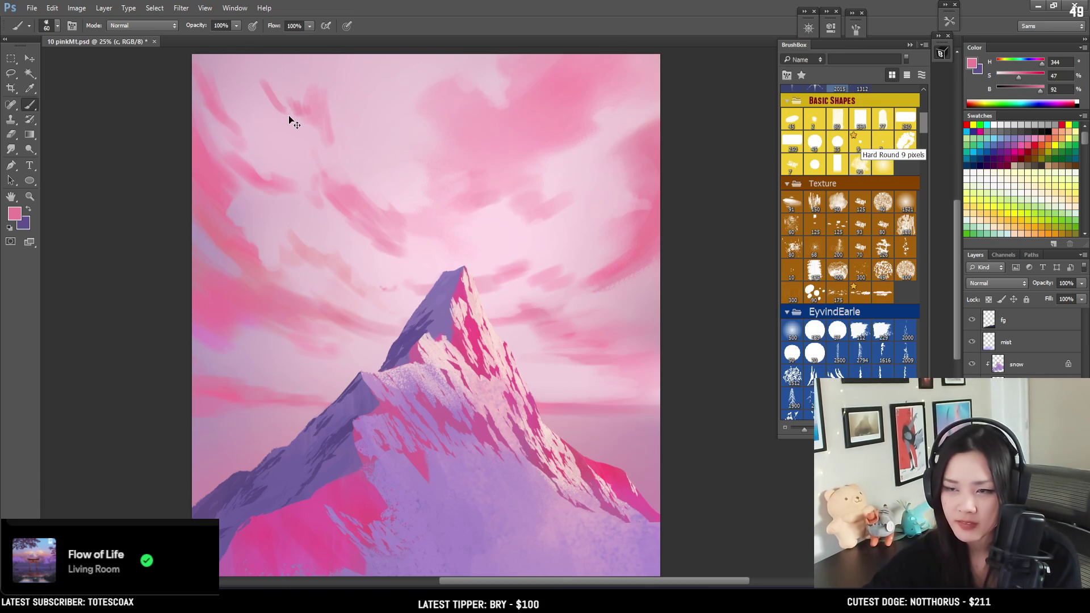
Paint a darker pink streak in the upper-left sky, then soften strokes with the Erase to History eraser.
{"action": "left_click_drag", "start_coordinate": [280, 106], "coordinate": [264, 88]}
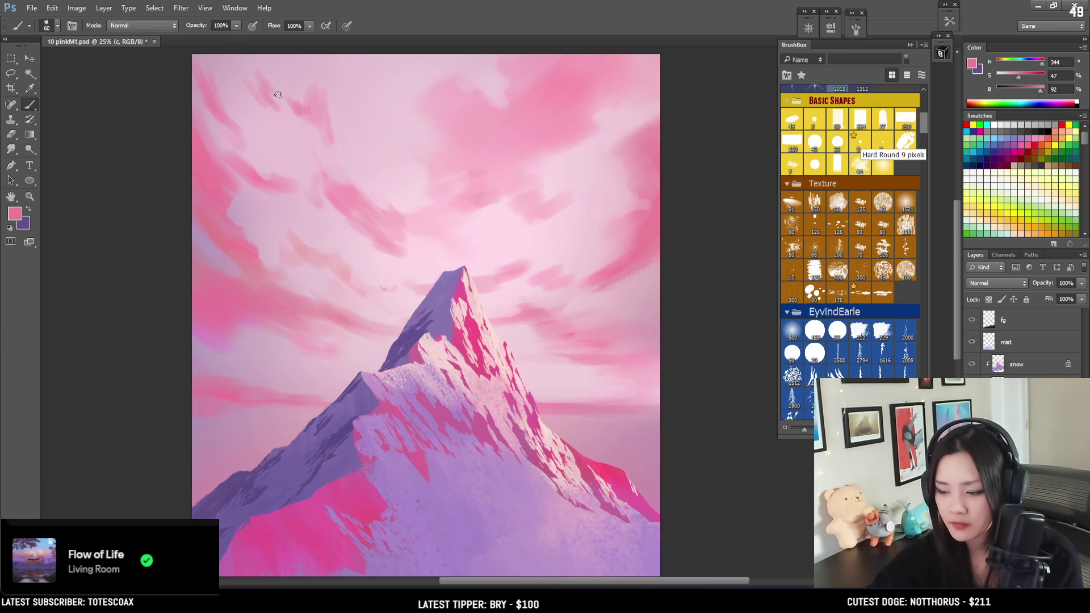
{"action": "key", "text": "bracketleft"}
{"action": "key", "text": "bracketleft"}
{"action": "left_click_drag", "start_coordinate": [255, 76], "coordinate": [208, 104]}
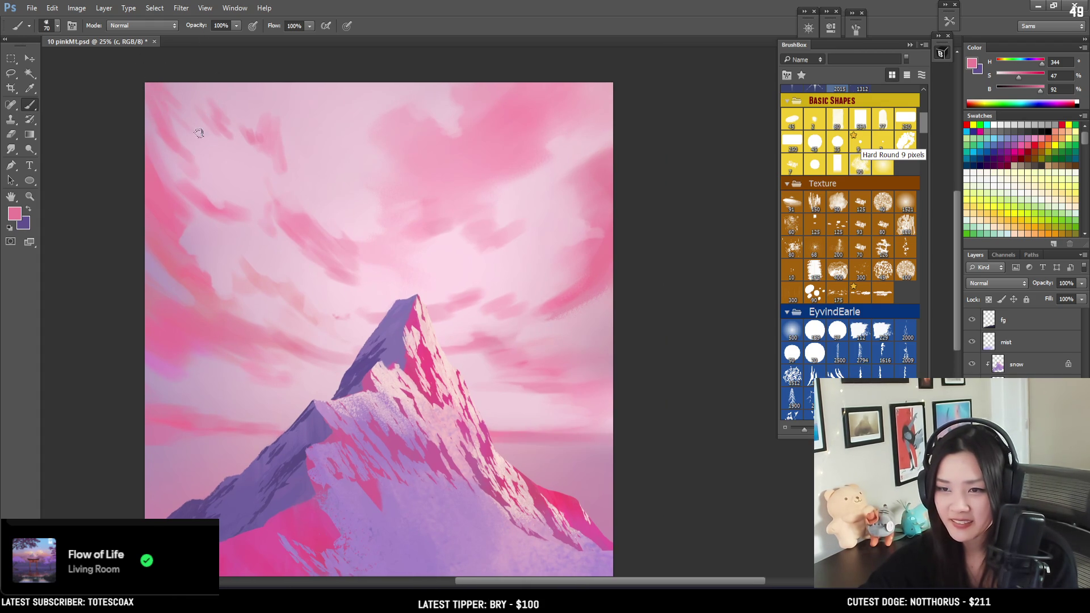
{"action": "key", "text": "e"}
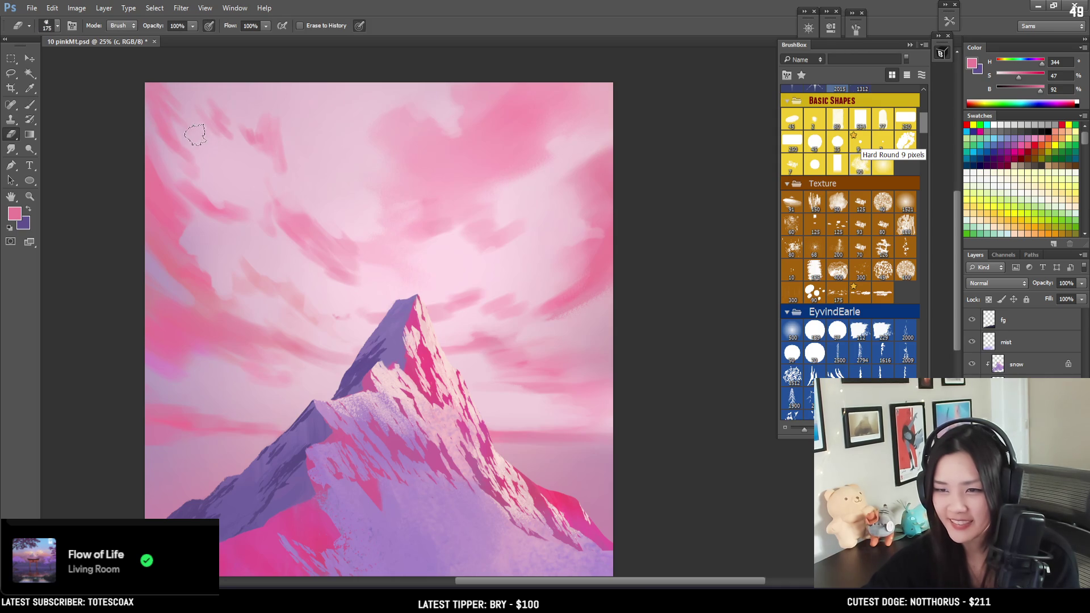
{"action": "mouse_move", "coordinate": [418, 183]}
{"action": "left_mouse_down"}
{"action": "mouse_move", "coordinate": [396, 148]}
{"action": "mouse_move", "coordinate": [400, 99]}
{"action": "mouse_move", "coordinate": [437, 106]}
{"action": "mouse_move", "coordinate": [481, 86]}
{"action": "left_mouse_up"}
{"action": "mouse_move", "coordinate": [454, 151]}
{"action": "left_mouse_down"}
{"action": "mouse_move", "coordinate": [426, 204]}
{"action": "mouse_move", "coordinate": [432, 211]}
{"action": "left_mouse_up"}
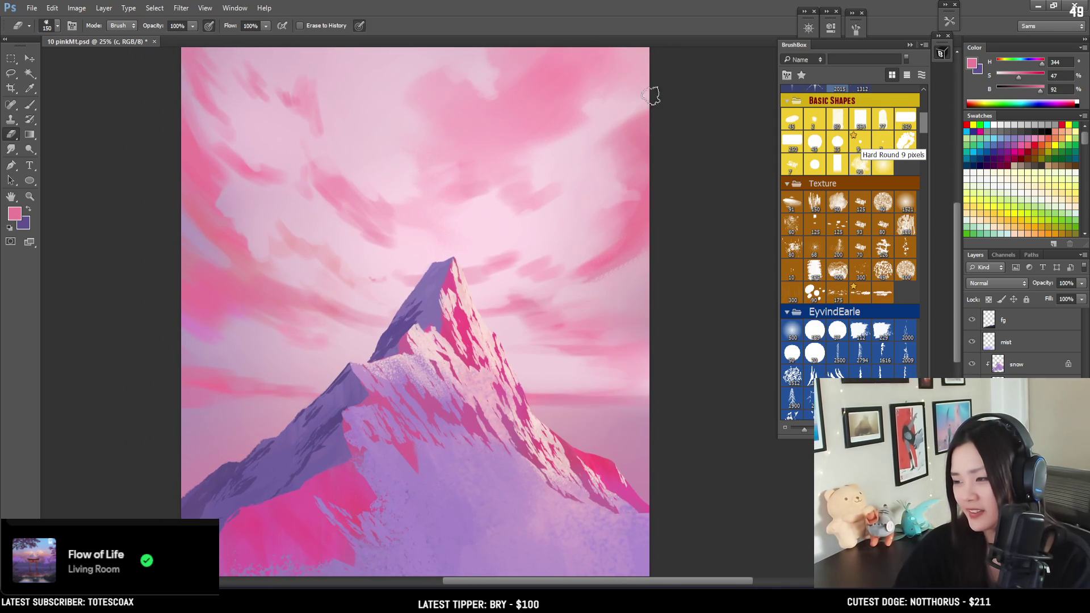
{"action": "key", "text": "b"}
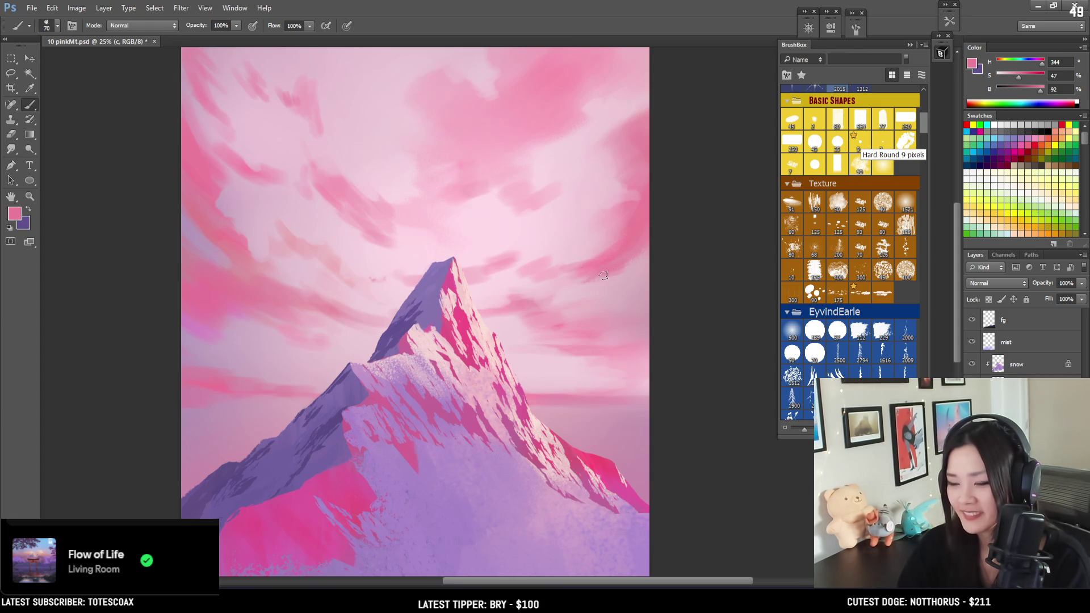
{"action": "key", "text": "e"}
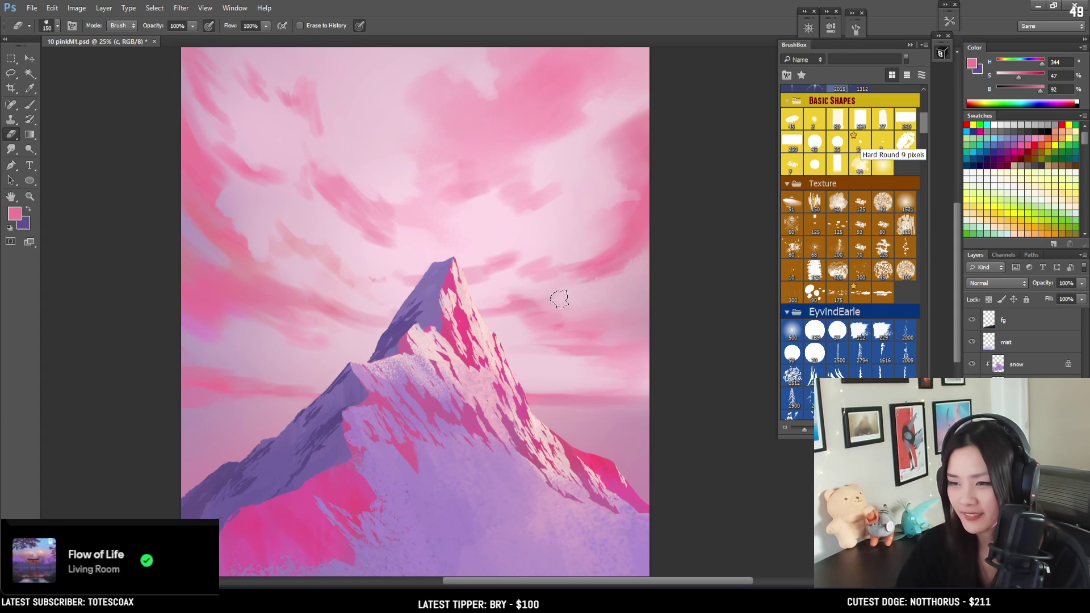
{"action": "key", "text": "bracketleft"}
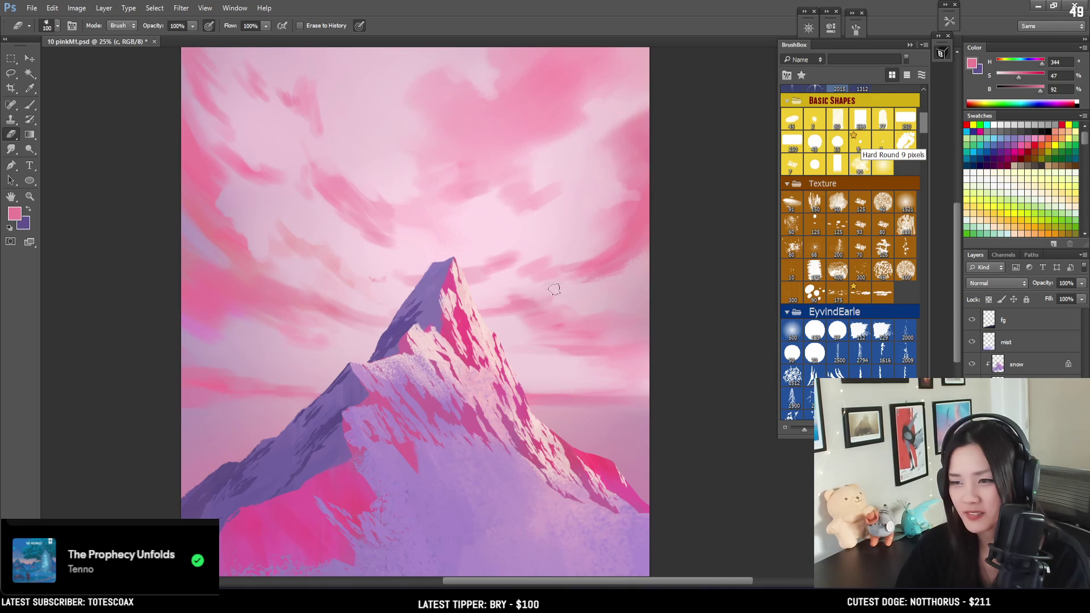
Reframe on the sky and peak and erase cloud strokes back with a 150 px history eraser.
{"action": "mouse_move", "coordinate": [576, 305]}
{"action": "left_mouse_down"}
{"action": "mouse_move", "coordinate": [606, 292]}
{"action": "mouse_move", "coordinate": [591, 287]}
{"action": "mouse_move", "coordinate": [596, 260]}
{"action": "mouse_move", "coordinate": [579, 302]}
{"action": "mouse_move", "coordinate": [584, 292]}
{"action": "left_mouse_up"}
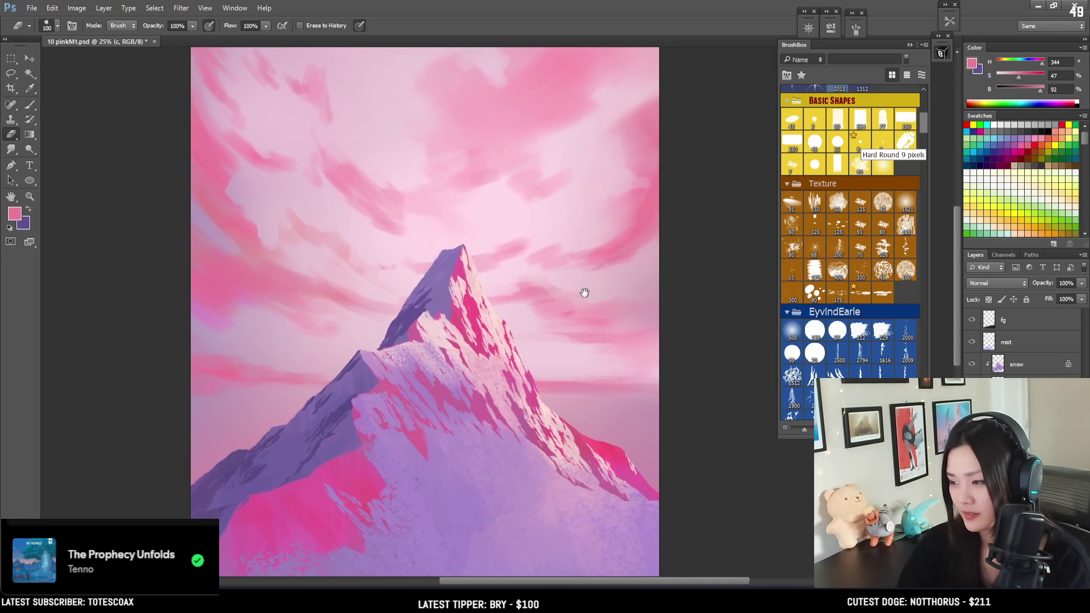
{"action": "key", "text": "ctrl+minus"}
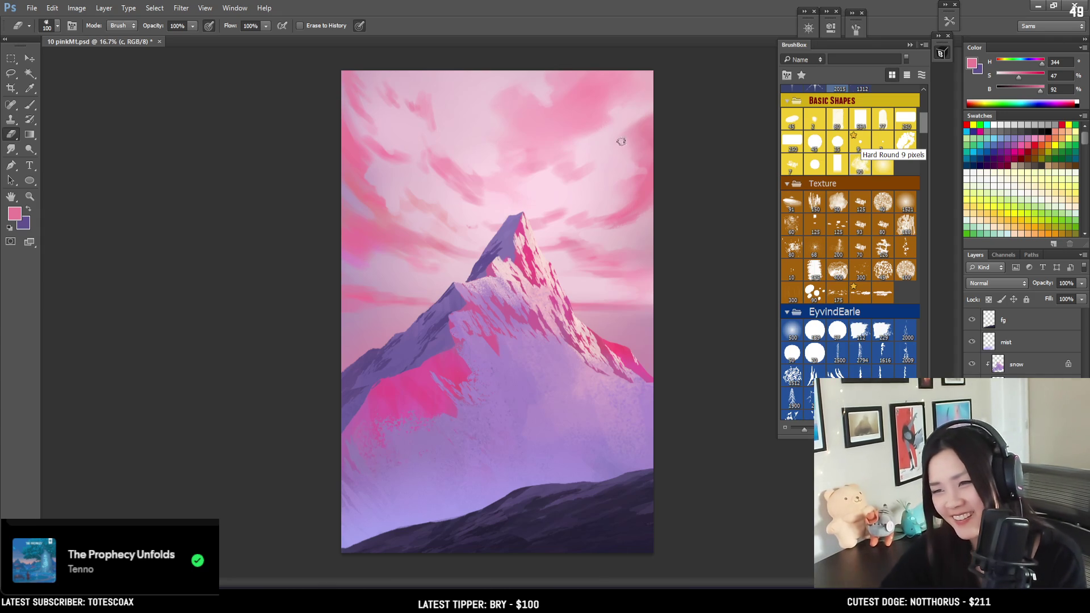
{"action": "key", "text": "ctrl+plus"}
{"action": "left_click_drag", "start_coordinate": [596, 146], "coordinate": [526, 199]}
{"action": "key", "text": "b"}
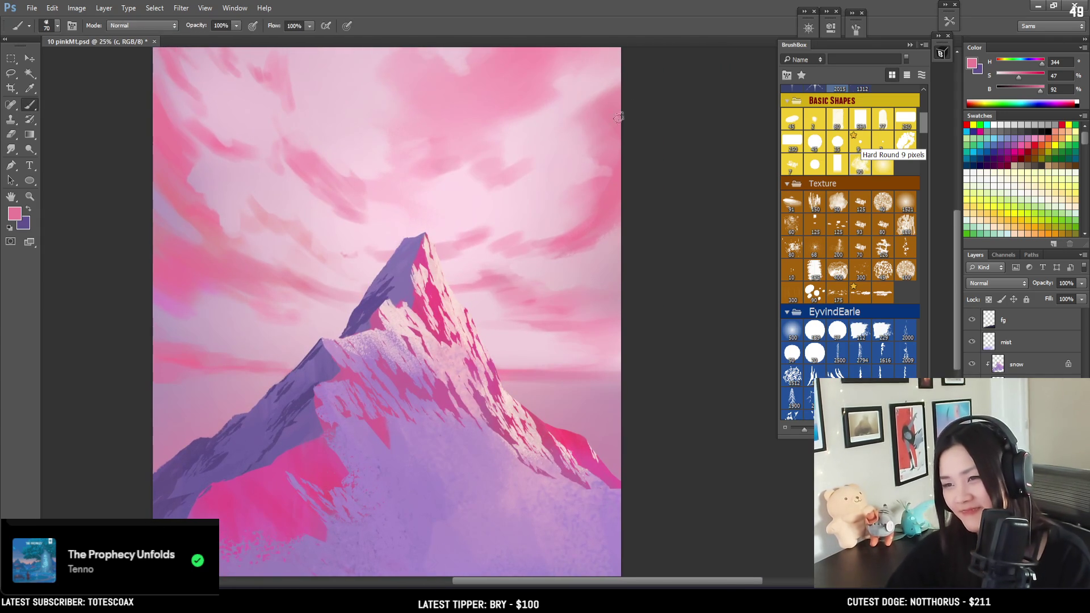
{"action": "key", "text": "bracketright"}
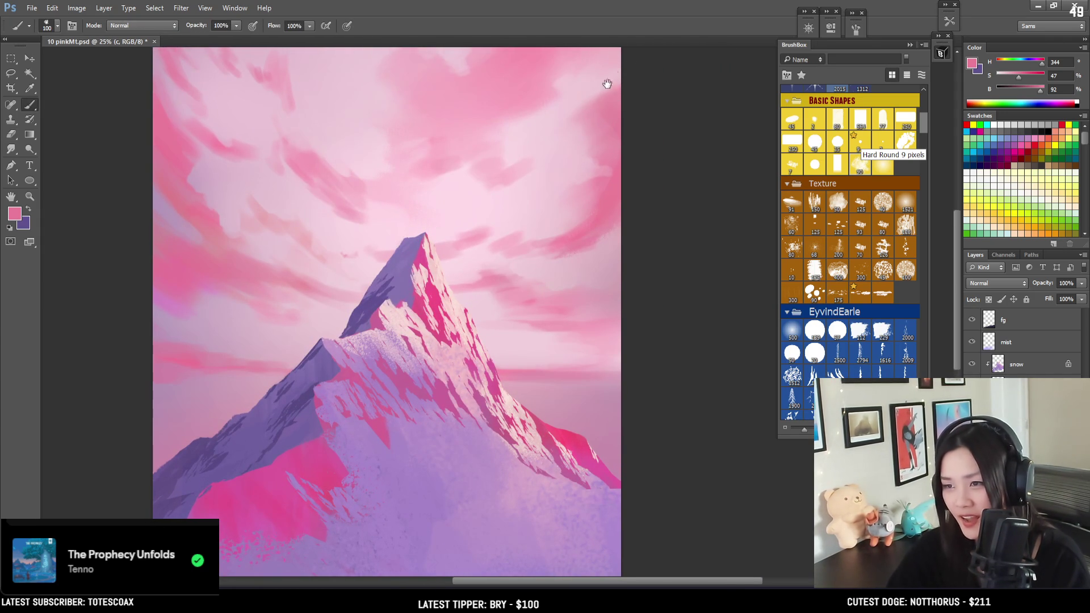
{"action": "left_click_drag", "start_coordinate": [634, 127], "coordinate": [679, 135]}
{"action": "key", "text": "bracketright"}
{"action": "key", "text": "bracketright"}
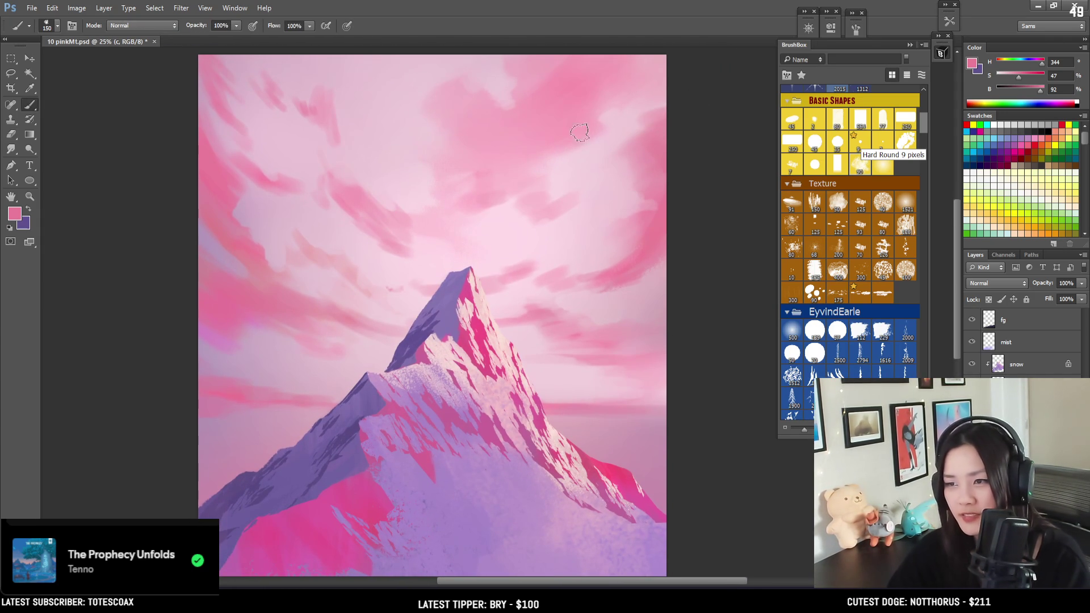
{"action": "key", "text": "e"}
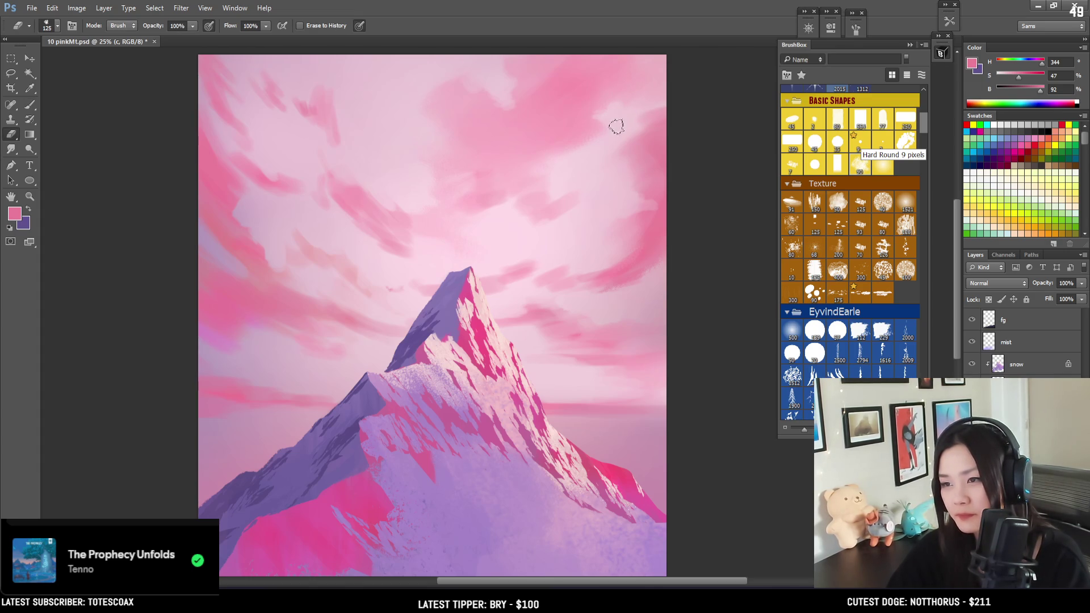
{"action": "mouse_move", "coordinate": [606, 204]}
{"action": "left_mouse_down"}
{"action": "mouse_move", "coordinate": [618, 138]}
{"action": "mouse_move", "coordinate": [601, 112]}
{"action": "mouse_move", "coordinate": [629, 141]}
{"action": "mouse_move", "coordinate": [608, 146]}
{"action": "left_mouse_up"}
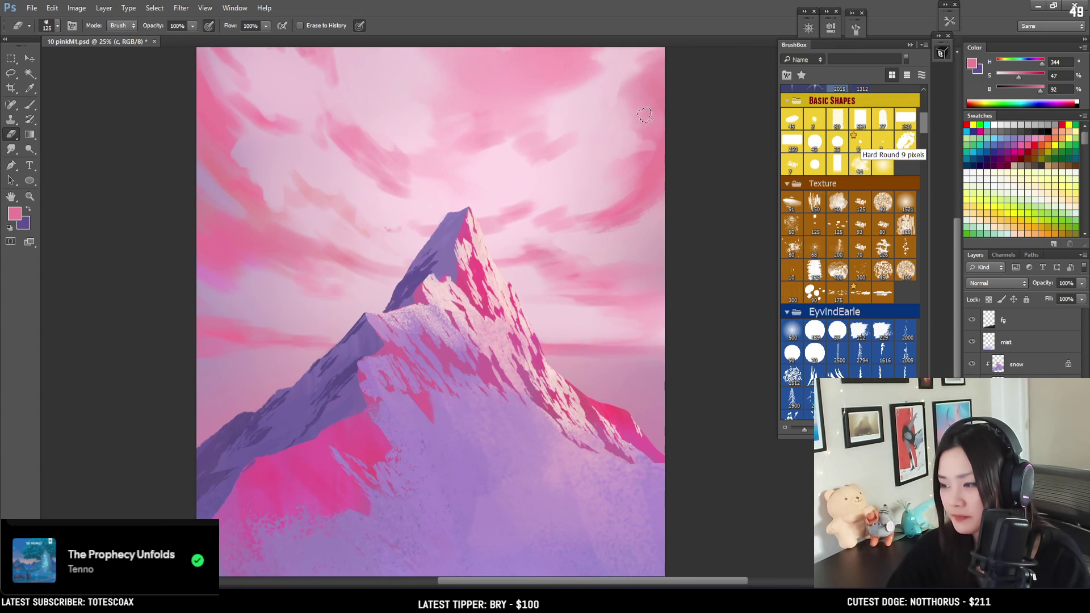
Paint a small pink streak right of the peak with a 25 px brush and sample the sky pink.
{"action": "key", "text": "b"}
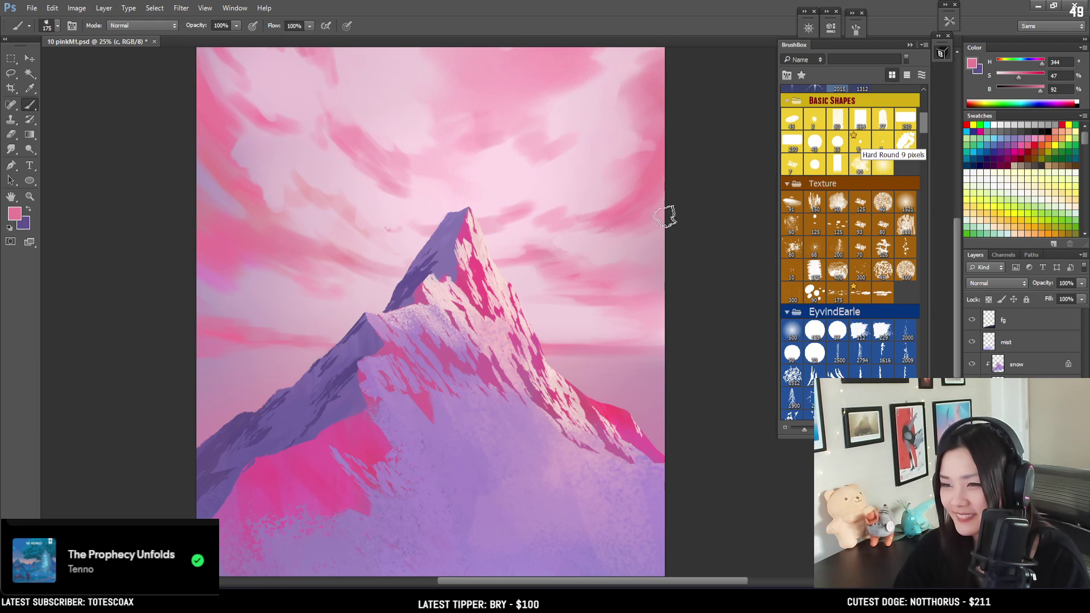
{"action": "key", "text": "bracketright"}
{"action": "key", "text": "e"}
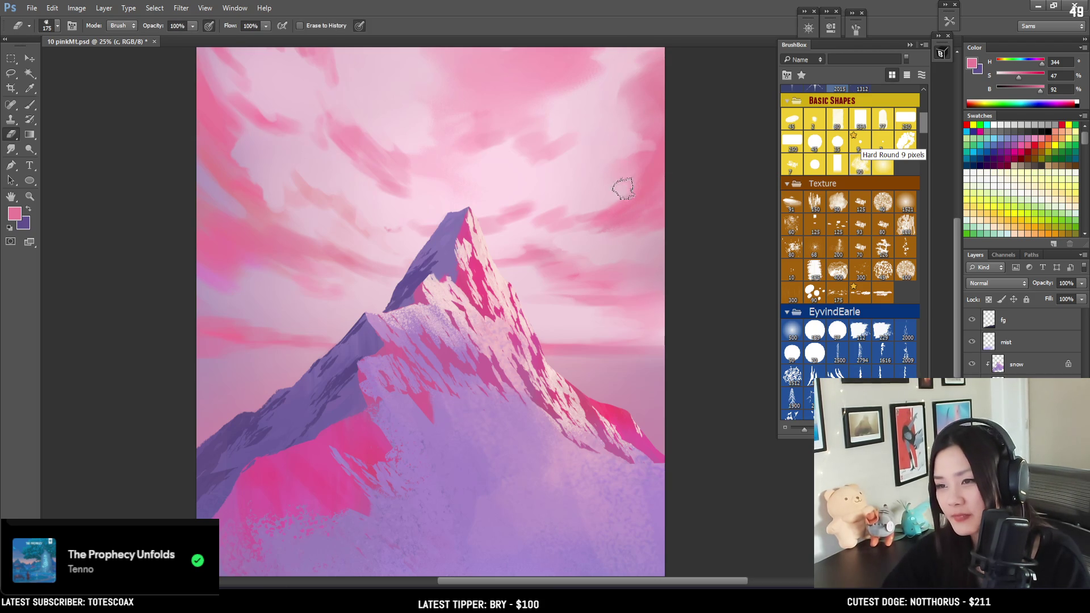
{"action": "key", "text": "b"}
{"action": "key", "text": "bracketleft"}
{"action": "key", "text": "bracketleft"}
{"action": "key", "text": "bracketleft"}
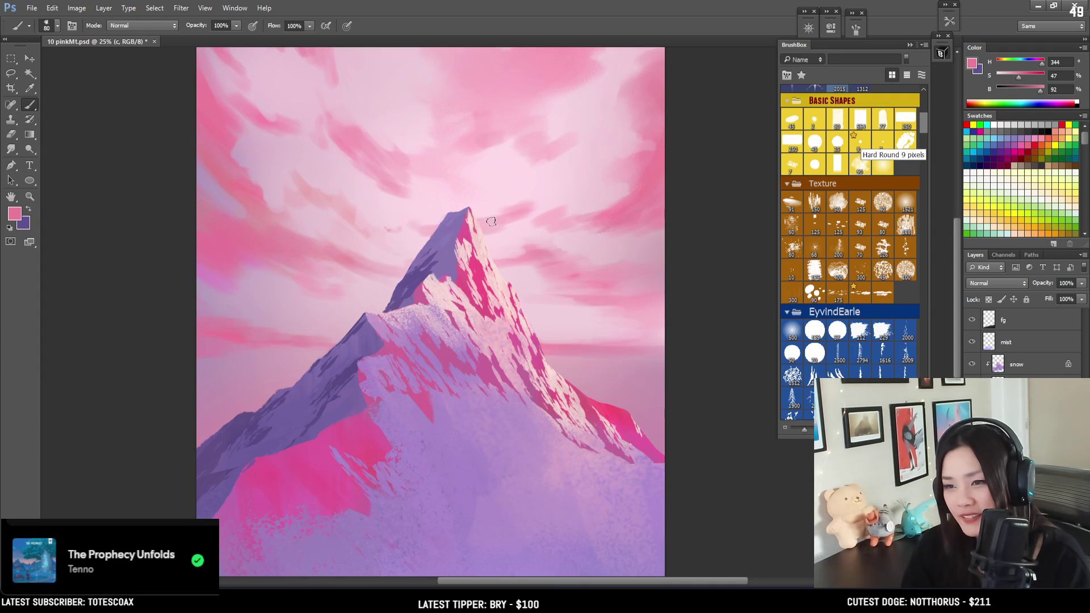
{"action": "left_click_drag", "start_coordinate": [480, 222], "coordinate": [507, 211]}
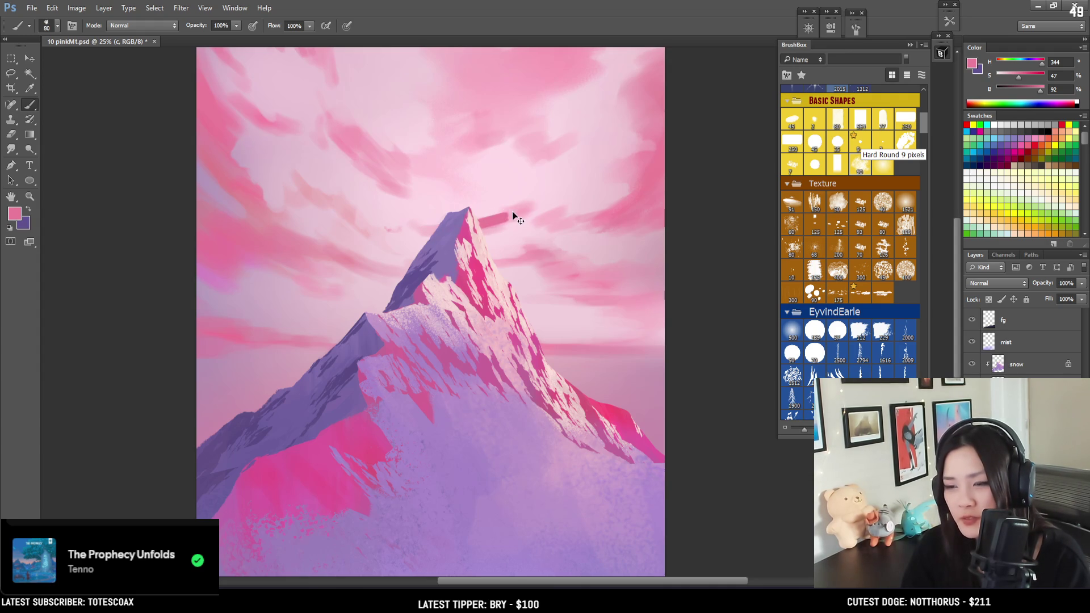
{"action": "left_click", "coordinate": [219, 155], "text": "alt"}
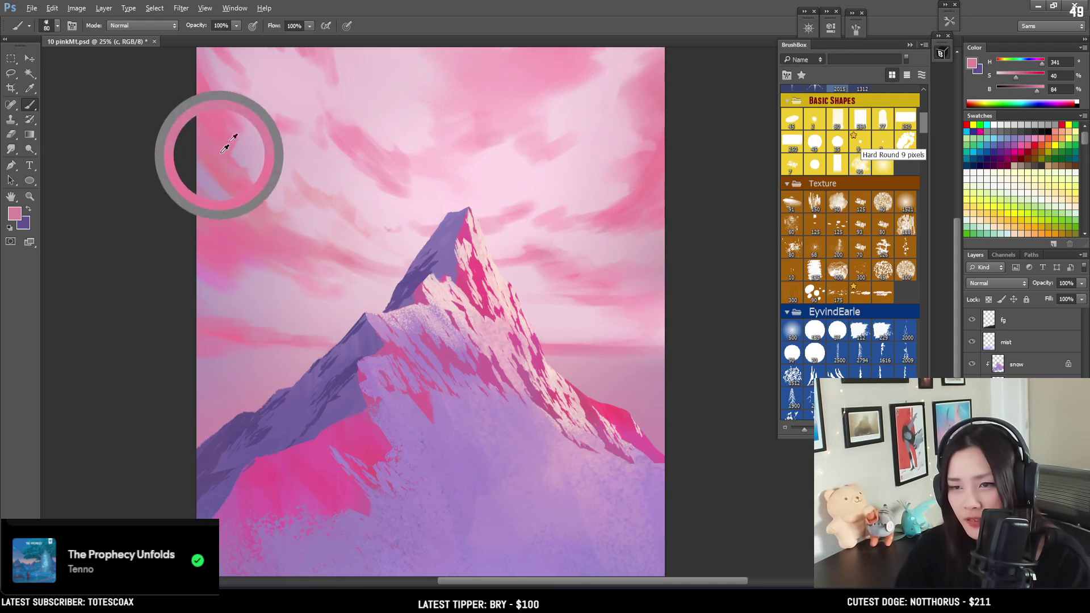
Brighten the sampled pink to brightness 93 and set the brush to 45.
{"action": "left_click_drag", "start_coordinate": [1035, 85], "coordinate": [1041, 86]}
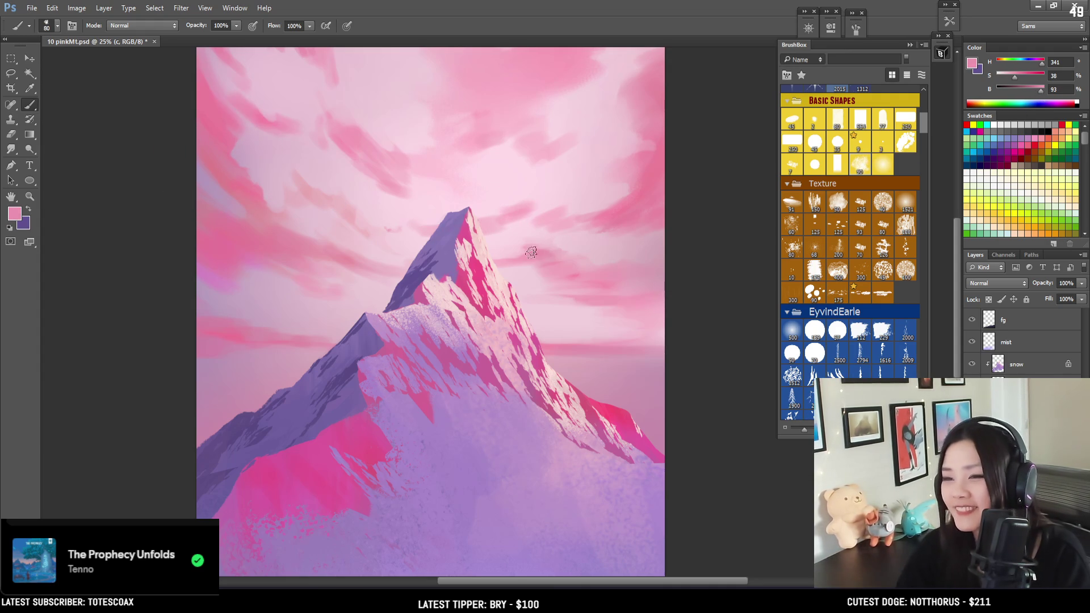
{"action": "key", "text": "bracketright"}
{"action": "key", "text": "bracketleft"}
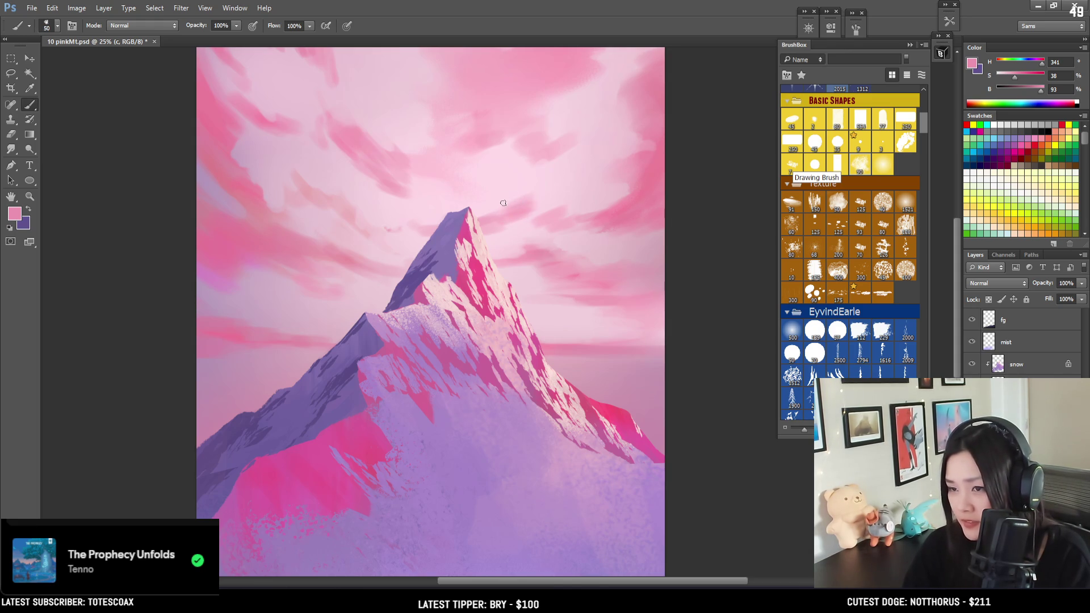
{"action": "key", "text": "bracketleft"}
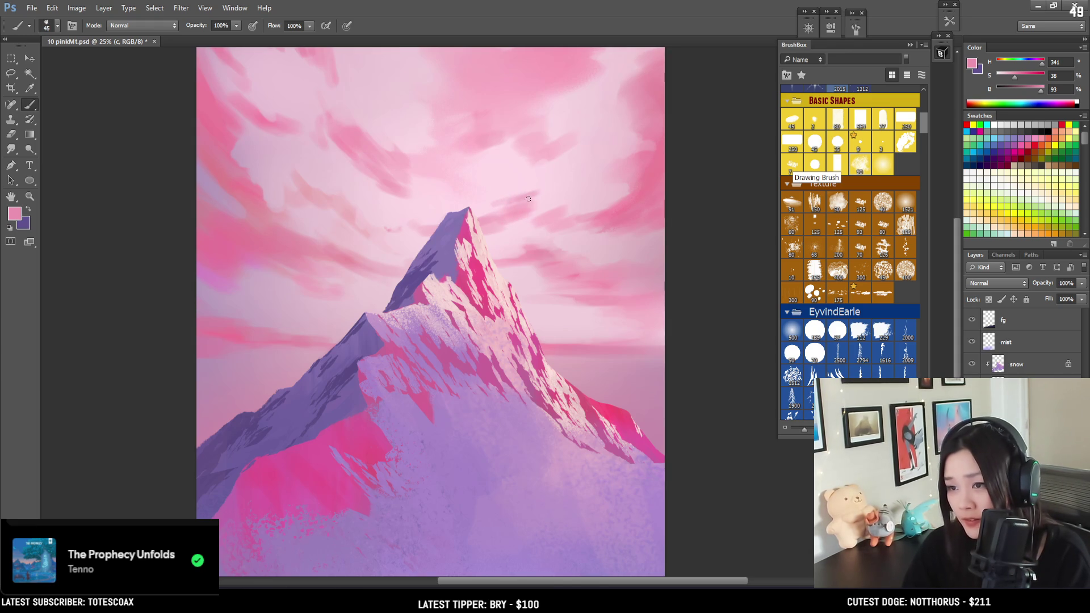
Tidy cloud streaks around the peak with a 125–150 px history eraser and zoom out.
{"action": "key", "text": "e"}
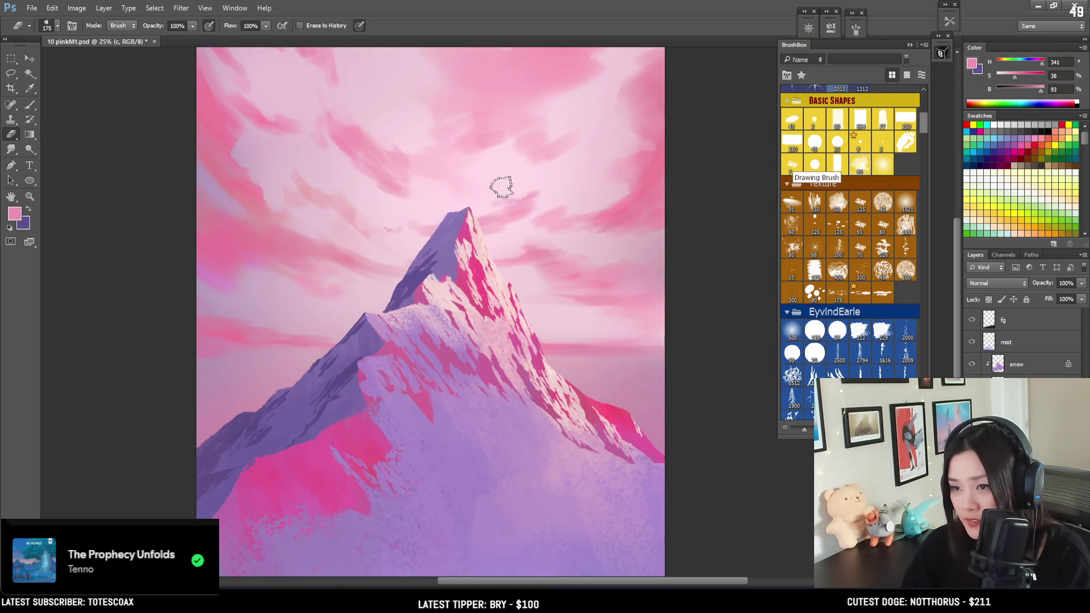
{"action": "key", "text": "bracketleft"}
{"action": "key", "text": "bracketleft"}
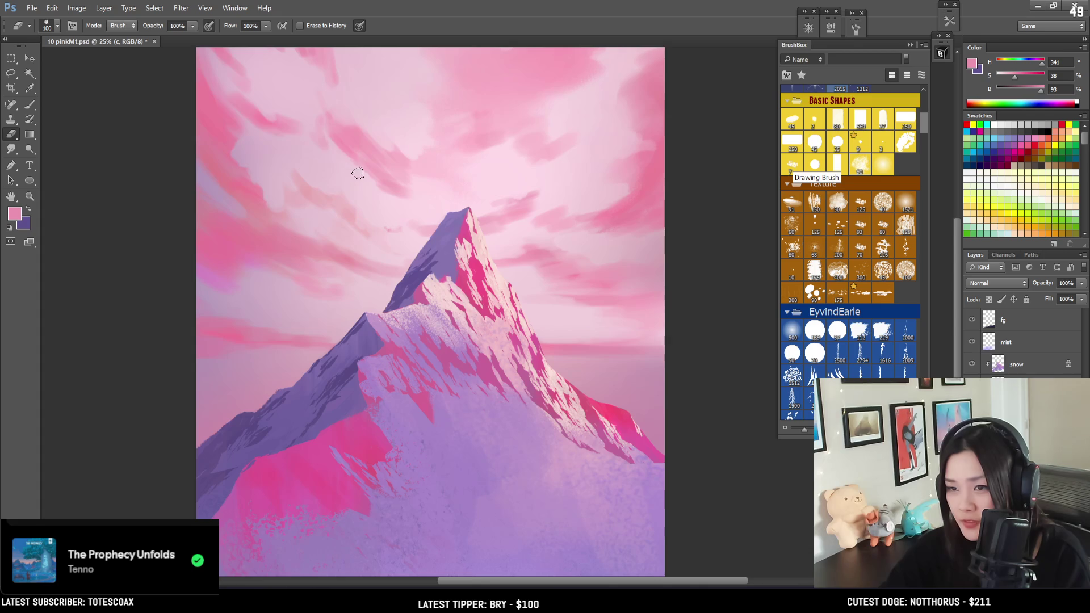
{"action": "key", "text": "bracketright"}
{"action": "key", "text": "bracketright"}
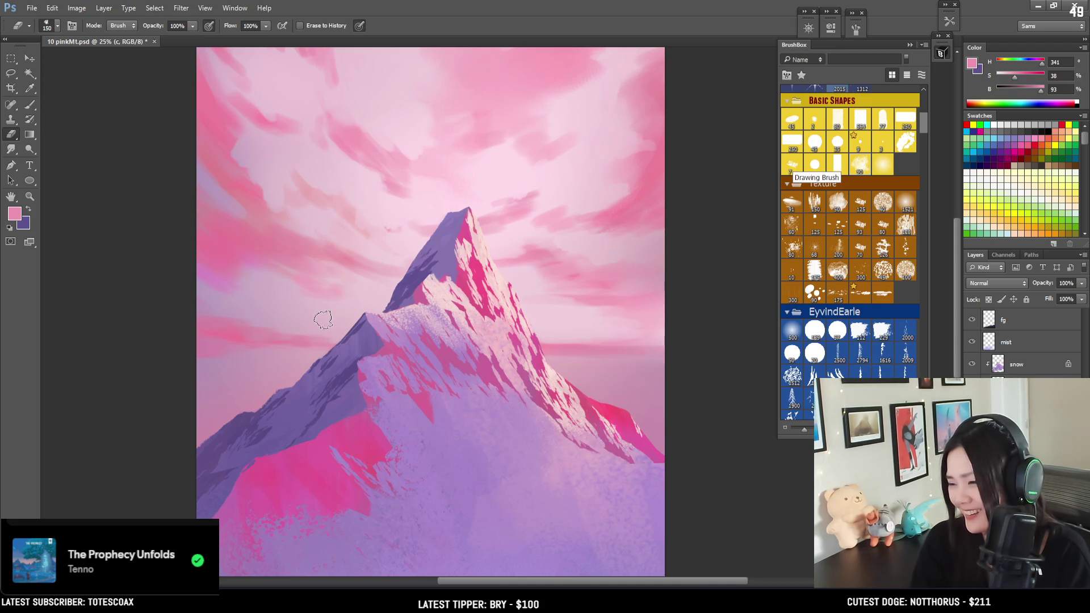
{"action": "key", "text": "b"}
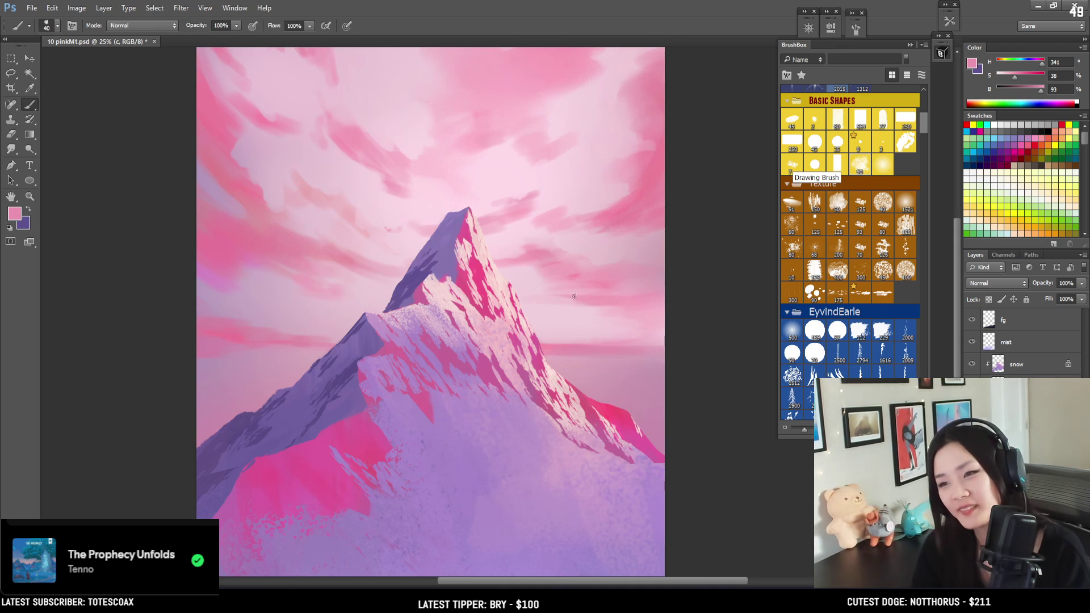
{"action": "key", "text": "e"}
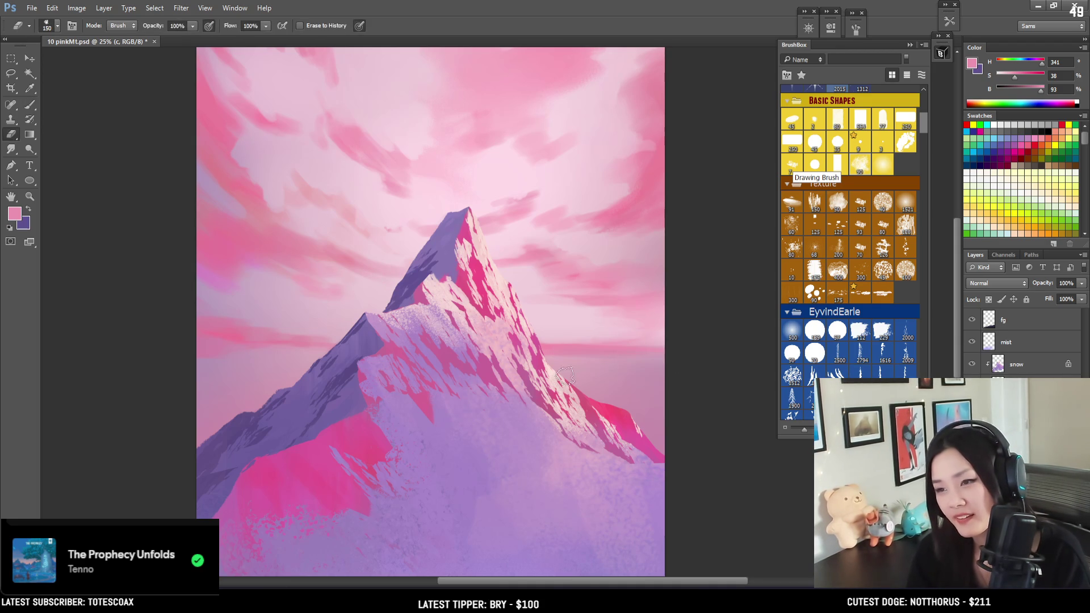
{"action": "key", "text": "ctrl+minus"}
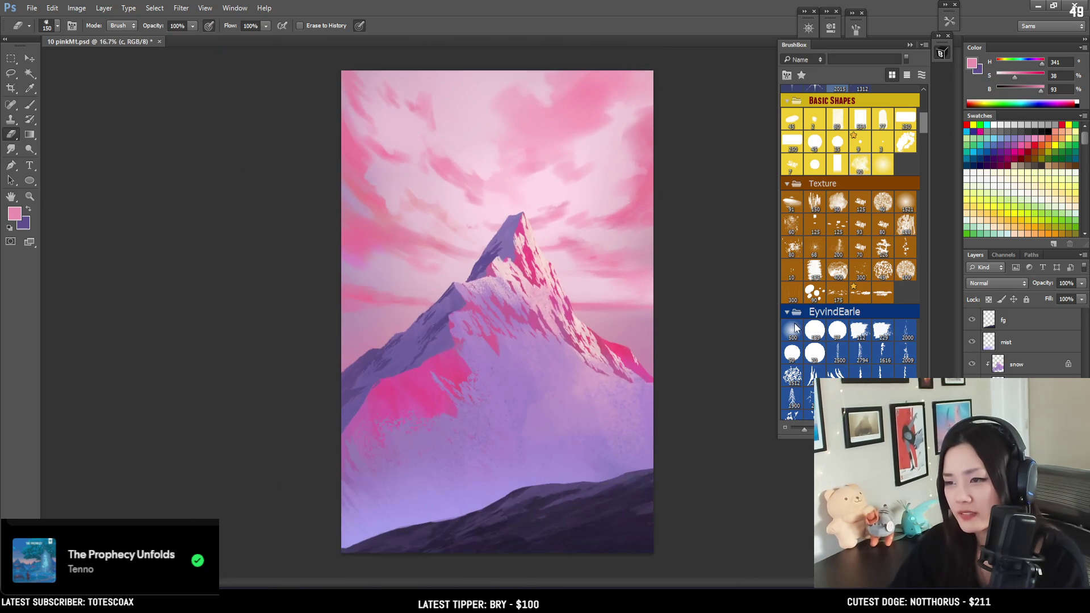
{"action": "left_click", "coordinate": [793, 335]}
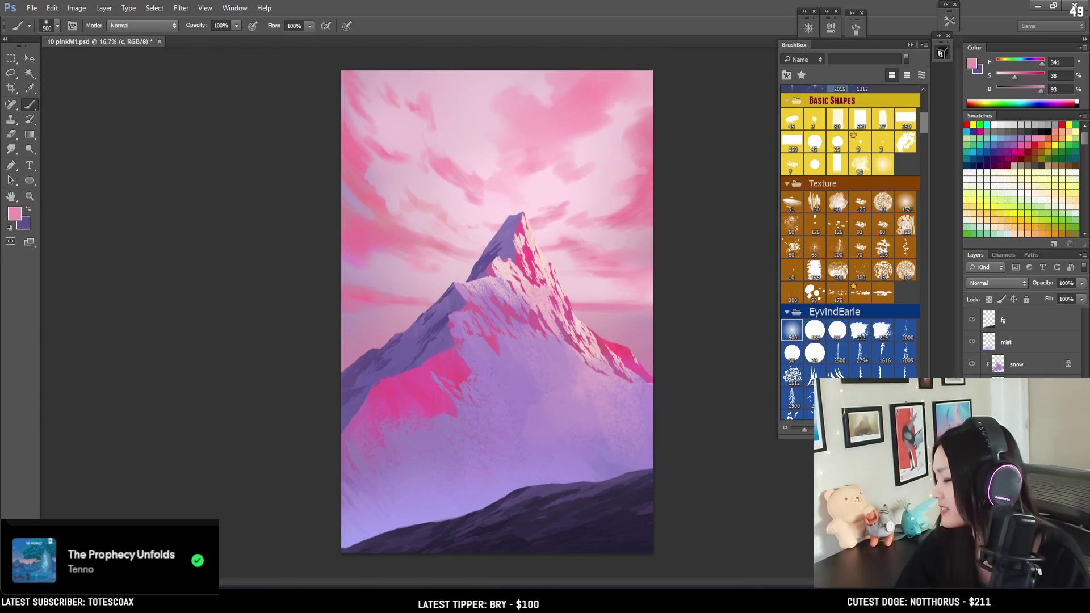
Sample sky pinks and lavender with a 400 px brush, blend them along the horizon, and save.
{"action": "key", "text": "alt+bracketleft"}
{"action": "key", "text": "bracketleft"}
{"action": "left_click", "coordinate": [581, 294], "text": "alt"}
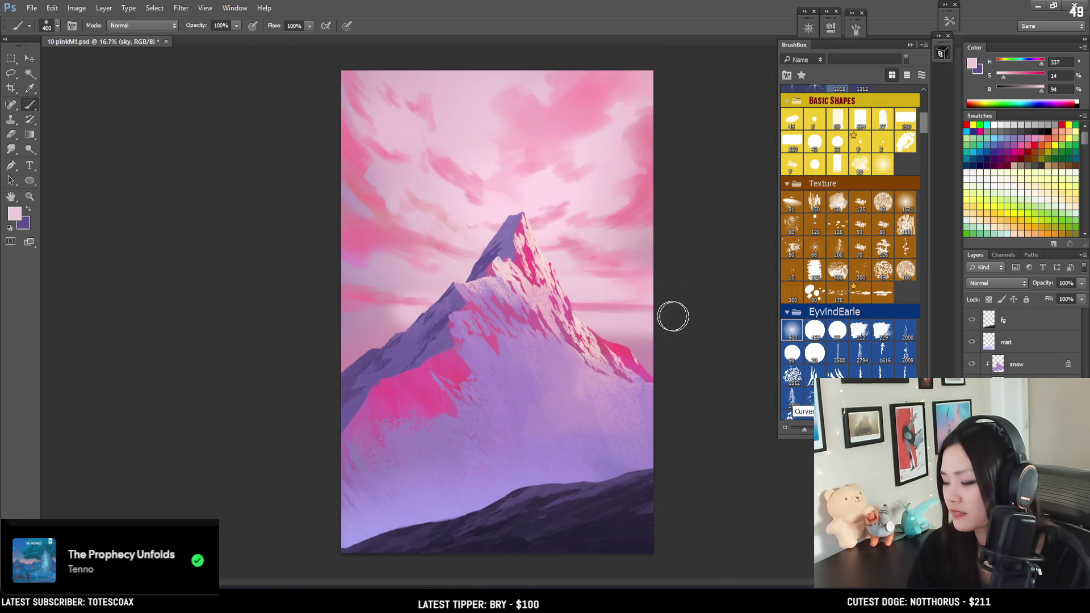
{"action": "key", "text": "bracketright"}
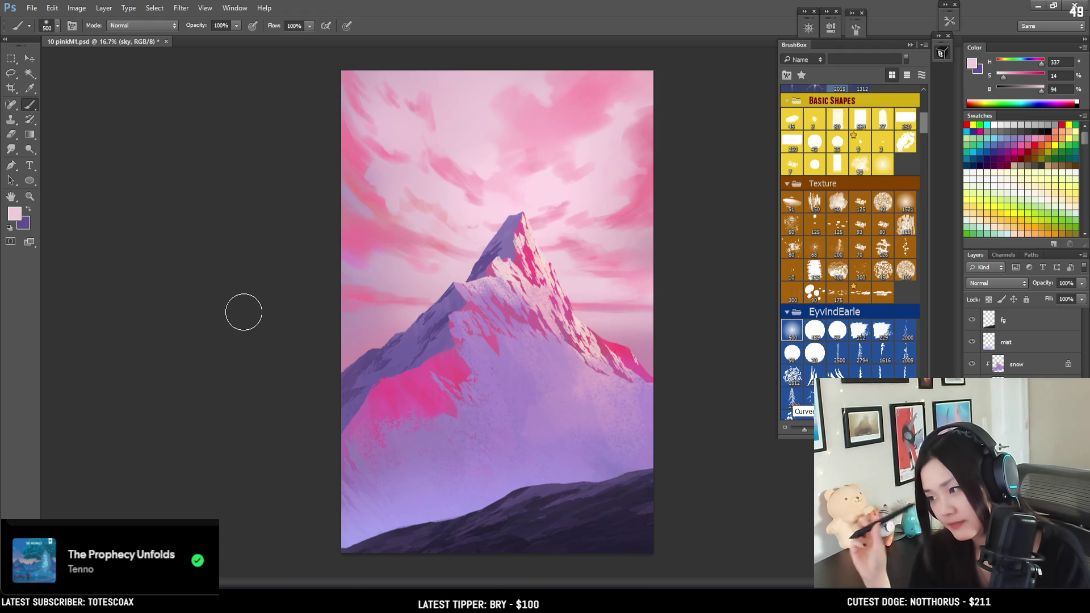
{"action": "key", "text": "bracketleft"}
{"action": "key", "text": "bracketleft"}
{"action": "key", "text": "bracketleft"}
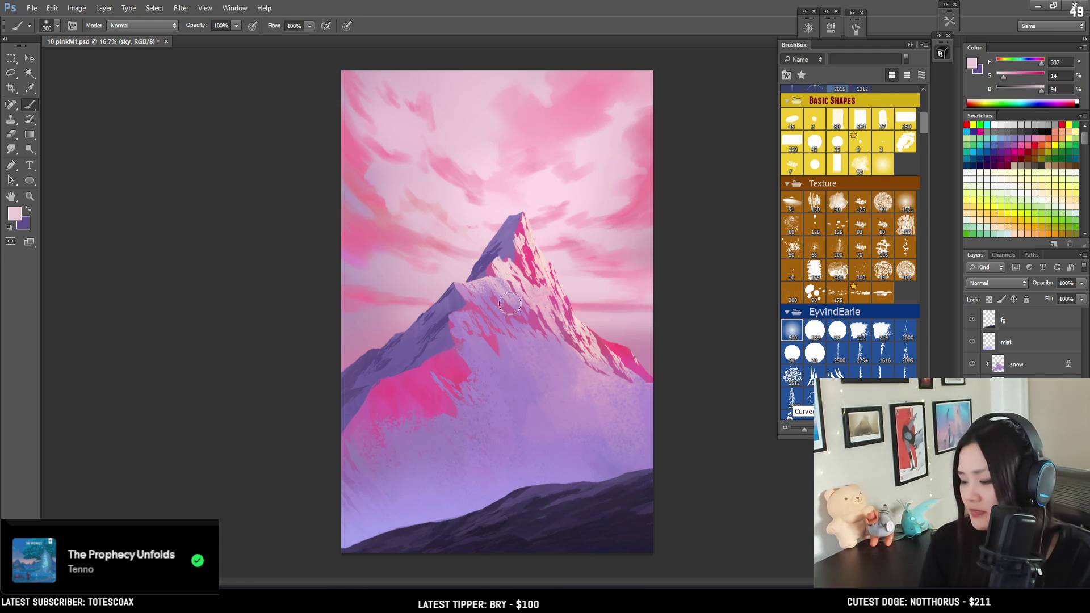
{"action": "left_click", "coordinate": [353, 196], "text": "alt"}
{"action": "left_click", "coordinate": [399, 319], "text": "alt"}
{"action": "key", "text": "bracketright"}
{"action": "key", "text": "bracketleft"}
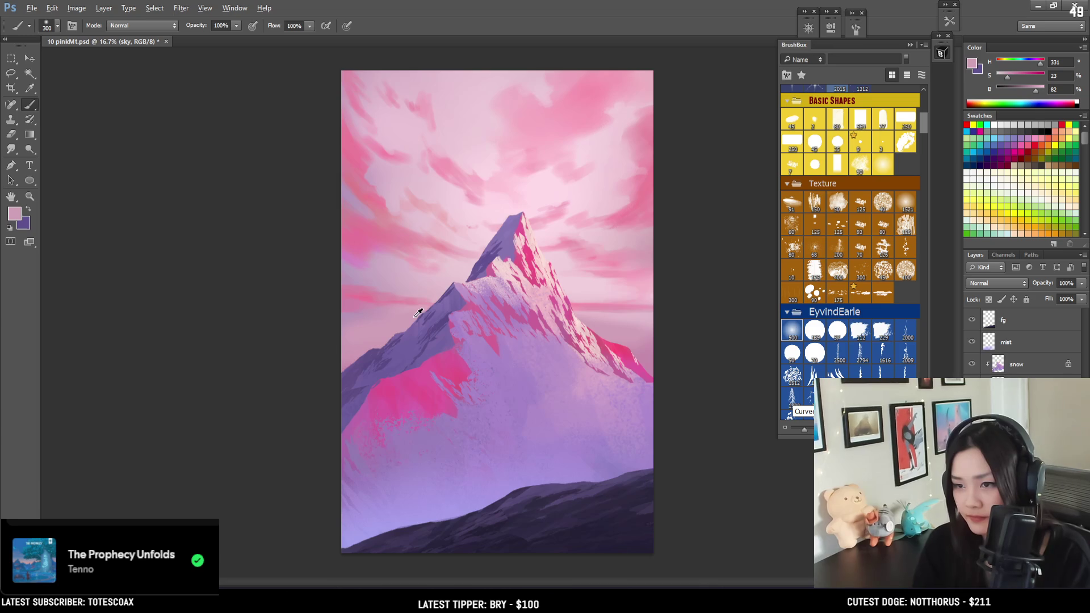
{"action": "mouse_move", "coordinate": [418, 311]}
{"action": "left_mouse_down"}
{"action": "mouse_move", "coordinate": [365, 299]}
{"action": "mouse_move", "coordinate": [384, 312]}
{"action": "mouse_move", "coordinate": [416, 300]}
{"action": "left_mouse_up"}
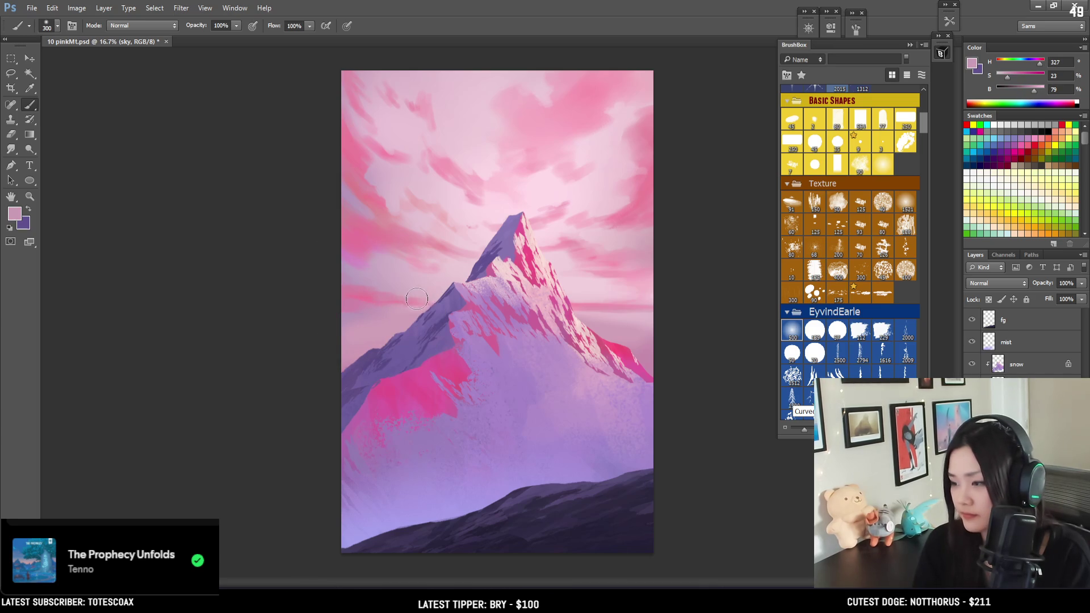
{"action": "key", "text": "ctrl+s"}
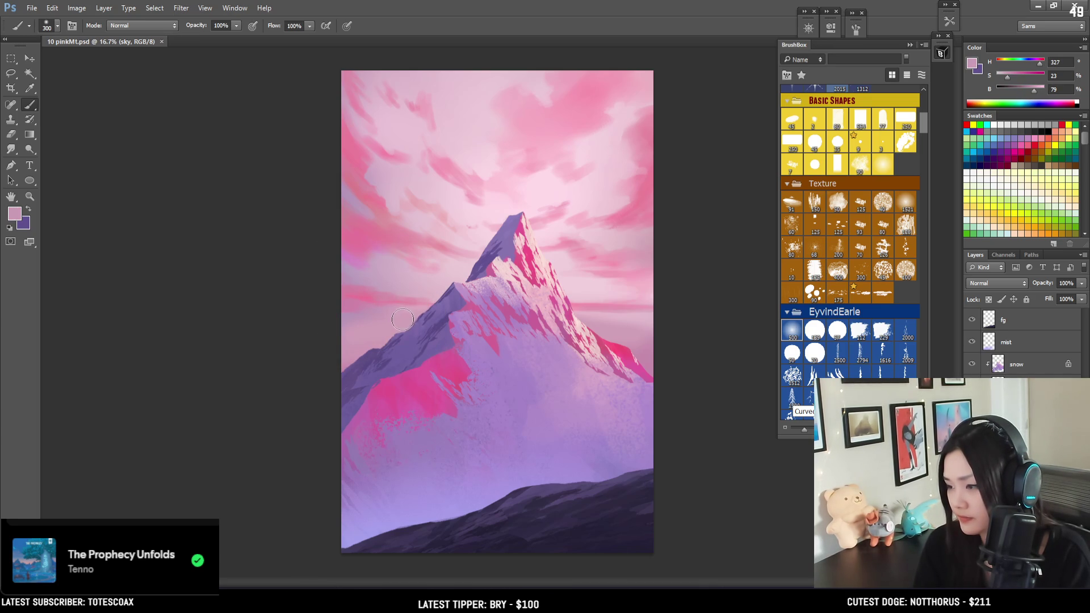
Paint soft light and darker pink strokes into the horizon sky beside the ridge.
{"action": "left_click", "coordinate": [412, 286], "text": "alt"}
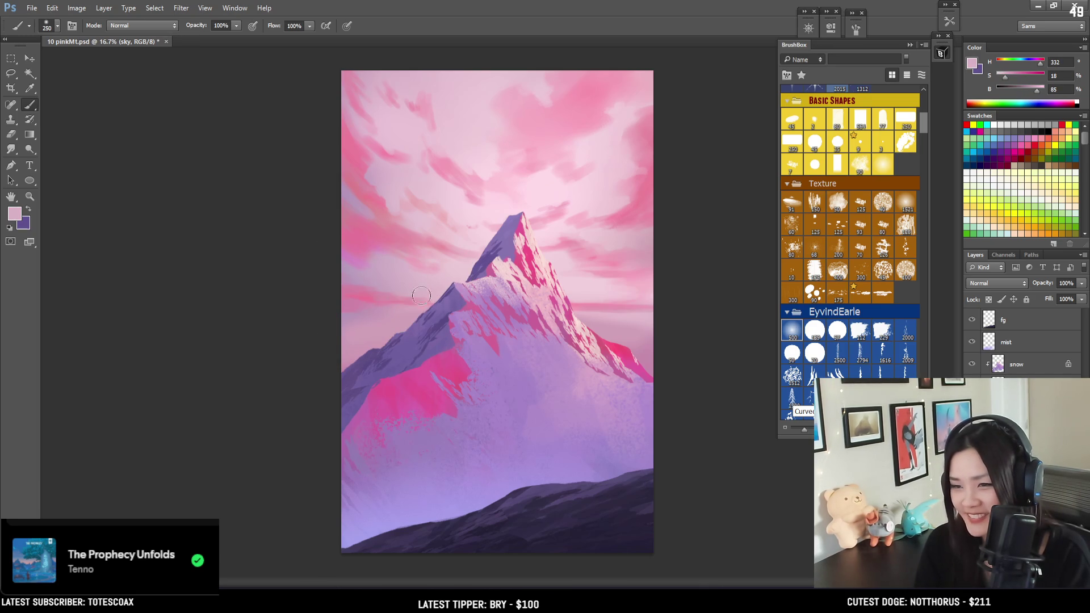
{"action": "key", "text": "bracketleft"}
{"action": "left_click", "coordinate": [619, 319], "text": "alt"}
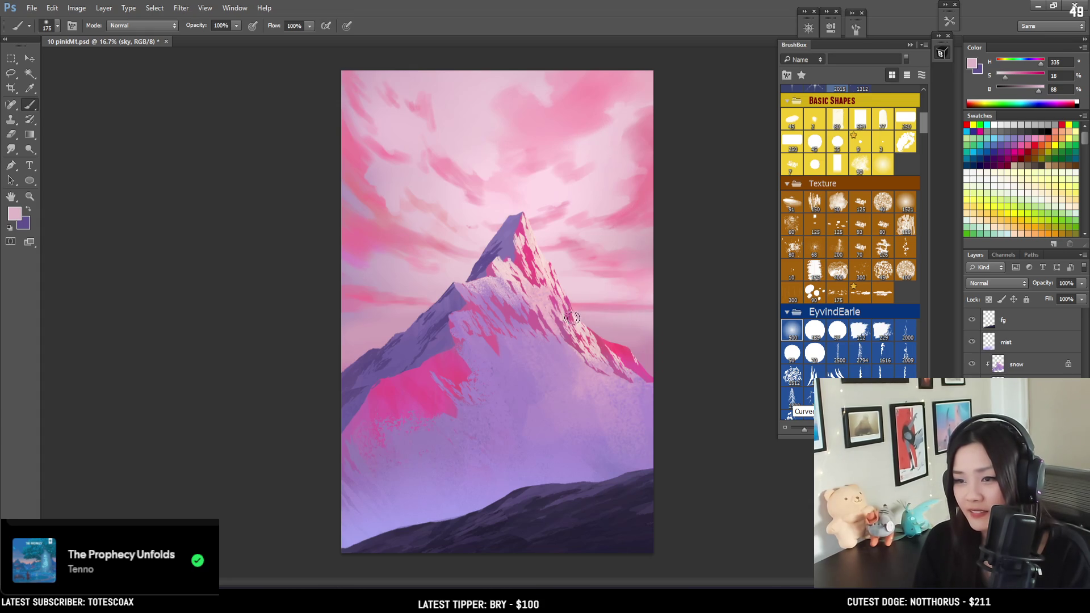
{"action": "left_click_drag", "start_coordinate": [355, 306], "coordinate": [343, 314]}
{"action": "left_click", "coordinate": [349, 341], "text": "alt"}
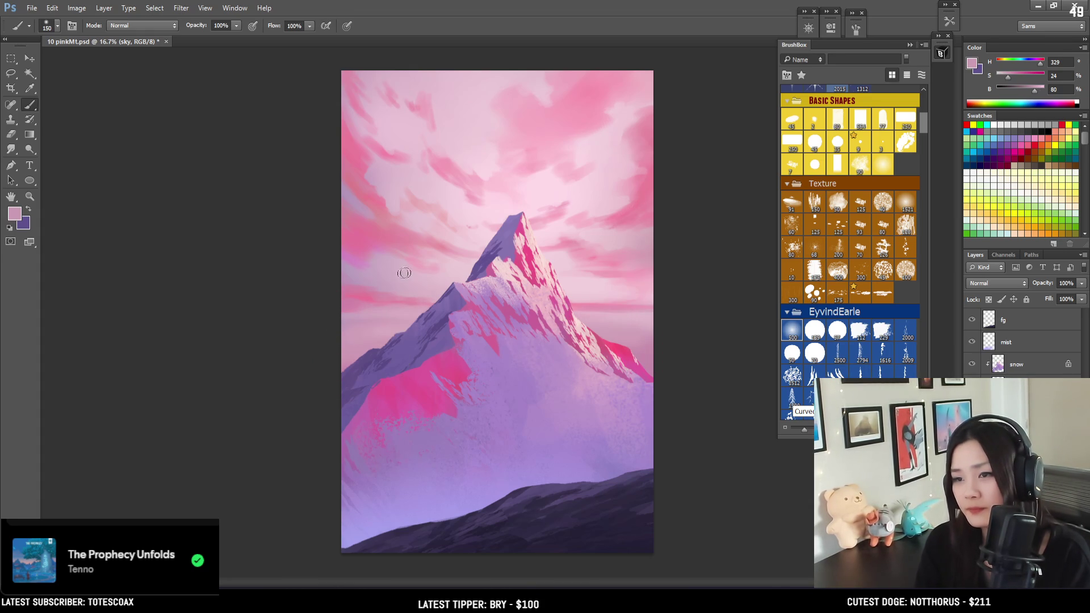
{"action": "key", "text": "bracketright"}
{"action": "key", "text": "bracketright"}
{"action": "key", "text": "bracketright"}
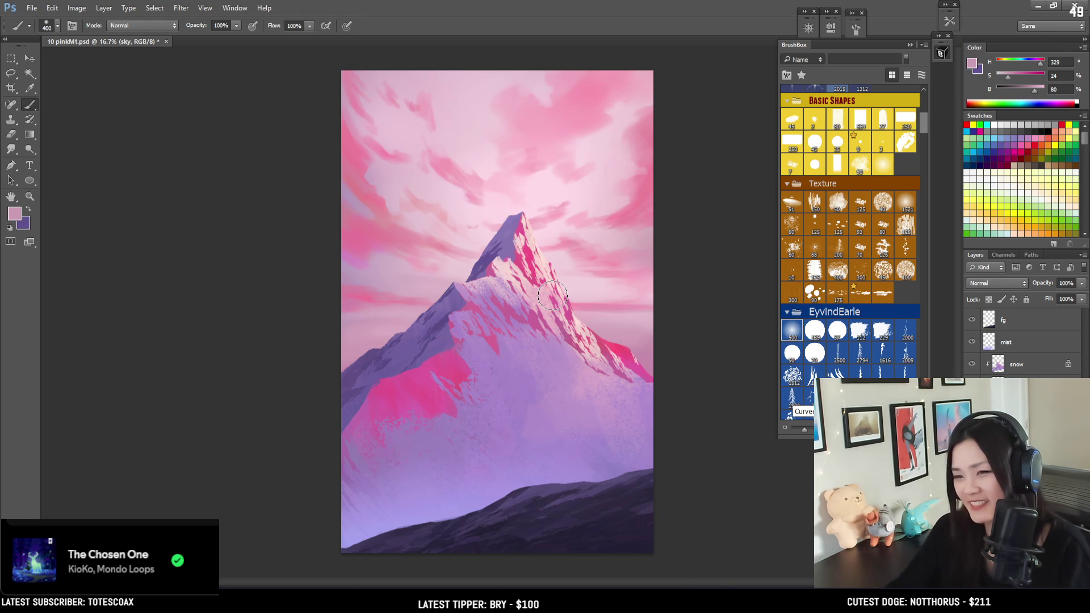
{"action": "key", "text": "e"}
{"action": "key", "text": "b"}
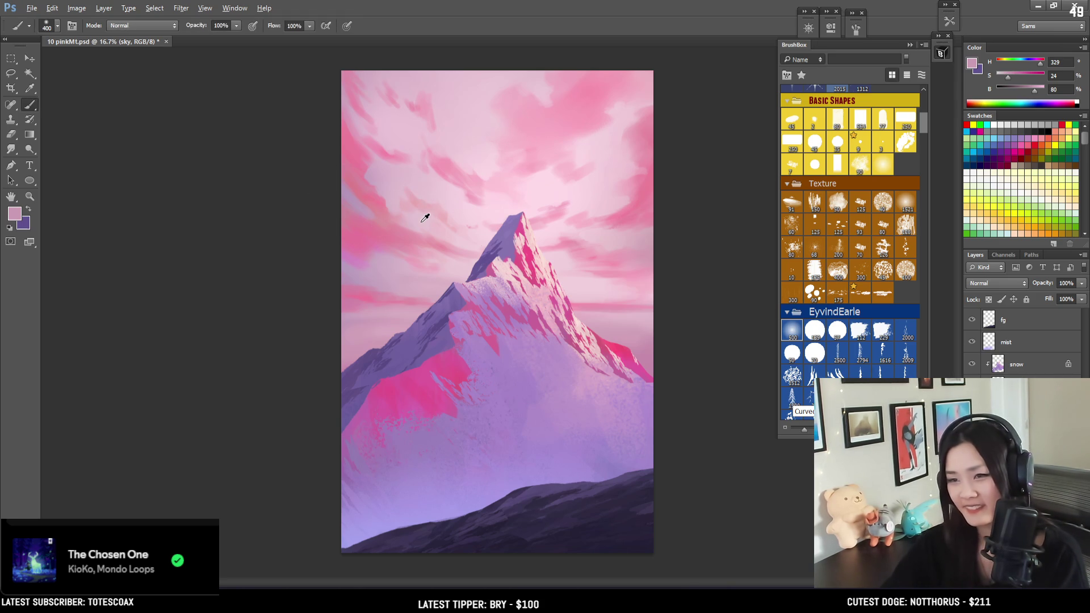
{"action": "left_click", "coordinate": [417, 220], "text": "alt"}
{"action": "key", "text": "bracketleft"}
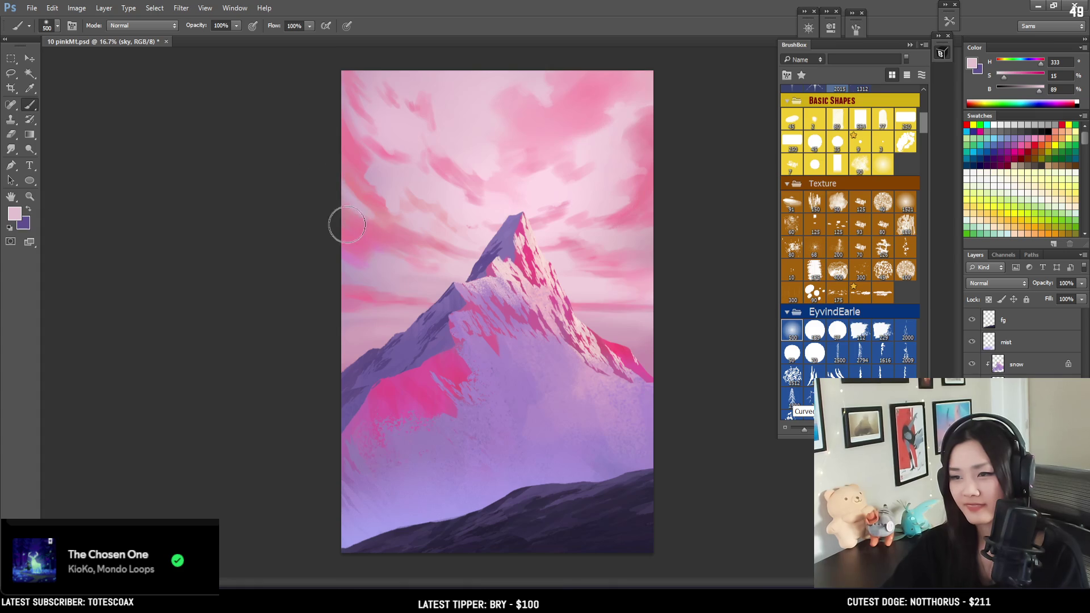
{"action": "left_click", "coordinate": [636, 339], "text": "alt"}
{"action": "key", "text": "bracketright"}
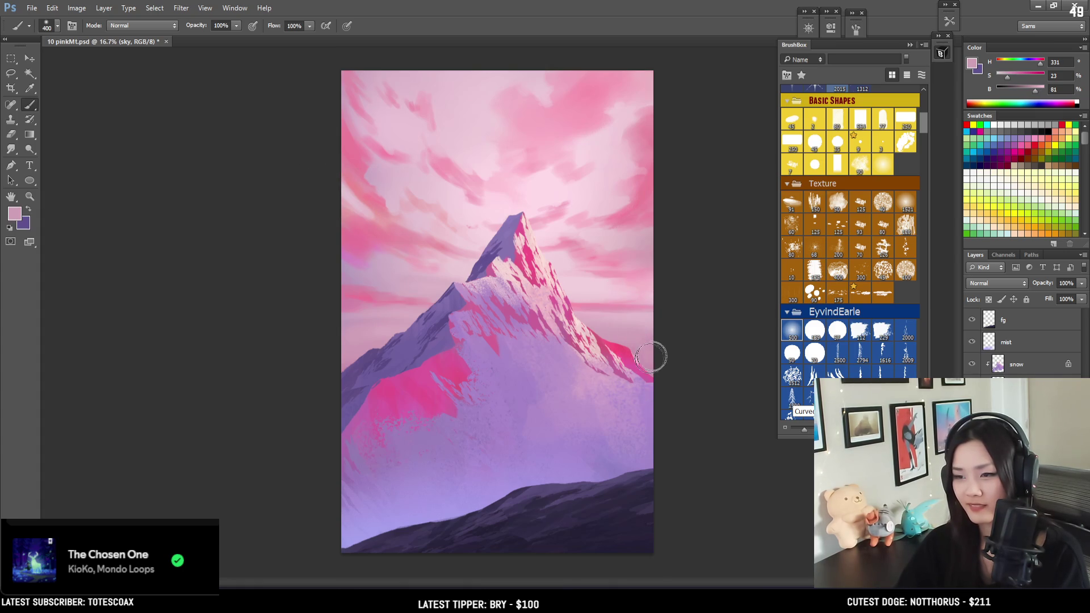
Mix a muted blue-violet lavender and haze the mountain's lower right slope with it.
{"action": "left_click", "coordinate": [1024, 63]}
{"action": "key", "text": "bracketright"}
{"action": "key", "text": "bracketright"}
{"action": "key", "text": "bracketright"}
{"action": "key", "text": "bracketright"}
{"action": "key", "text": "bracketright"}
{"action": "key", "text": "bracketright"}
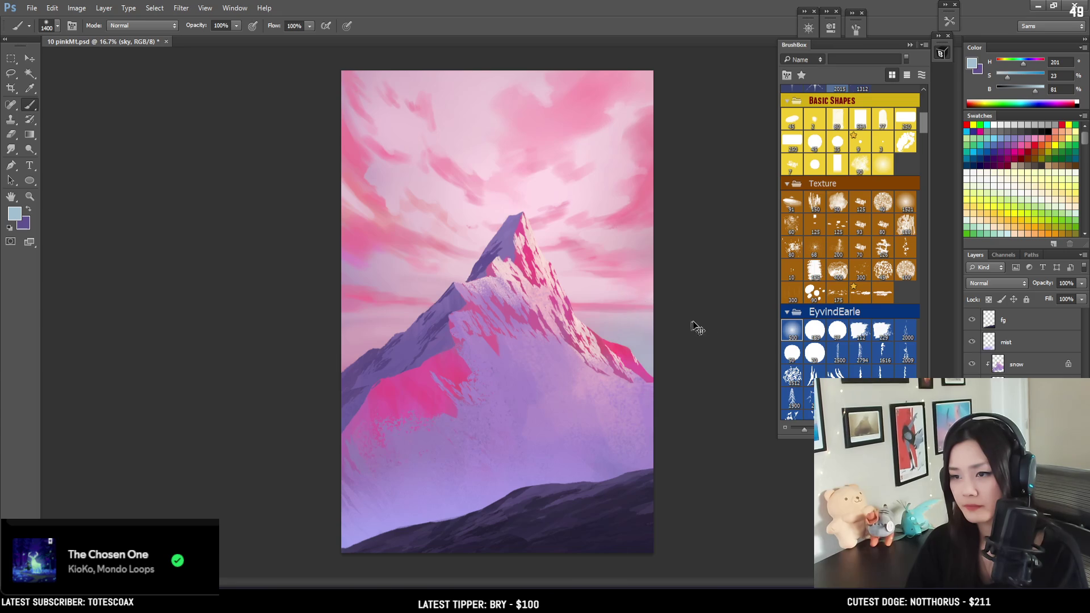
{"action": "left_click", "coordinate": [1025, 63]}
{"action": "left_click_drag", "start_coordinate": [1023, 76], "coordinate": [1012, 74]}
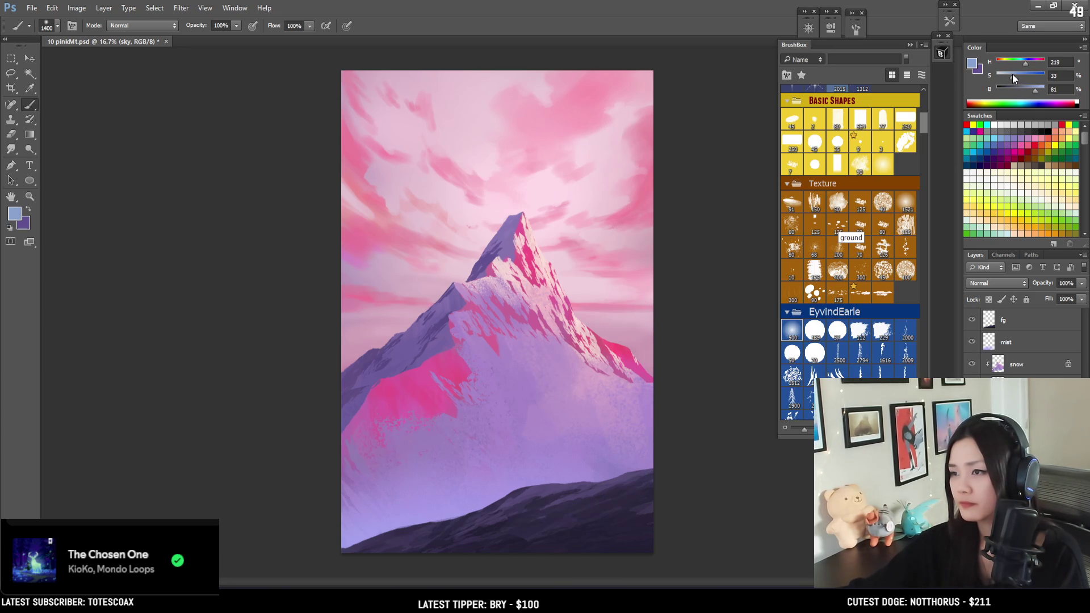
{"action": "left_click", "coordinate": [1028, 63]}
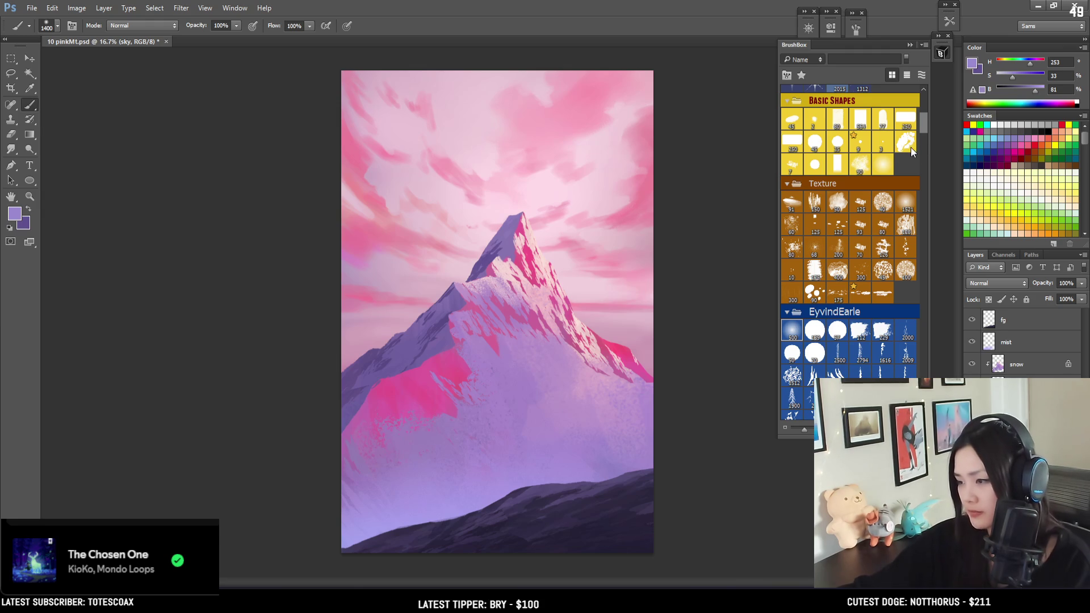
{"action": "key", "text": "bracketright"}
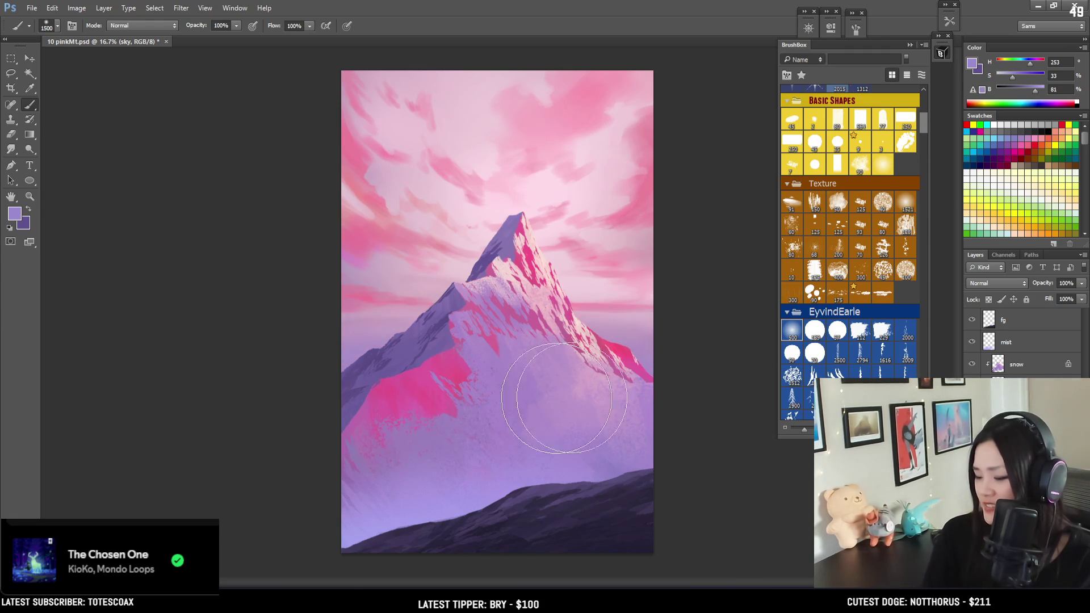
{"action": "key", "text": "bracketleft"}
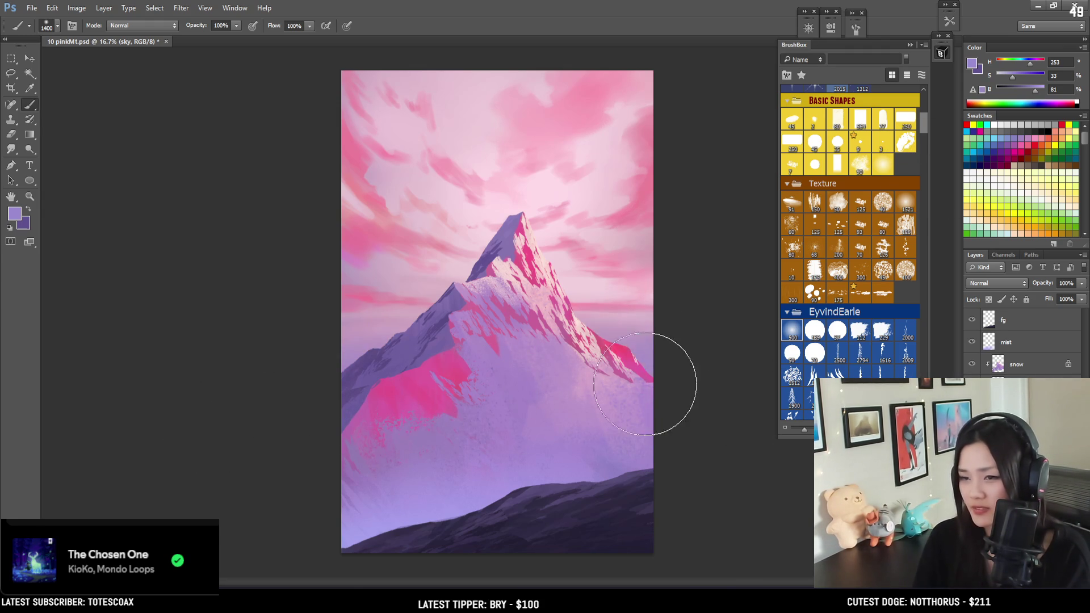
{"action": "key", "text": "bracketleft"}
{"action": "key", "text": "bracketleft"}
{"action": "key", "text": "bracketleft"}
{"action": "key", "text": "bracketleft"}
{"action": "key", "text": "bracketleft"}
{"action": "key", "text": "bracketleft"}
{"action": "left_click_drag", "start_coordinate": [1038, 96], "coordinate": [1037, 96]}
{"action": "left_click_drag", "start_coordinate": [1013, 77], "coordinate": [1011, 80]}
{"action": "left_click", "coordinate": [1027, 65]}
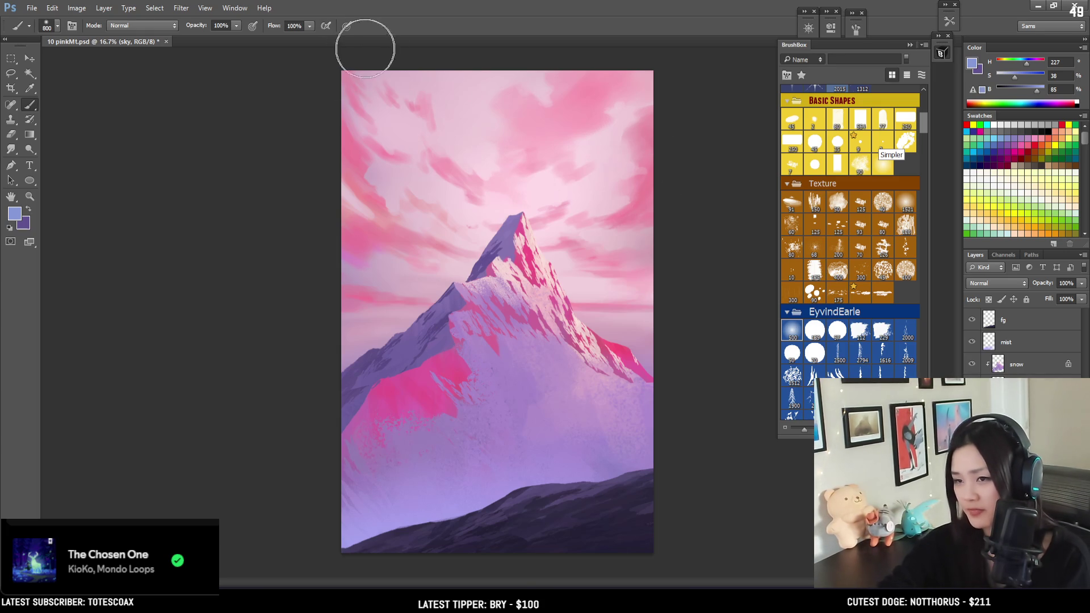
Mix a bright cream colour and paint a broad glow across the top of the sky.
{"action": "mouse_move", "coordinate": [396, 131]}
{"action": "left_mouse_down"}
{"action": "mouse_move", "coordinate": [389, 117]}
{"action": "mouse_move", "coordinate": [358, 199]}
{"action": "left_mouse_up"}
{"action": "key", "text": "bracketleft"}
{"action": "key", "text": "bracketright"}
{"action": "left_click", "coordinate": [470, 93], "text": "alt"}
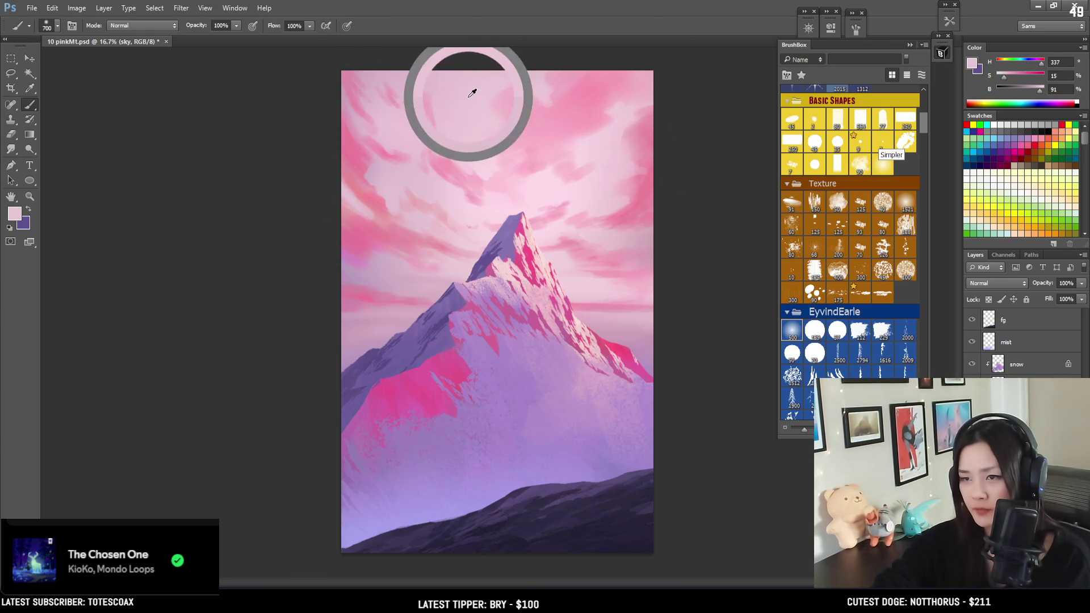
{"action": "mouse_move", "coordinate": [1032, 63]}
{"action": "left_mouse_down"}
{"action": "mouse_move", "coordinate": [1003, 66]}
{"action": "mouse_move", "coordinate": [1010, 77]}
{"action": "left_mouse_up"}
{"action": "left_click", "coordinate": [1044, 89]}
{"action": "key", "text": "bracketright"}
{"action": "key", "text": "bracketright"}
{"action": "key", "text": "bracketright"}
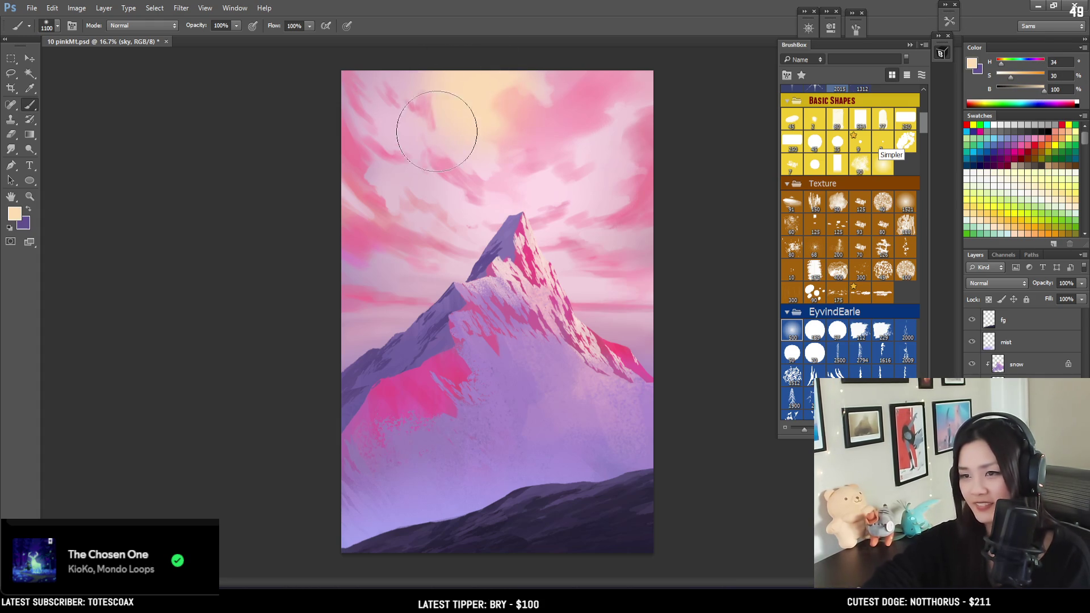
Undo the cream glow and bring up the Levels dialog with Ctrl+L.
{"action": "key", "text": "ctrl+z"}
{"action": "key", "text": "bracketright"}
{"action": "key", "text": "bracketright"}
{"action": "key", "text": "bracketright"}
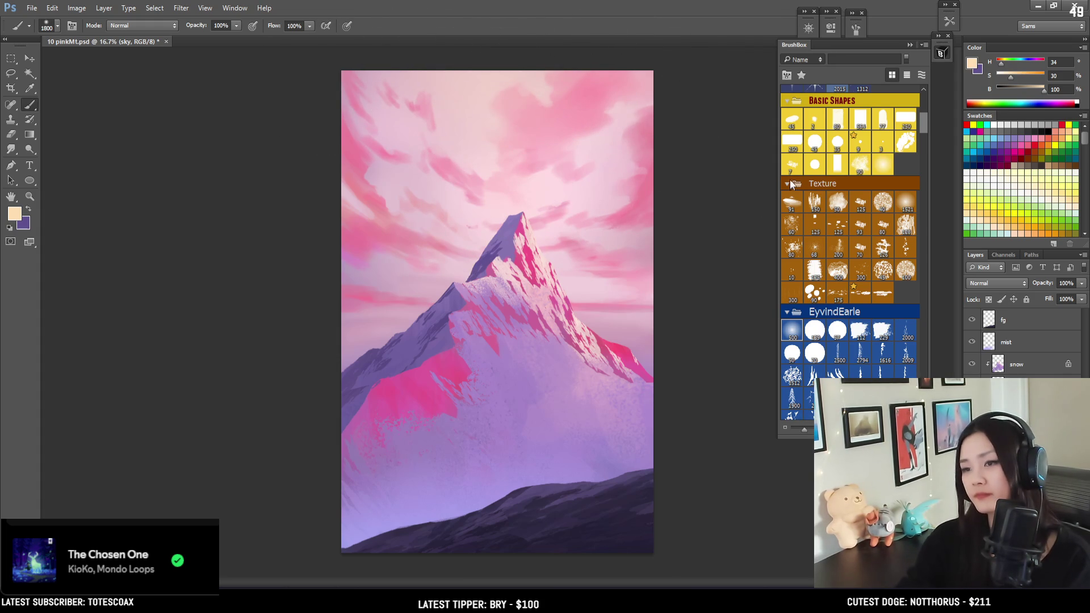
{"action": "key", "text": "ctrl+comma"}
{"action": "key", "text": "ctrl+comma"}
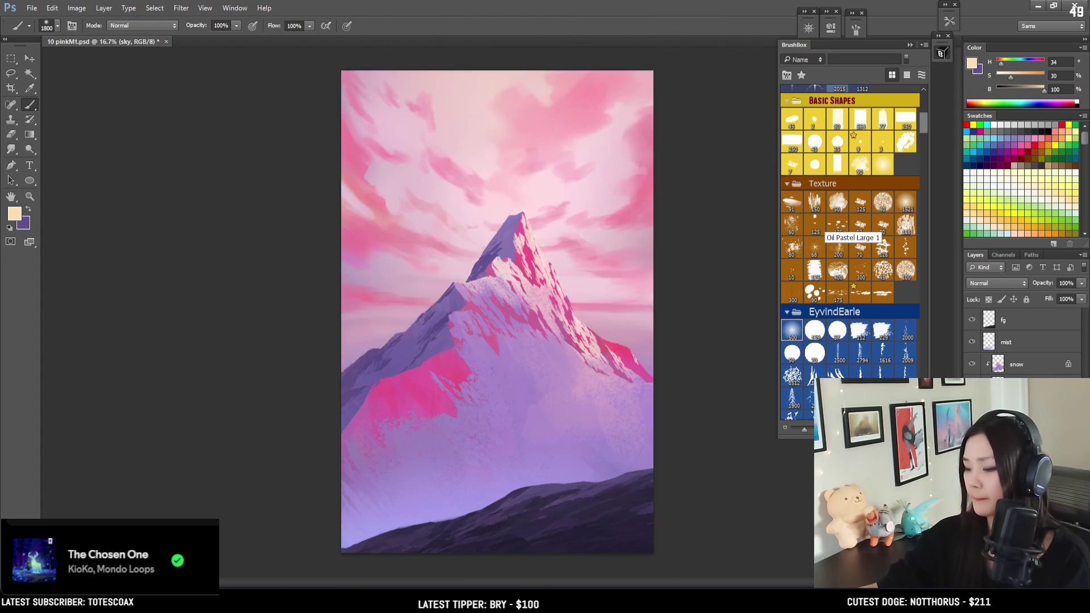
{"action": "key", "text": "ctrl+l"}
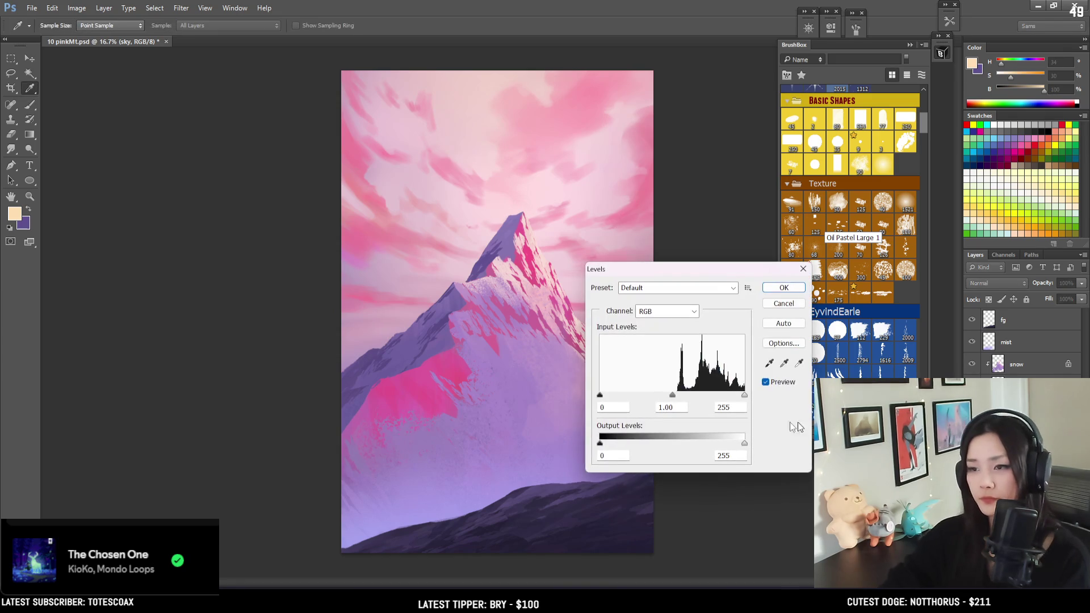
Apply Levels with inputs 46, 1.00 and 241, checking the result against Preview.
{"action": "mouse_move", "coordinate": [600, 395]}
{"action": "left_mouse_down"}
{"action": "mouse_move", "coordinate": [702, 399]}
{"action": "mouse_move", "coordinate": [691, 402]}
{"action": "left_mouse_up"}
{"action": "left_click_drag", "start_coordinate": [693, 271], "coordinate": [782, 174]}
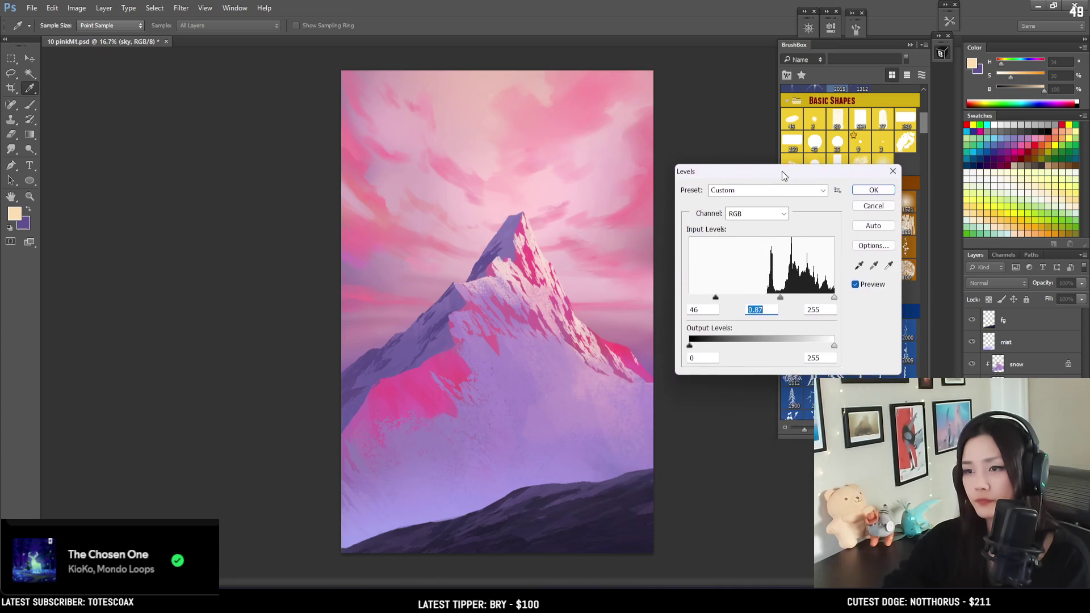
{"action": "mouse_move", "coordinate": [833, 298]}
{"action": "left_mouse_down"}
{"action": "mouse_move", "coordinate": [823, 299]}
{"action": "mouse_move", "coordinate": [832, 299]}
{"action": "left_mouse_up"}
{"action": "left_click_drag", "start_coordinate": [771, 300], "coordinate": [827, 300]}
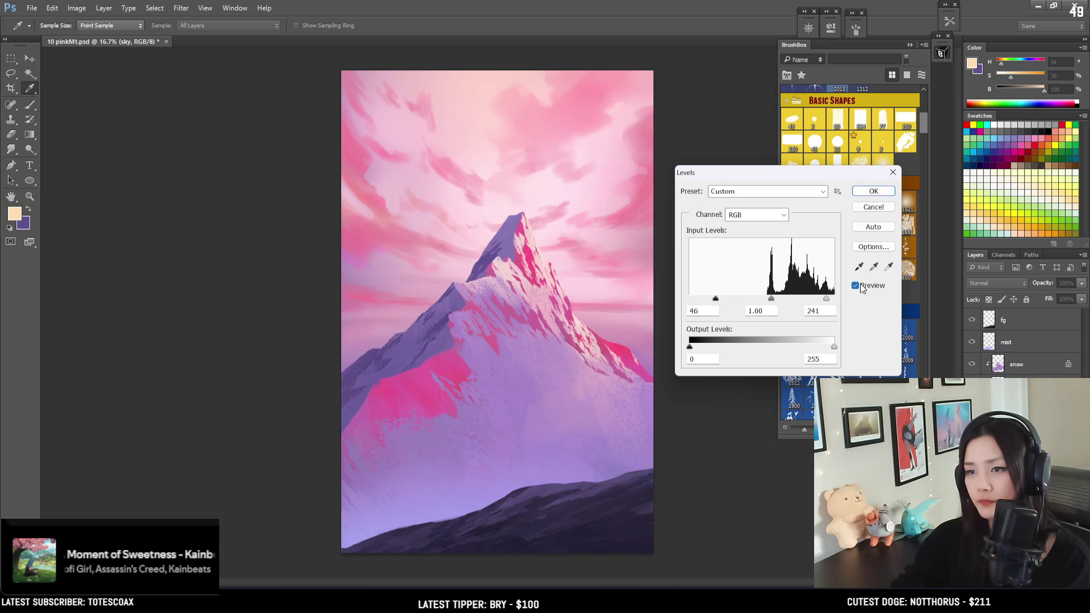
{"action": "left_click", "coordinate": [858, 287]}
{"action": "left_click", "coordinate": [856, 286]}
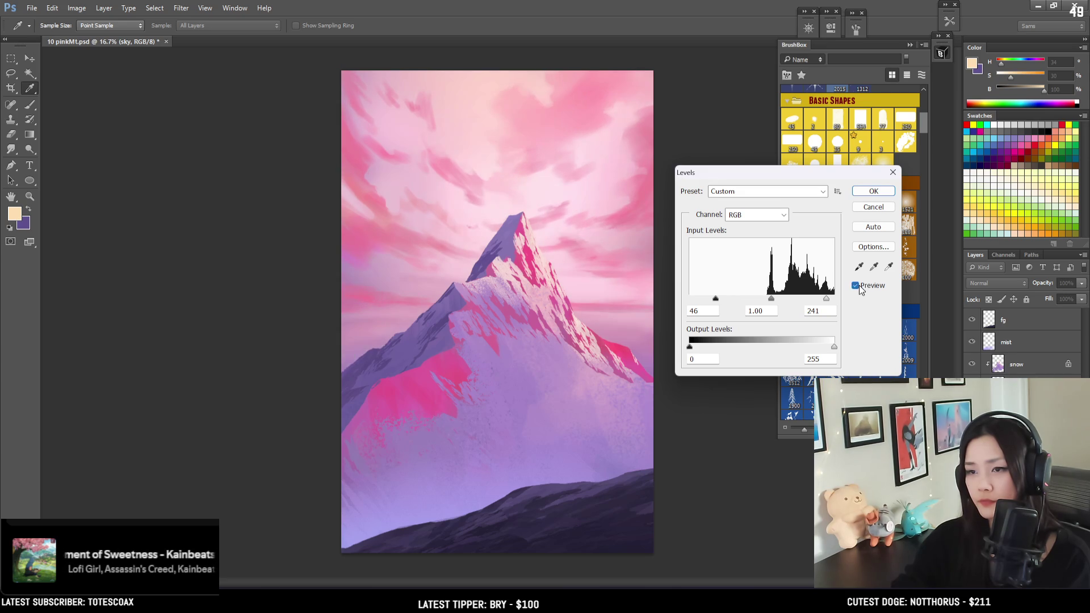
{"action": "left_click", "coordinate": [868, 193]}
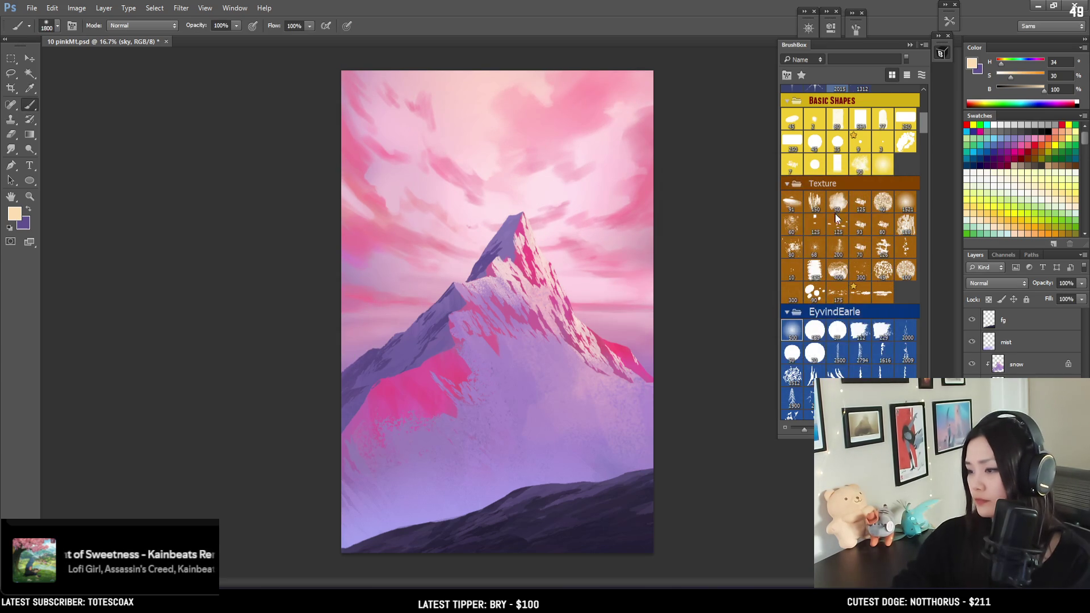
Load a light pink sampled near the ridge and choose the 90 px BrushBox Basic Shapes tip.
{"action": "key", "text": "bracketleft"}
{"action": "key", "text": "bracketleft"}
{"action": "key", "text": "bracketleft"}
{"action": "left_click", "coordinate": [621, 318], "text": "alt"}
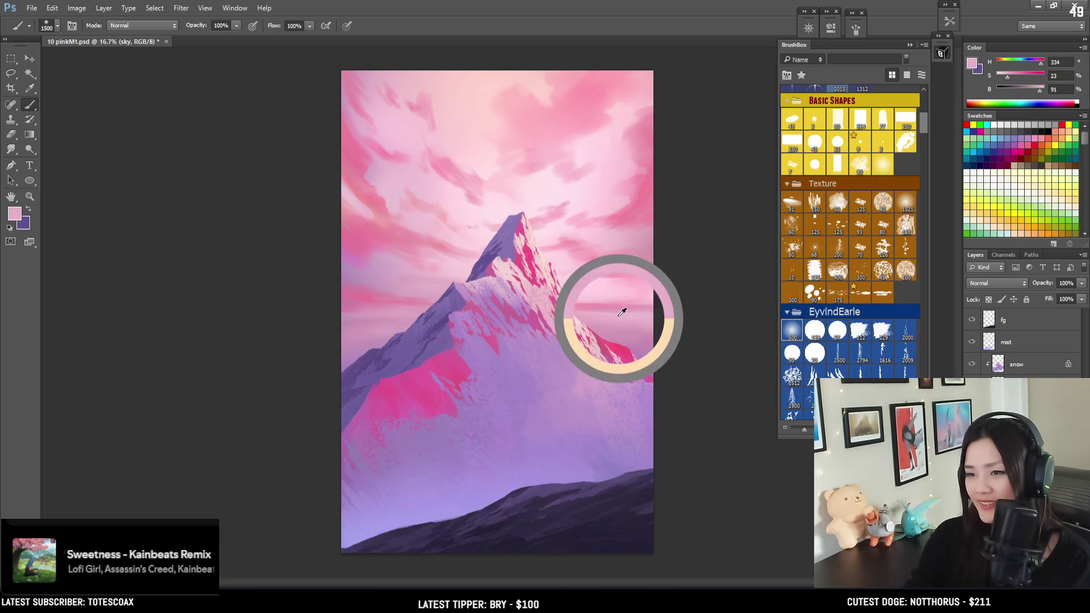
{"action": "left_click", "coordinate": [590, 285], "text": "alt"}
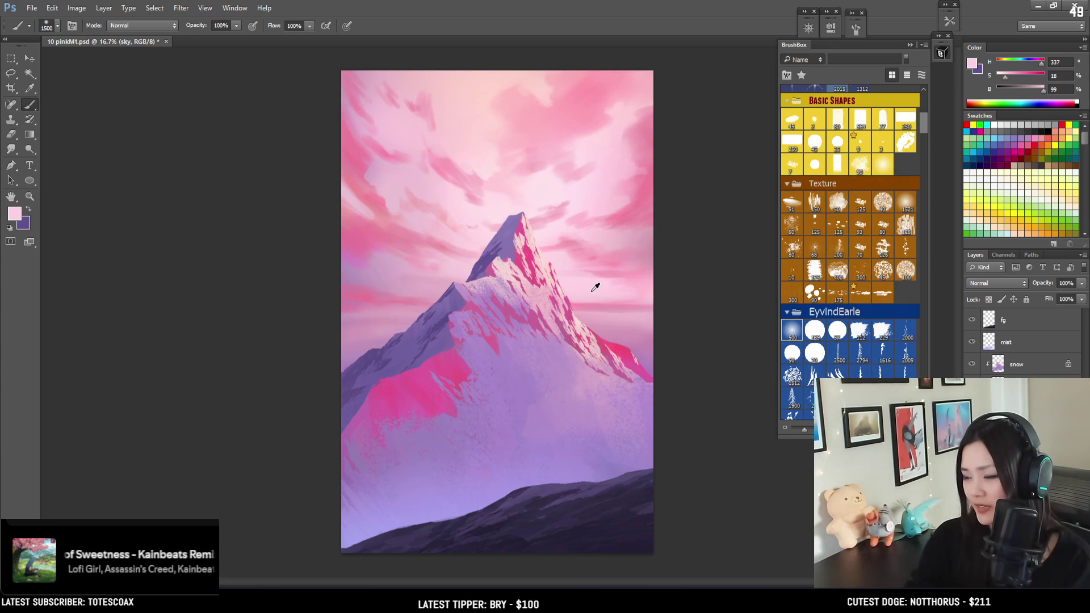
{"action": "key", "text": "bracketleft"}
{"action": "key", "text": "bracketleft"}
{"action": "key", "text": "bracketleft"}
{"action": "key", "text": "bracketleft"}
{"action": "key", "text": "bracketleft"}
{"action": "key", "text": "bracketleft"}
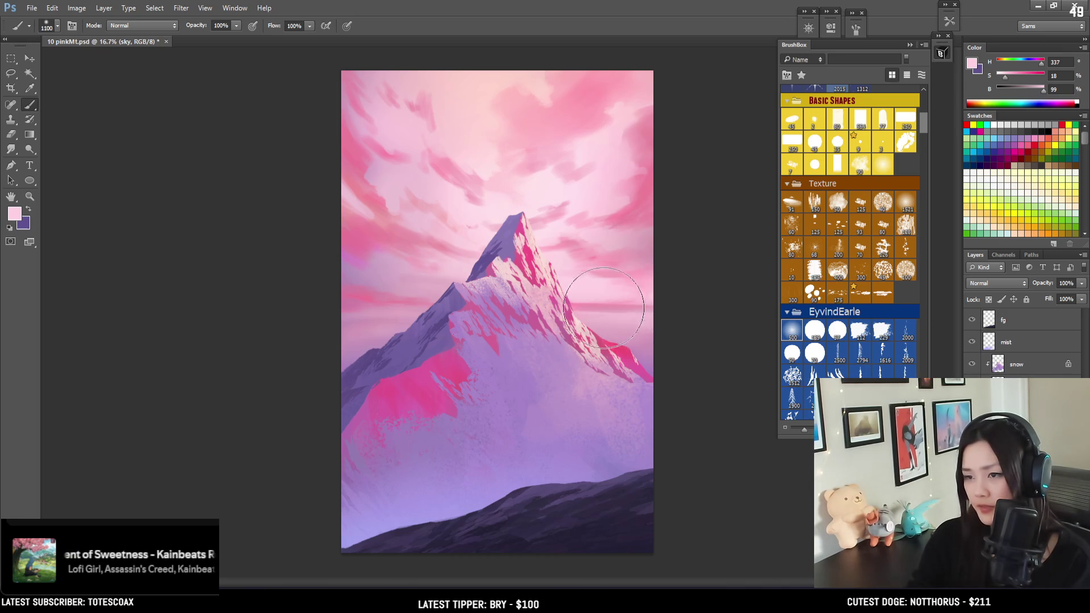
{"action": "key", "text": "bracketleft"}
{"action": "key", "text": "bracketleft"}
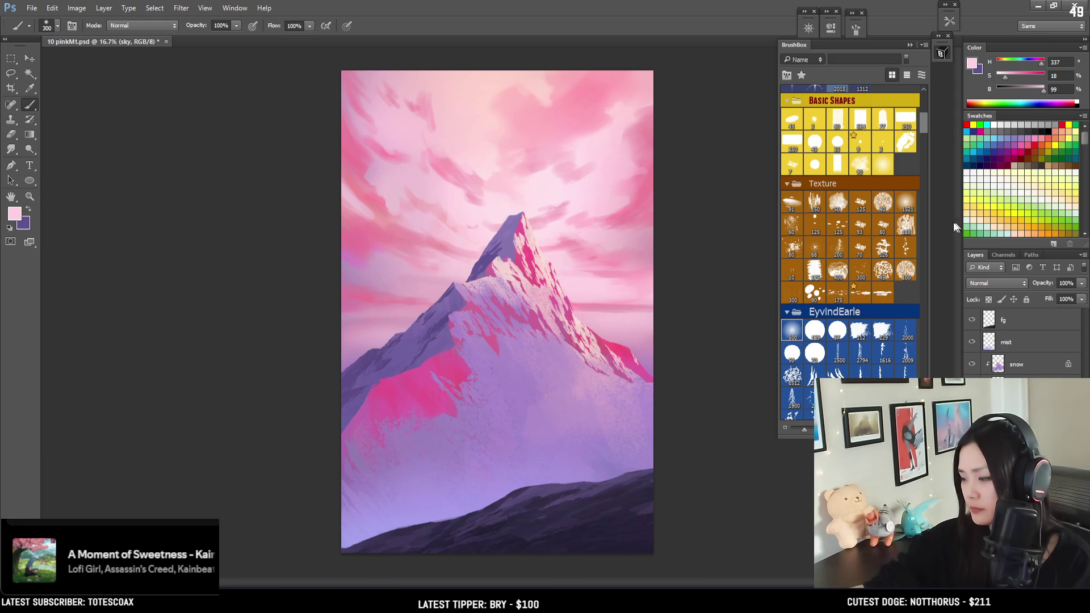
{"action": "left_click", "coordinate": [857, 164]}
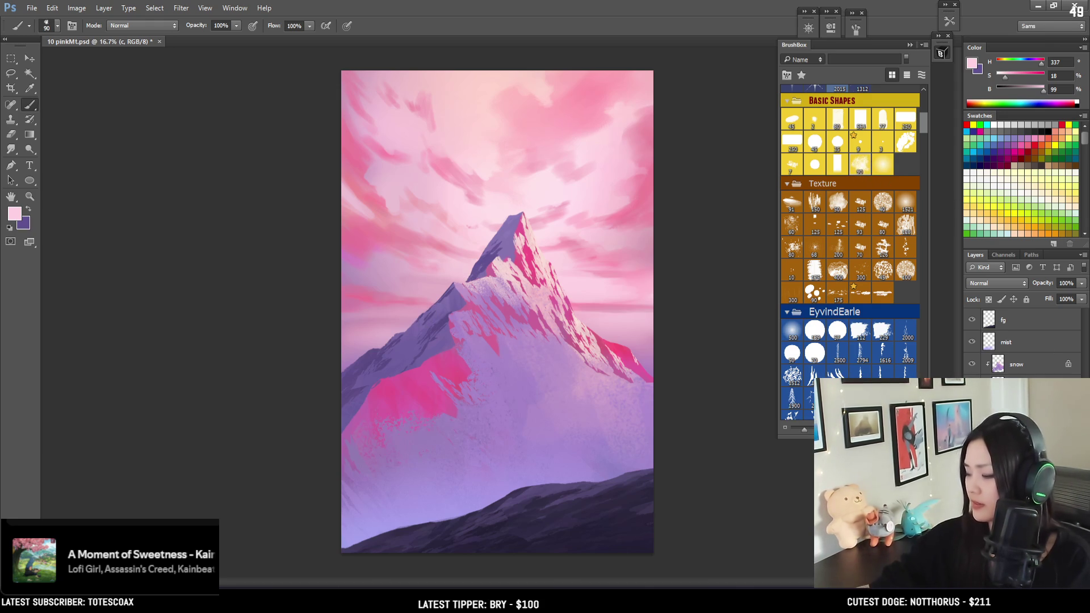
Erase the left-sky cloud edges on layer c with a 90 px eraser tip.
{"action": "key", "text": "e"}
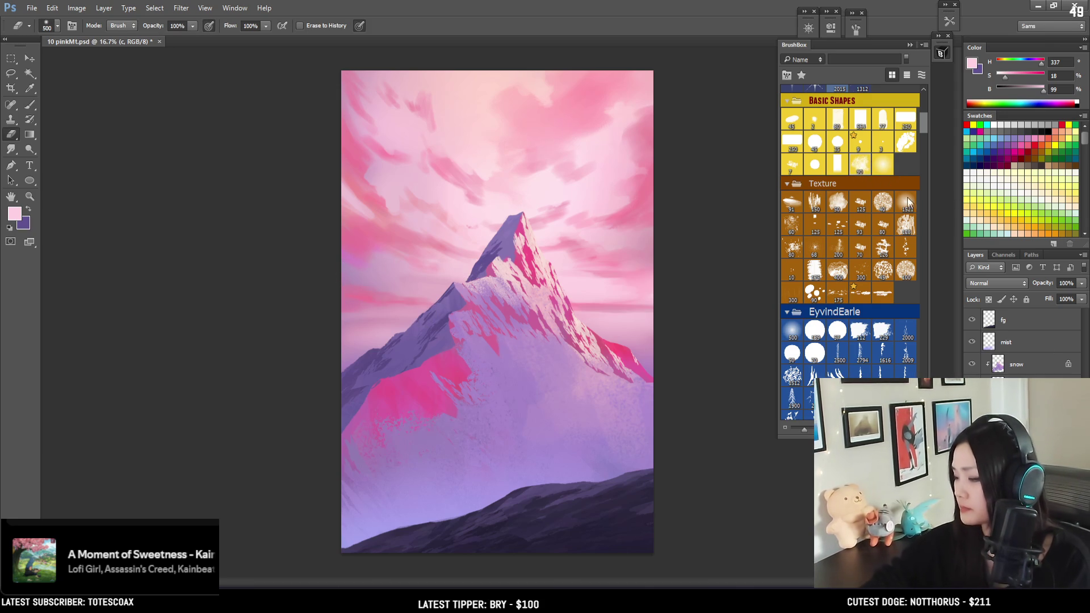
{"action": "left_click", "coordinate": [858, 165]}
{"action": "key", "text": "bracketleft"}
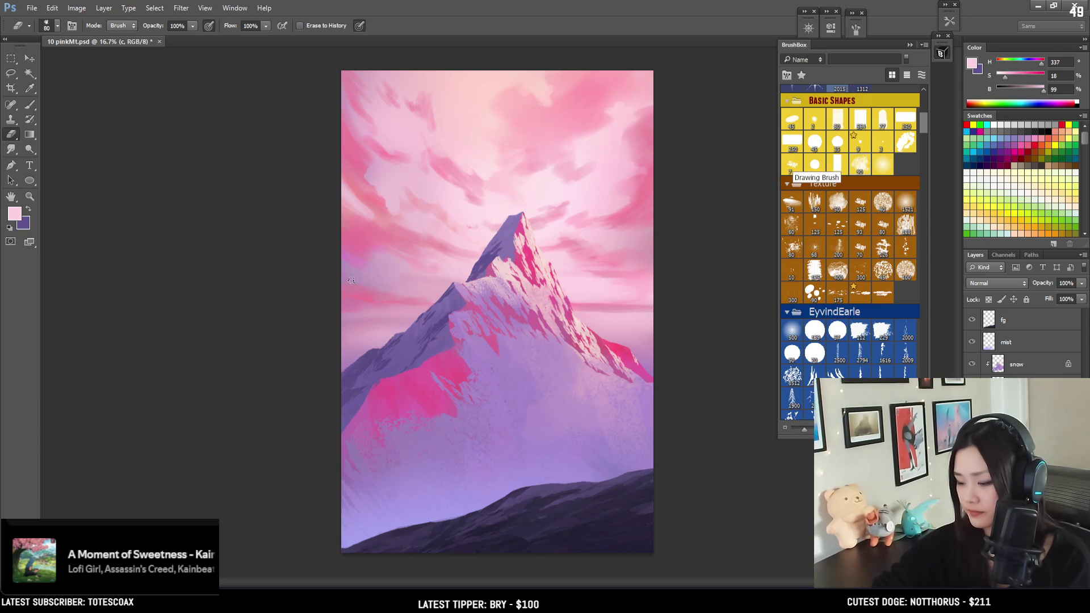
{"action": "key", "text": "bracketright"}
{"action": "key", "text": "bracketright"}
{"action": "key", "text": "bracketright"}
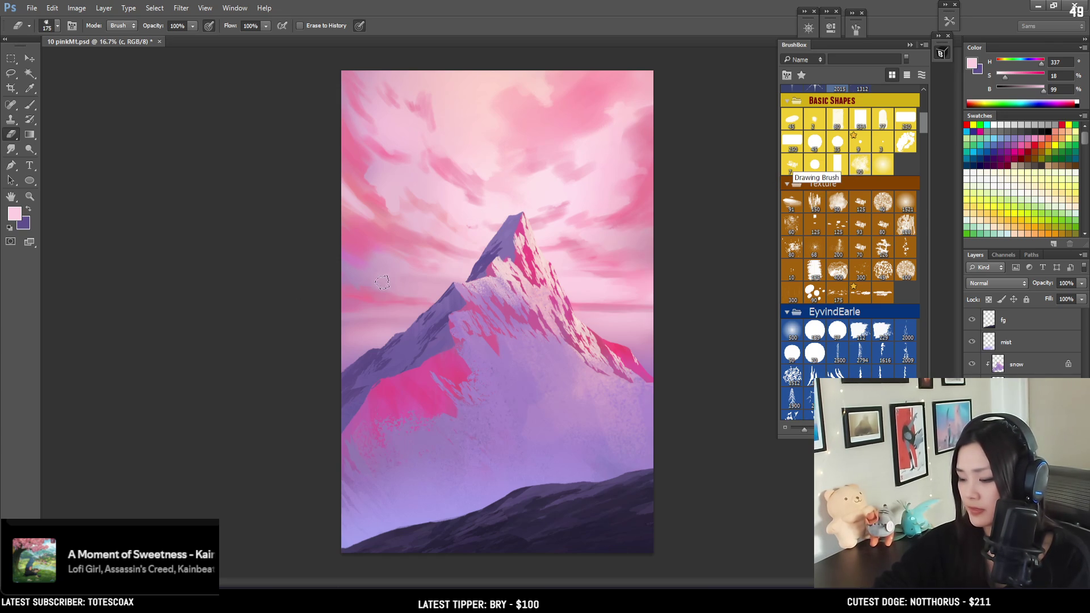
{"action": "key", "text": "bracketleft"}
{"action": "key", "text": "bracketleft"}
{"action": "key", "text": "bracketleft"}
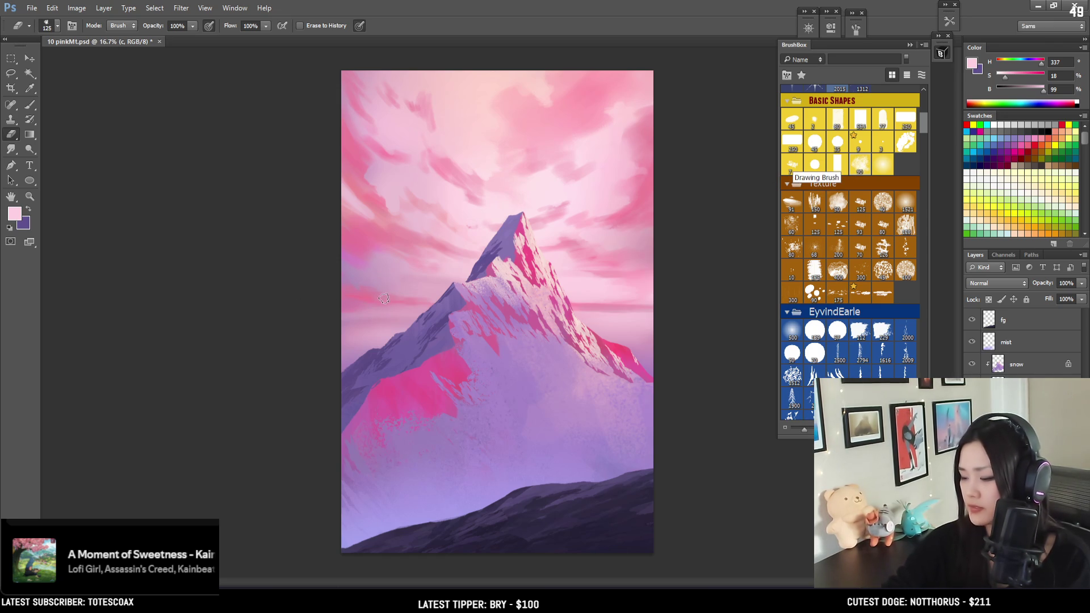
{"action": "key", "text": "bracketright"}
{"action": "key", "text": "bracketright"}
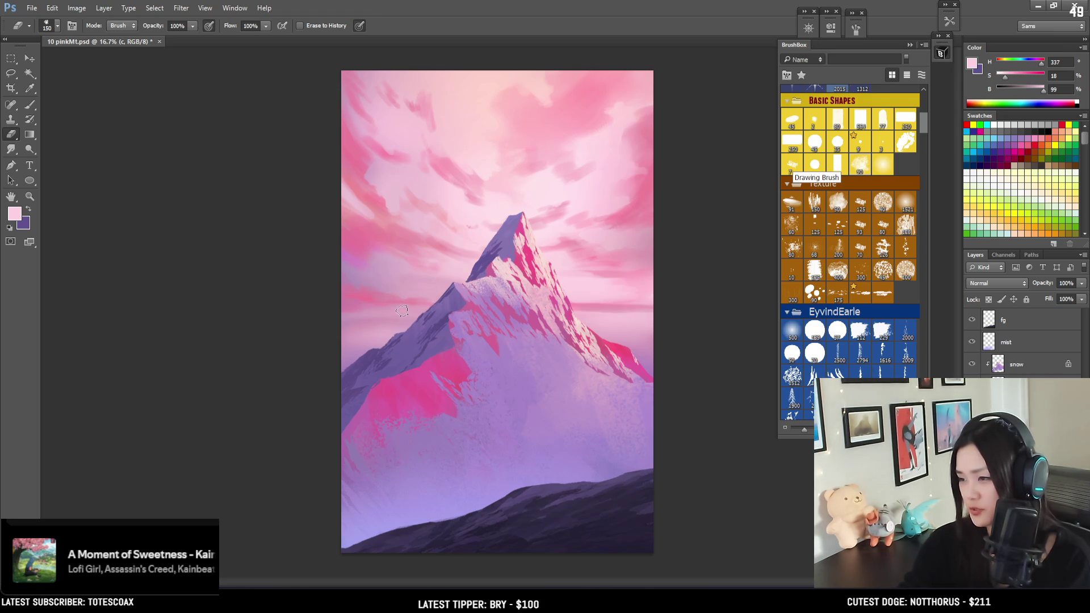
{"action": "key", "text": "bracketleft"}
{"action": "key", "text": "bracketleft"}
{"action": "key", "text": "bracketleft"}
{"action": "key", "text": "bracketleft"}
{"action": "key", "text": "bracketleft"}
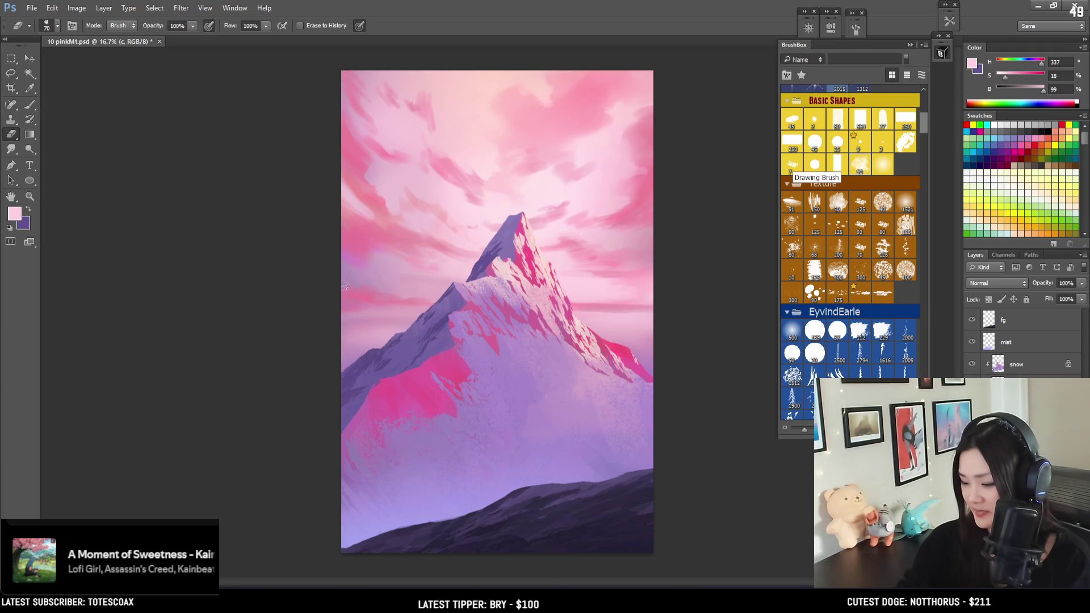
Repaint the cloud edges with sampled pink and purple-pink, trimming again with the eraser.
{"action": "key", "text": "b"}
{"action": "left_click", "coordinate": [365, 288], "text": "alt"}
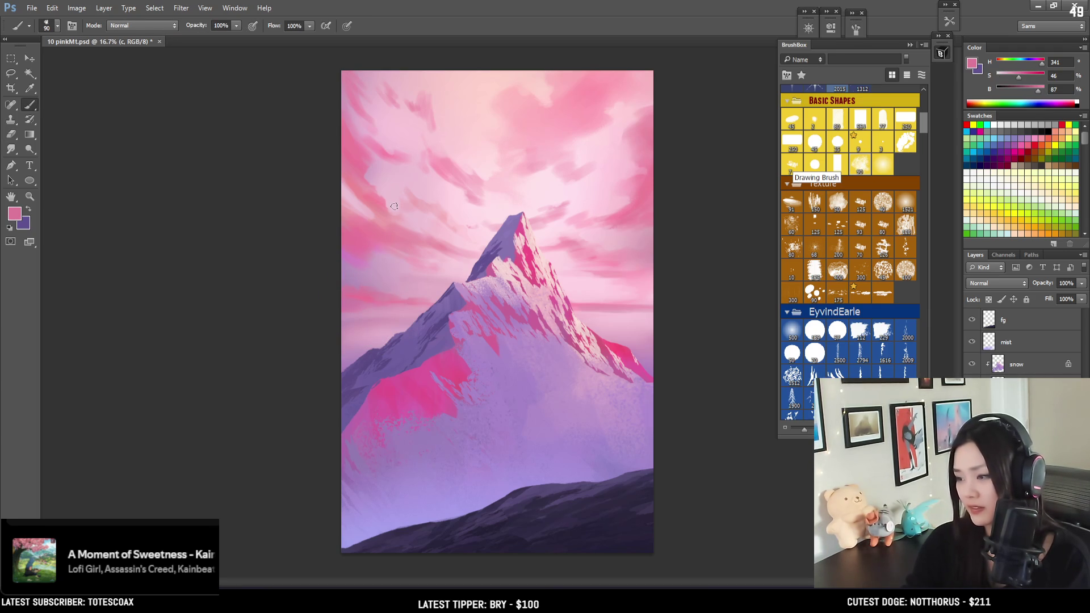
{"action": "key", "text": "bracketright"}
{"action": "key", "text": "bracketright"}
{"action": "key", "text": "bracketleft"}
{"action": "key", "text": "bracketleft"}
{"action": "key", "text": "bracketleft"}
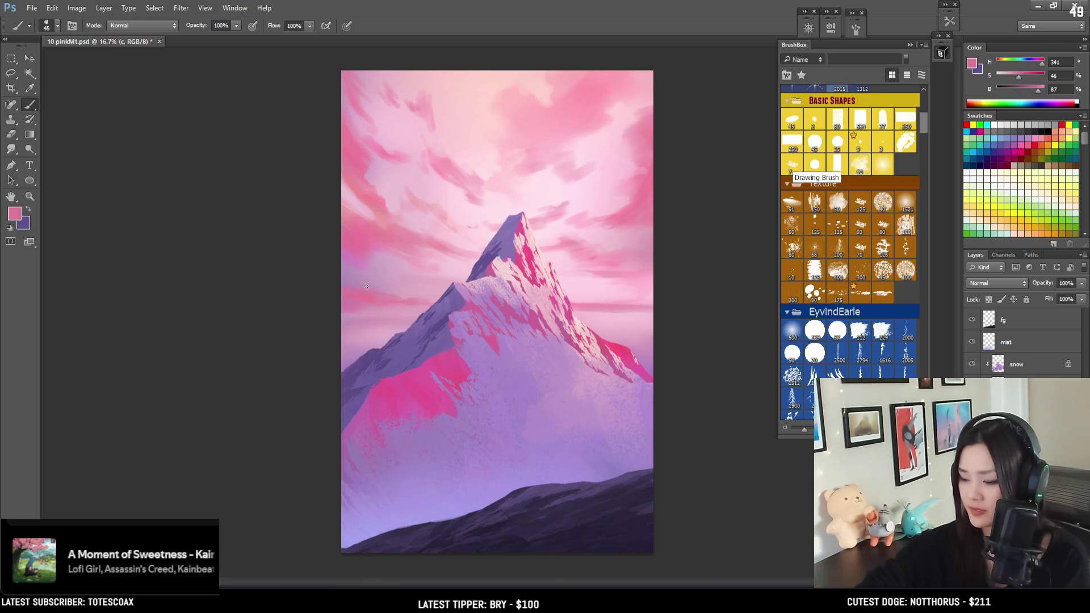
{"action": "left_click", "coordinate": [353, 245], "text": "alt"}
{"action": "key", "text": "e"}
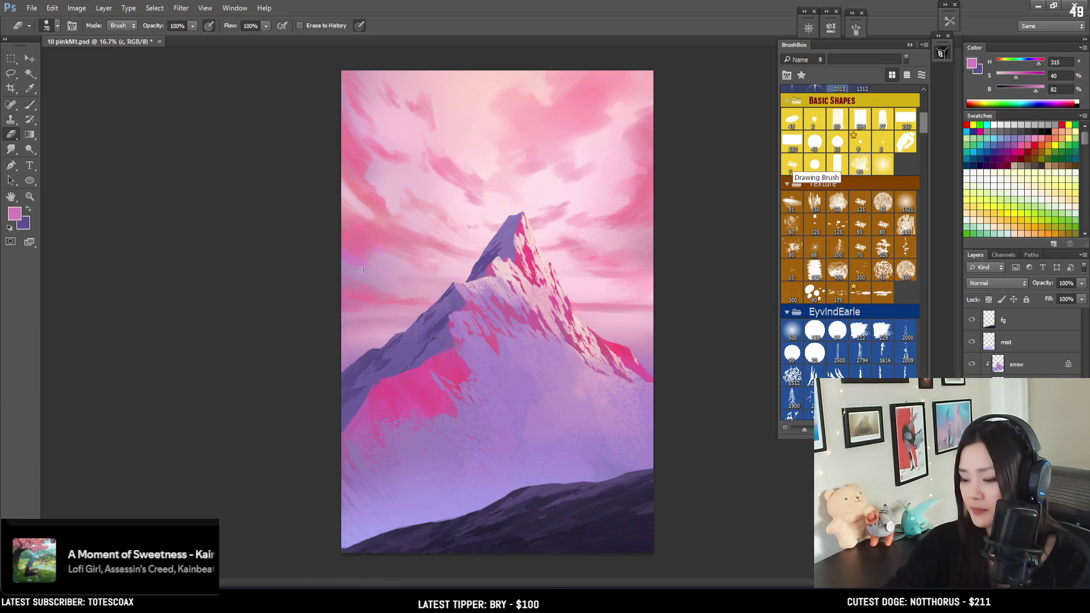
{"action": "key", "text": "bracketright"}
{"action": "key", "text": "bracketright"}
{"action": "key", "text": "bracketright"}
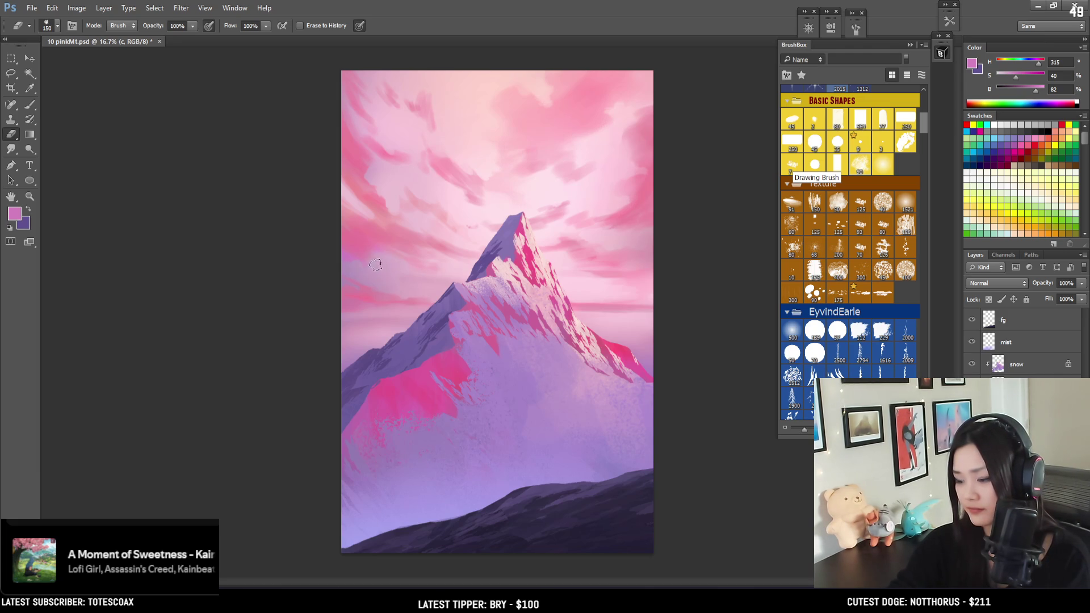
{"action": "key", "text": "b"}
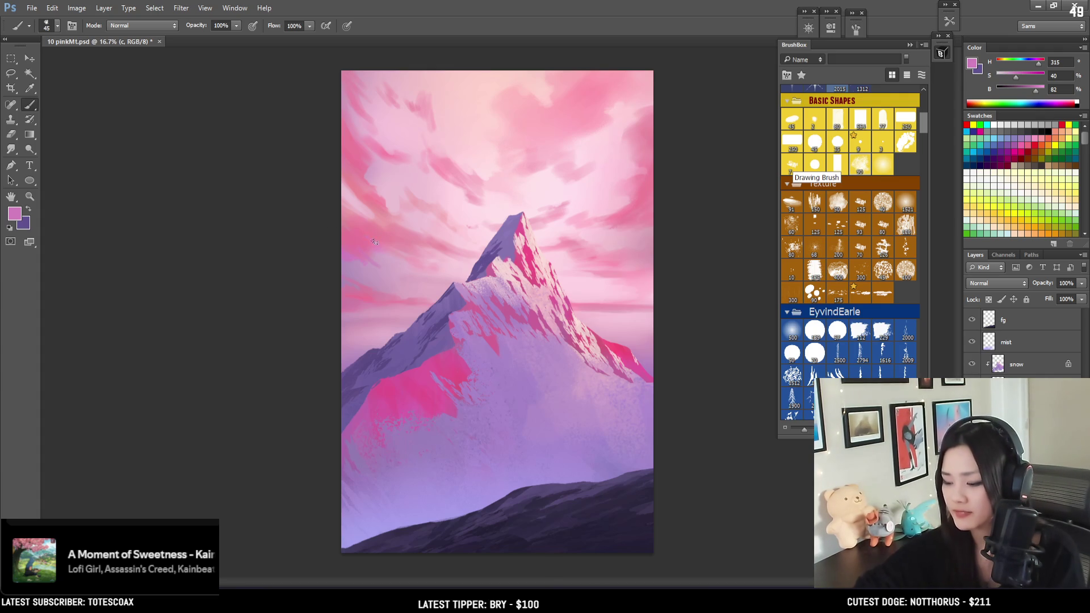
Set a lighter pink (H 346, S 43, B 95) and brush extra streaks into the clouds.
{"action": "left_click", "coordinate": [1021, 75]}
{"action": "left_click", "coordinate": [1040, 89]}
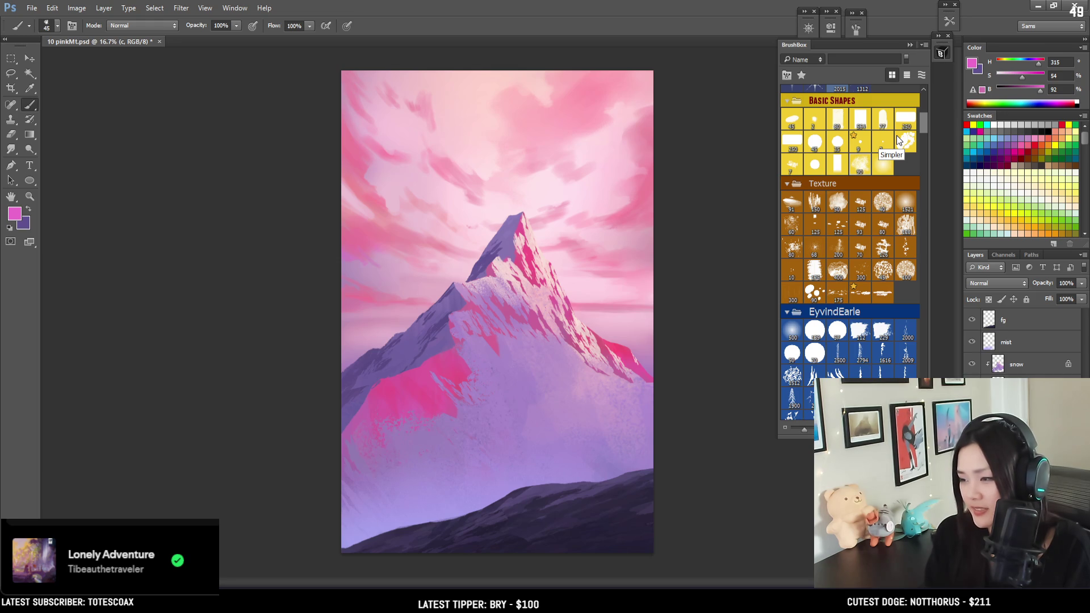
{"action": "key", "text": "ctrl+plus"}
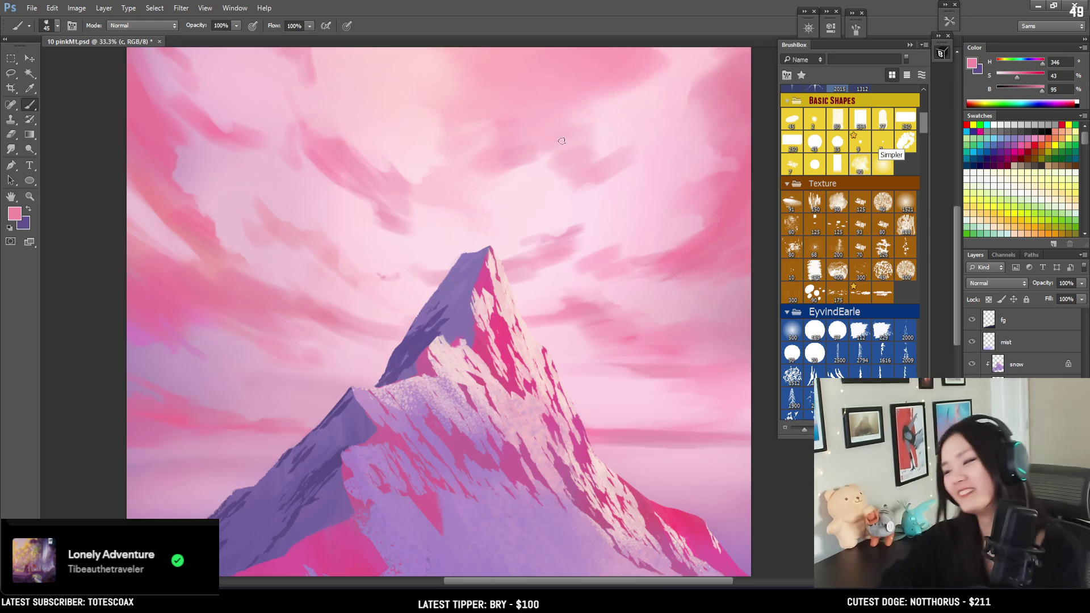
Alternate lighter-pink painting and erasing along the cloud edges above the peak, checking the full view.
{"action": "left_click", "coordinate": [582, 176], "text": "alt"}
{"action": "key", "text": "ctrl+minus"}
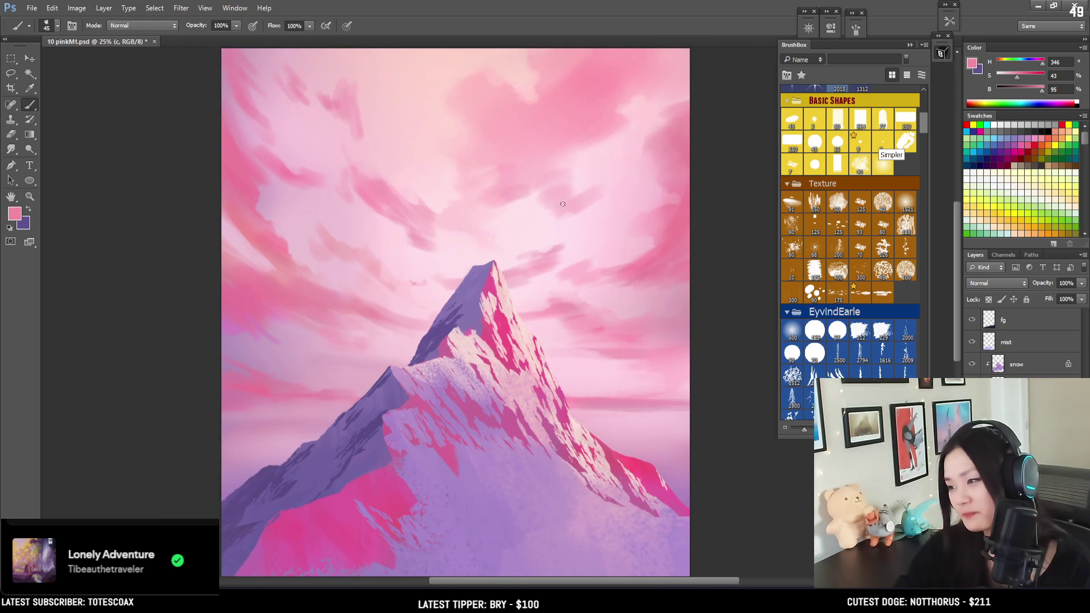
{"action": "mouse_move", "coordinate": [537, 233]}
{"action": "left_mouse_down"}
{"action": "mouse_move", "coordinate": [547, 248]}
{"action": "mouse_move", "coordinate": [529, 201]}
{"action": "left_mouse_up"}
{"action": "key", "text": "bracketright"}
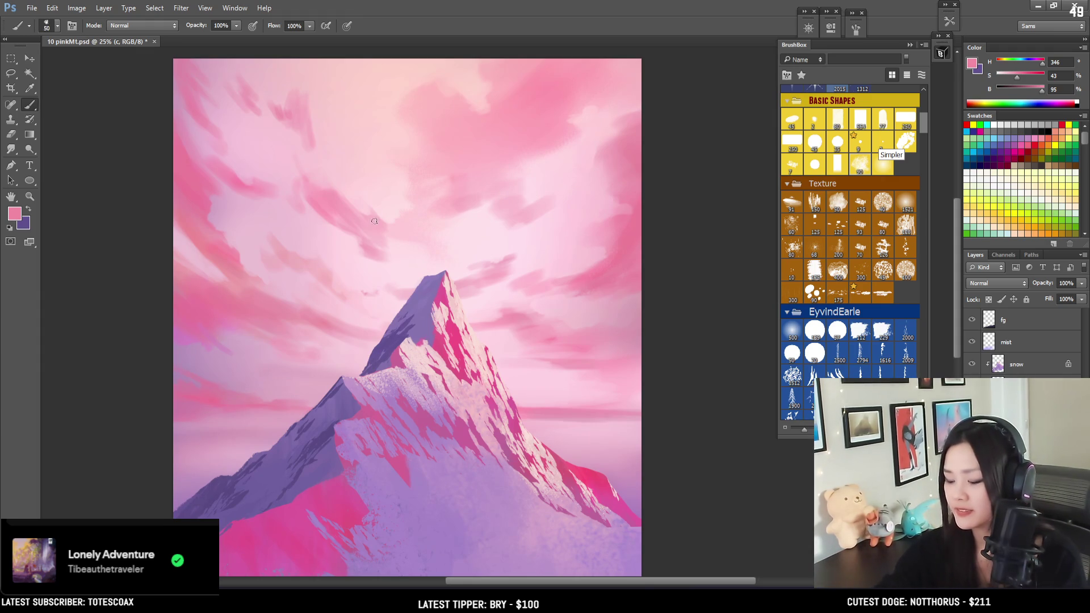
{"action": "key", "text": "e"}
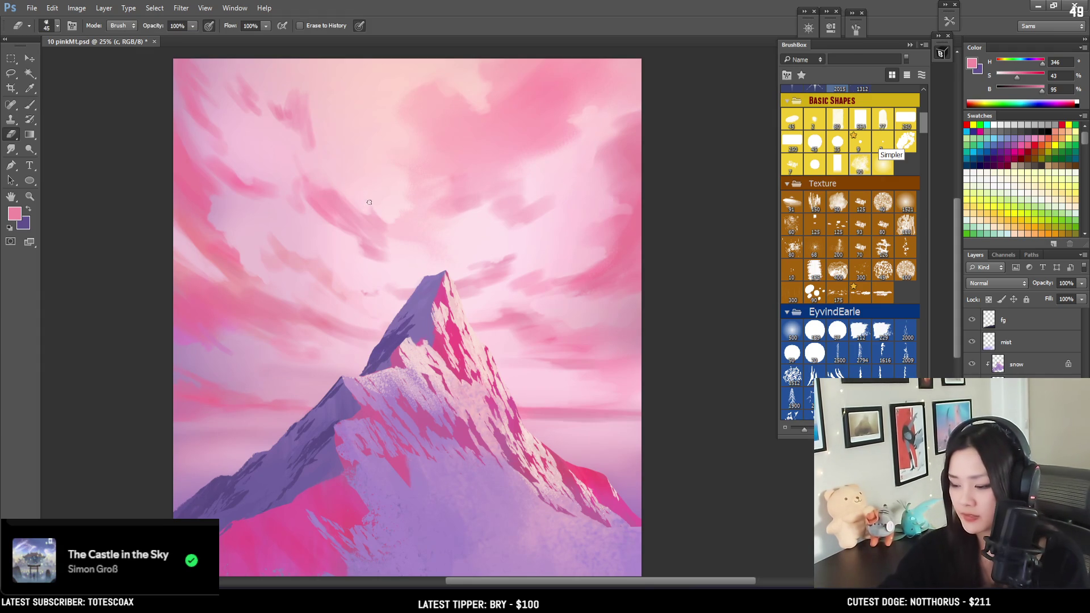
{"action": "key", "text": "bracketright"}
{"action": "key", "text": "bracketleft"}
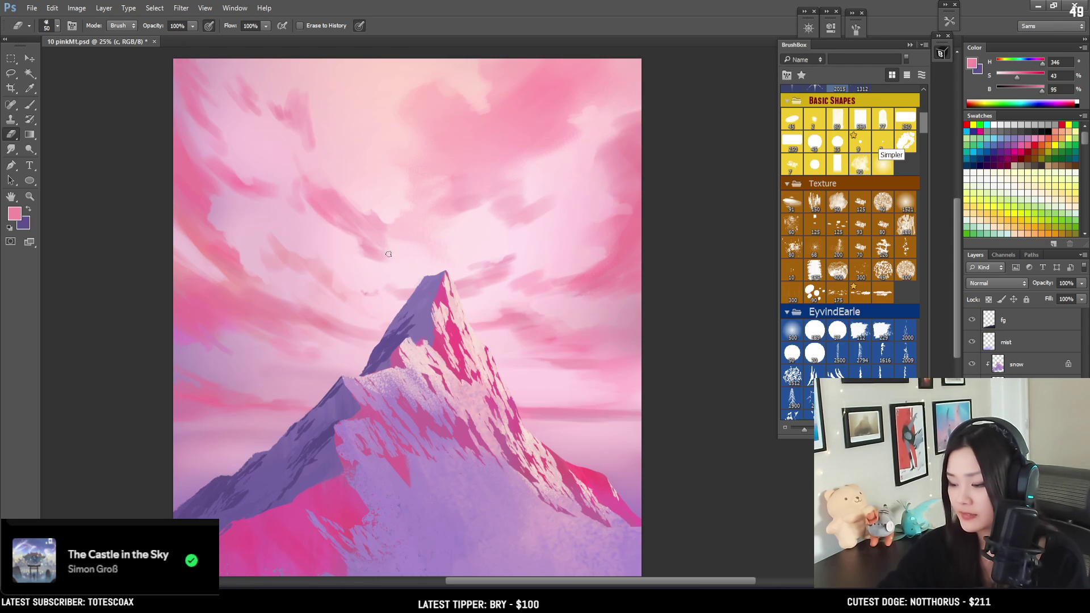
{"action": "key", "text": "b"}
{"action": "key", "text": "e"}
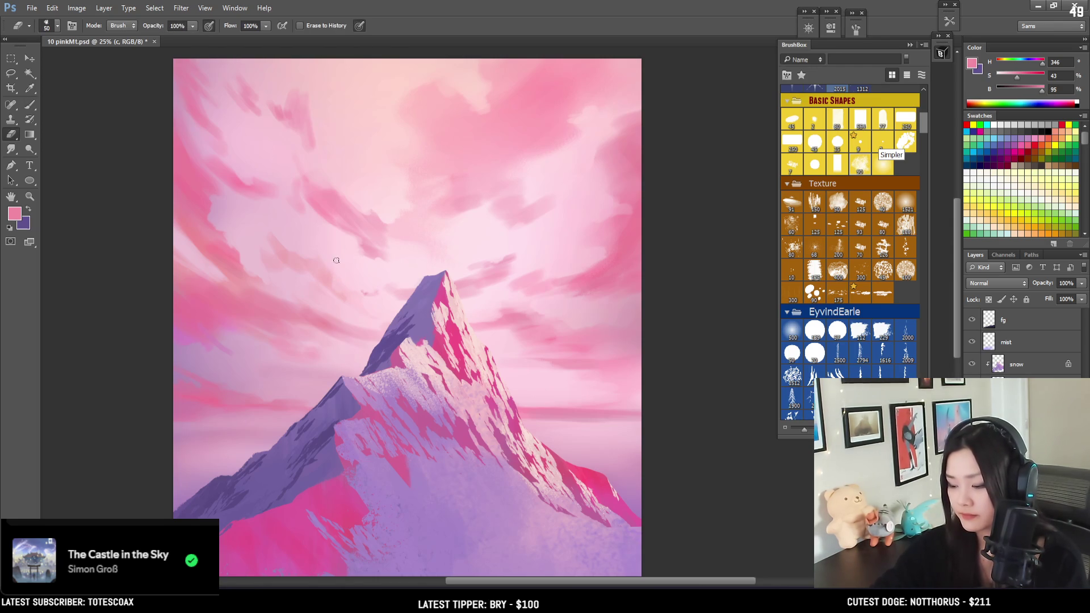
{"action": "mouse_move", "coordinate": [387, 278]}
{"action": "left_mouse_down"}
{"action": "mouse_move", "coordinate": [363, 248]}
{"action": "mouse_move", "coordinate": [377, 328]}
{"action": "mouse_move", "coordinate": [367, 258]}
{"action": "mouse_move", "coordinate": [380, 248]}
{"action": "left_mouse_up"}
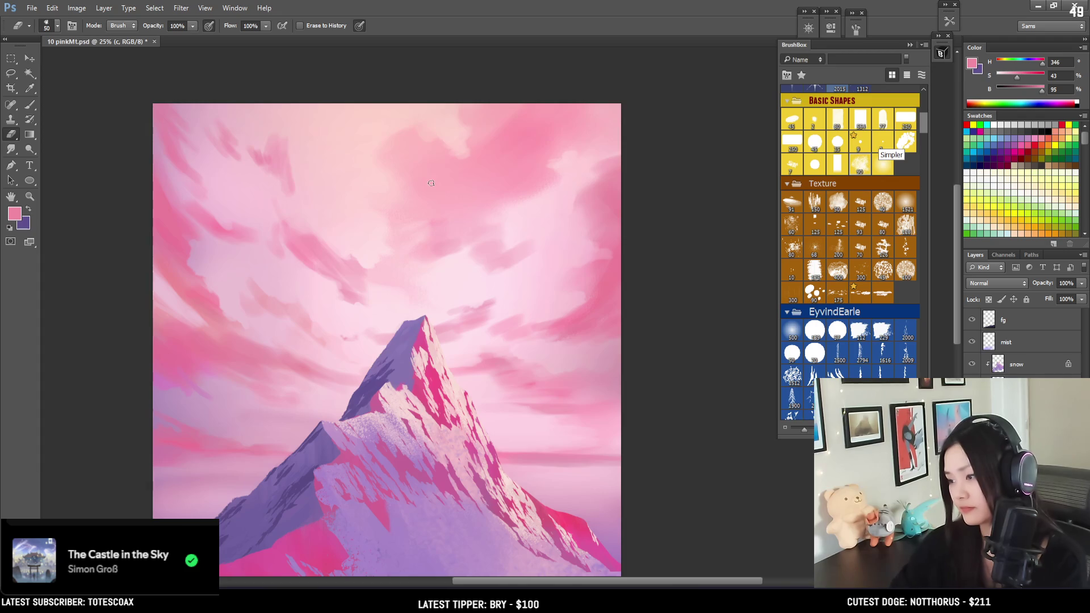
{"action": "key", "text": "ctrl+minus"}
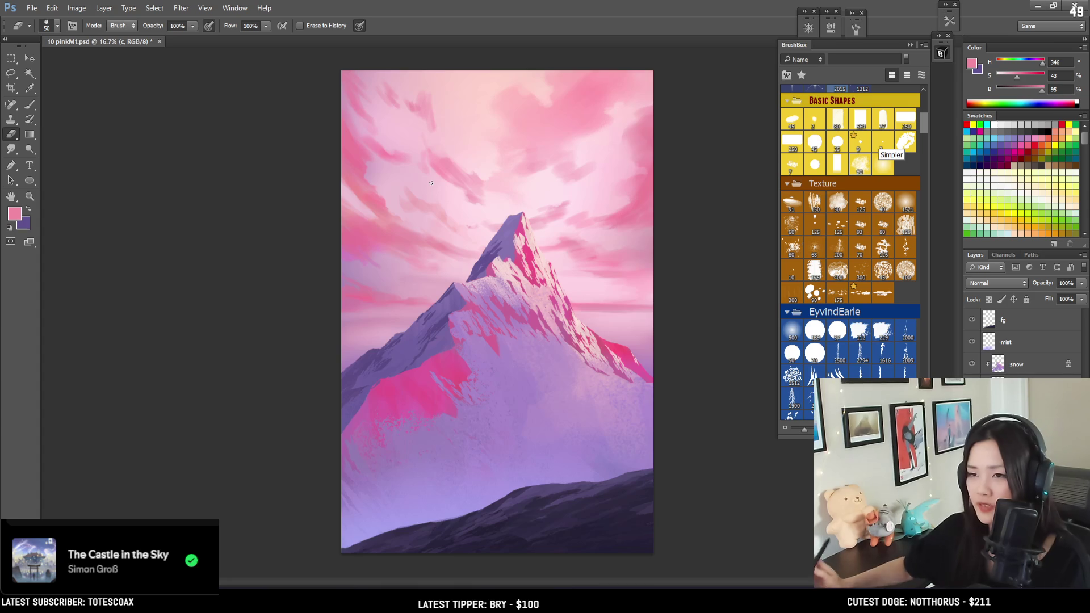
{"action": "key", "text": "ctrl+plus"}
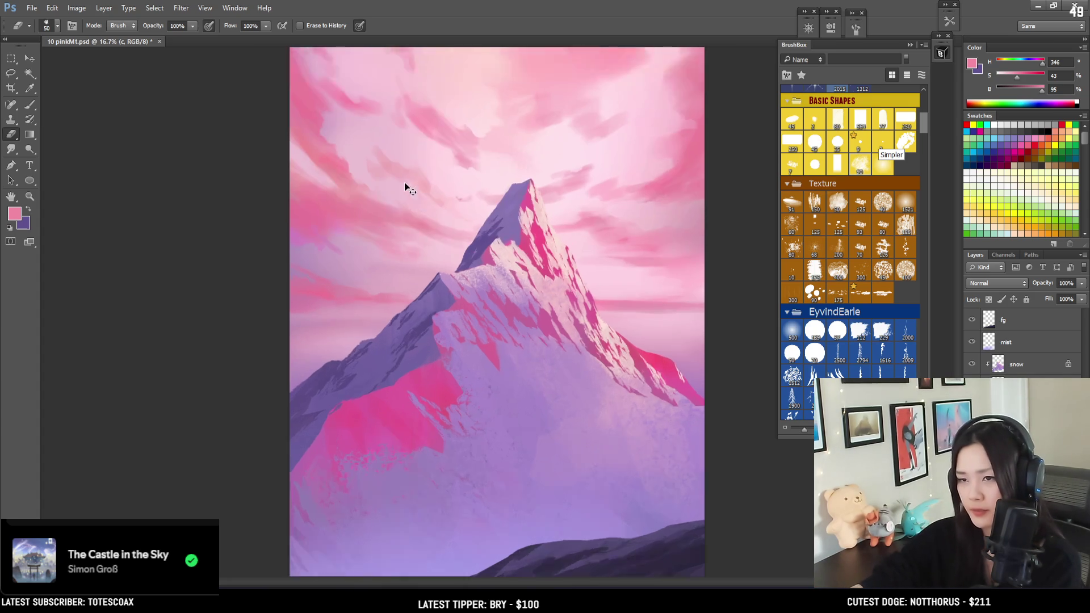
Erase along the left-sky cloud edges with an enlarged eraser for cleaner shapes.
{"action": "mouse_move", "coordinate": [402, 183]}
{"action": "left_mouse_down"}
{"action": "mouse_move", "coordinate": [385, 262]}
{"action": "mouse_move", "coordinate": [360, 251]}
{"action": "left_mouse_up"}
{"action": "key", "text": "bracketright"}
{"action": "key", "text": "bracketright"}
{"action": "key", "text": "bracketright"}
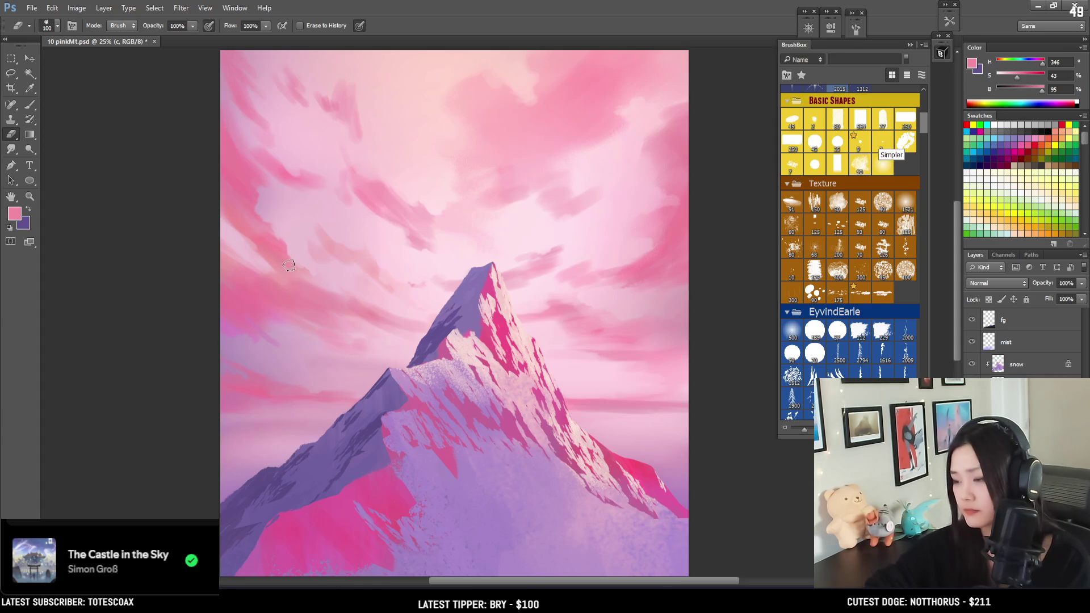
{"action": "mouse_move", "coordinate": [294, 263]}
{"action": "left_mouse_down"}
{"action": "mouse_move", "coordinate": [270, 219]}
{"action": "mouse_move", "coordinate": [271, 175]}
{"action": "left_mouse_up"}
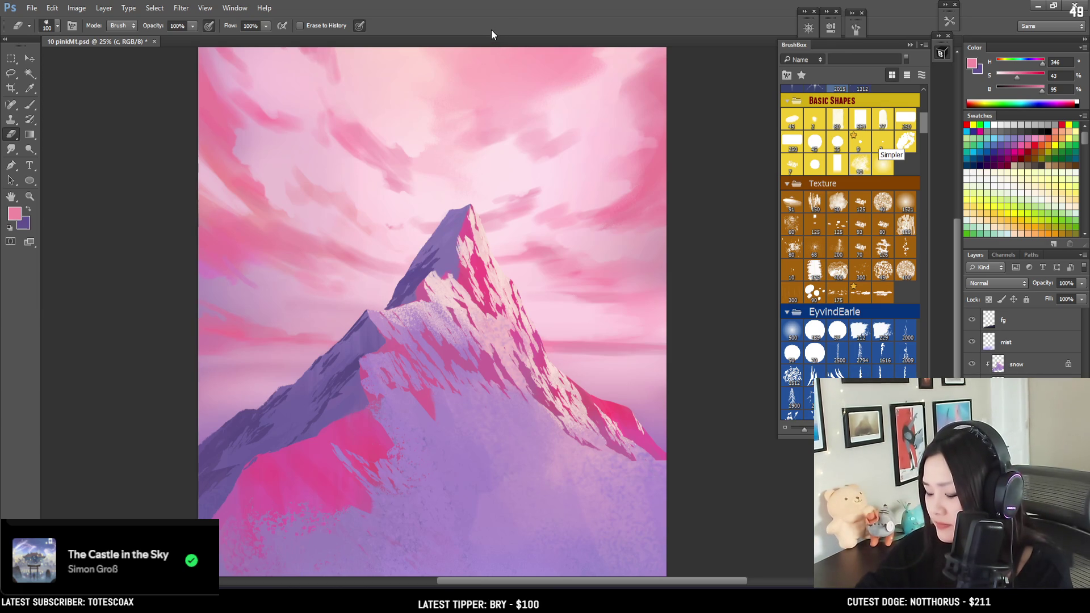
Zoom out, sample a paler sky pink, and erase with a much larger eraser.
{"action": "key", "text": "ctrl+minus"}
{"action": "key", "text": "b"}
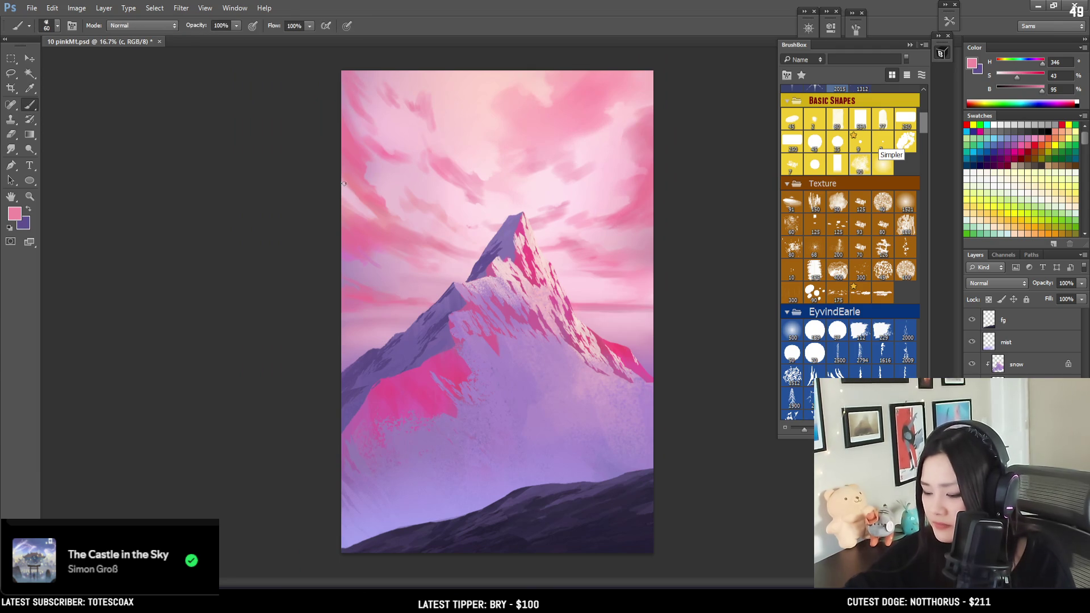
{"action": "left_click", "coordinate": [418, 199], "text": "alt"}
{"action": "key", "text": "bracketleft"}
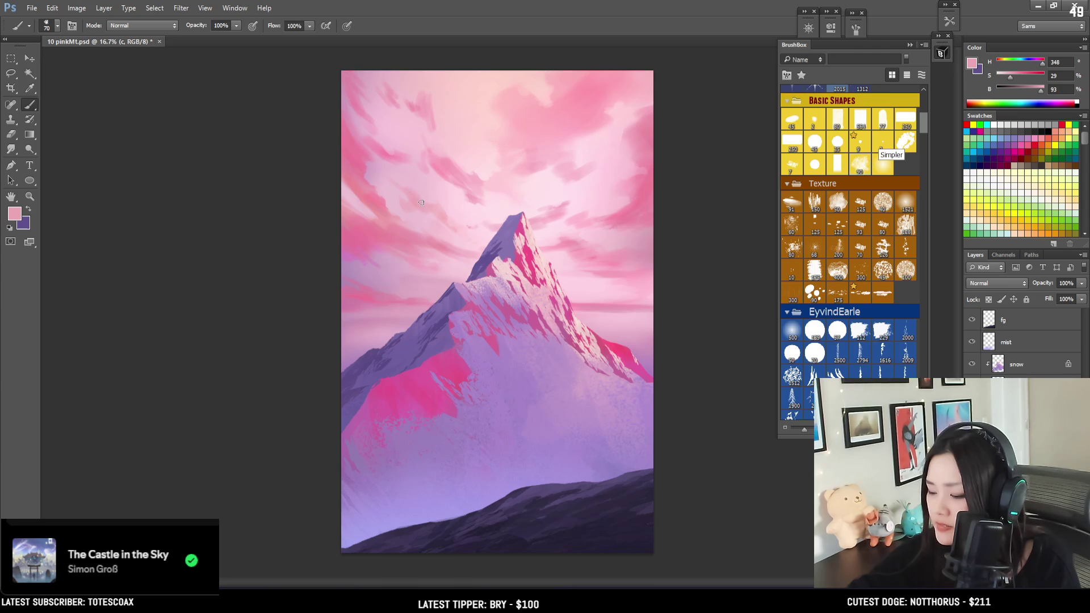
{"action": "key", "text": "e"}
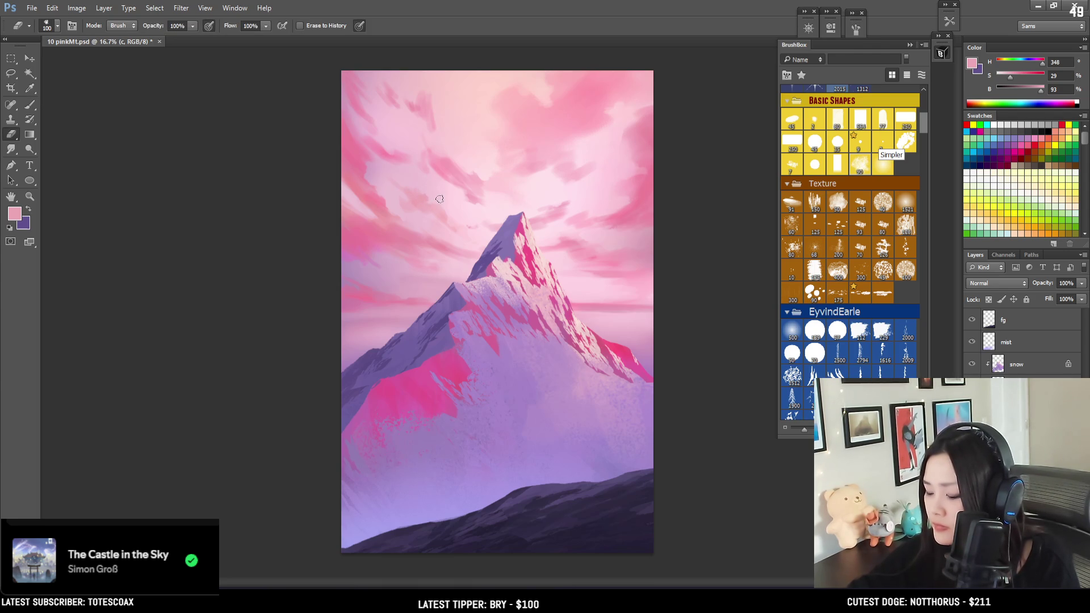
{"action": "key", "text": "bracketright"}
{"action": "key", "text": "bracketright"}
{"action": "key", "text": "bracketright"}
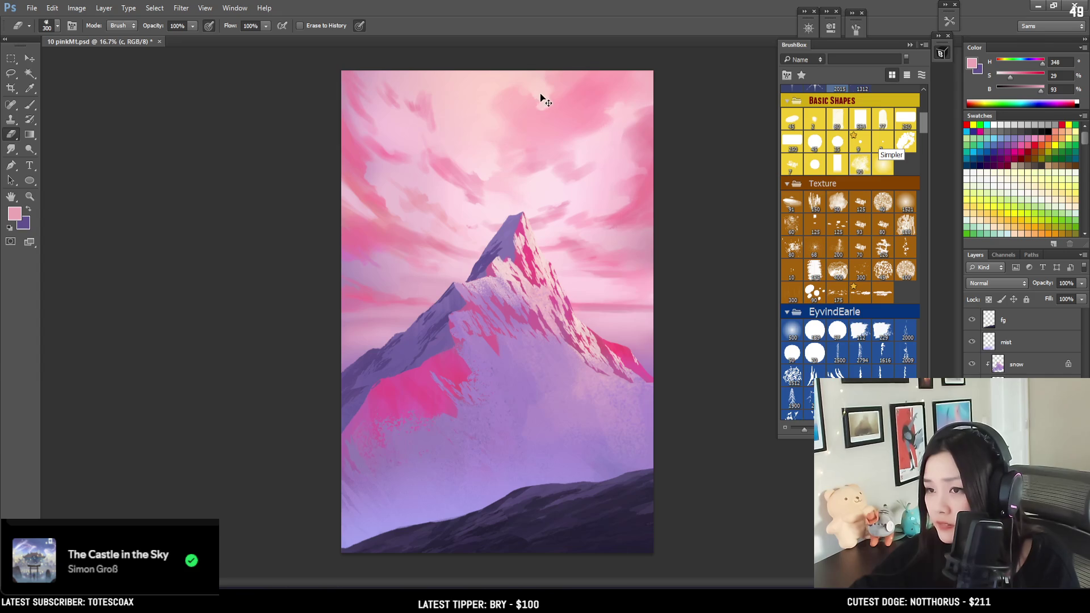
{"action": "key", "text": "b"}
Sample a cloud pink, enlarge the brush past 80, and paint strokes in the upper sky.
{"action": "left_click", "coordinate": [428, 103], "text": "alt"}
{"action": "key", "text": "bracketright"}
{"action": "key", "text": "bracketright"}
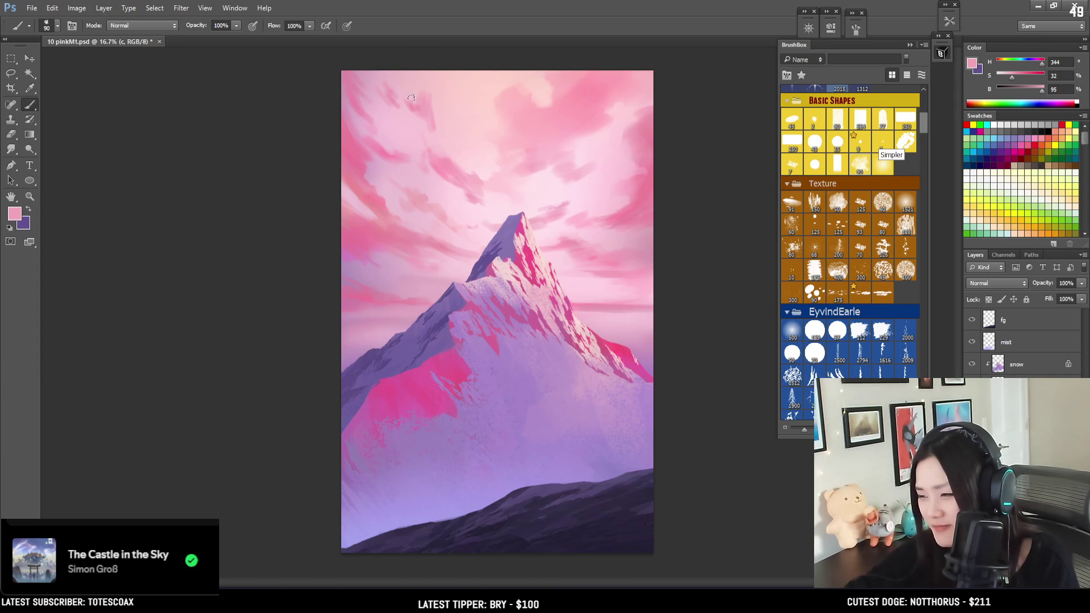
{"action": "key", "text": "bracketright"}
{"action": "key", "text": "bracketright"}
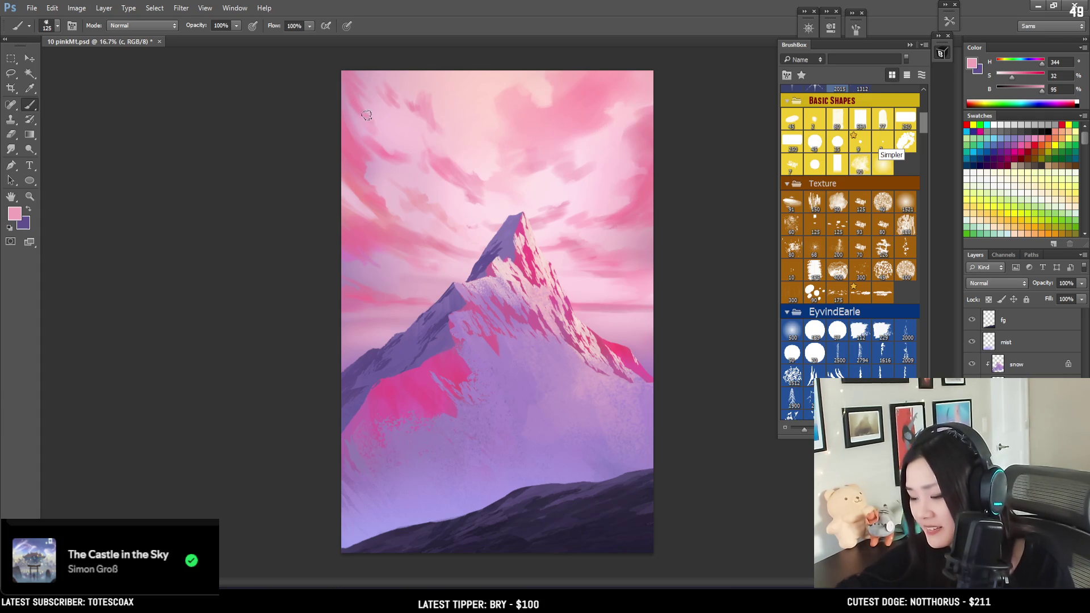
{"action": "left_click", "coordinate": [365, 108], "text": "alt"}
{"action": "left_click_drag", "start_coordinate": [365, 108], "coordinate": [366, 110]}
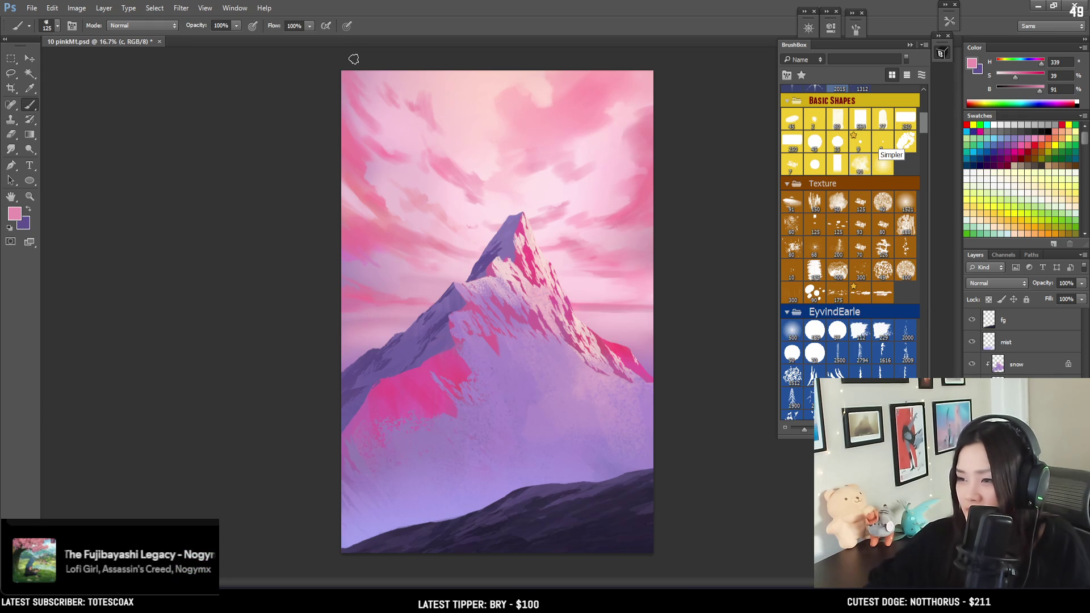
{"action": "left_click", "coordinate": [1037, 324]}
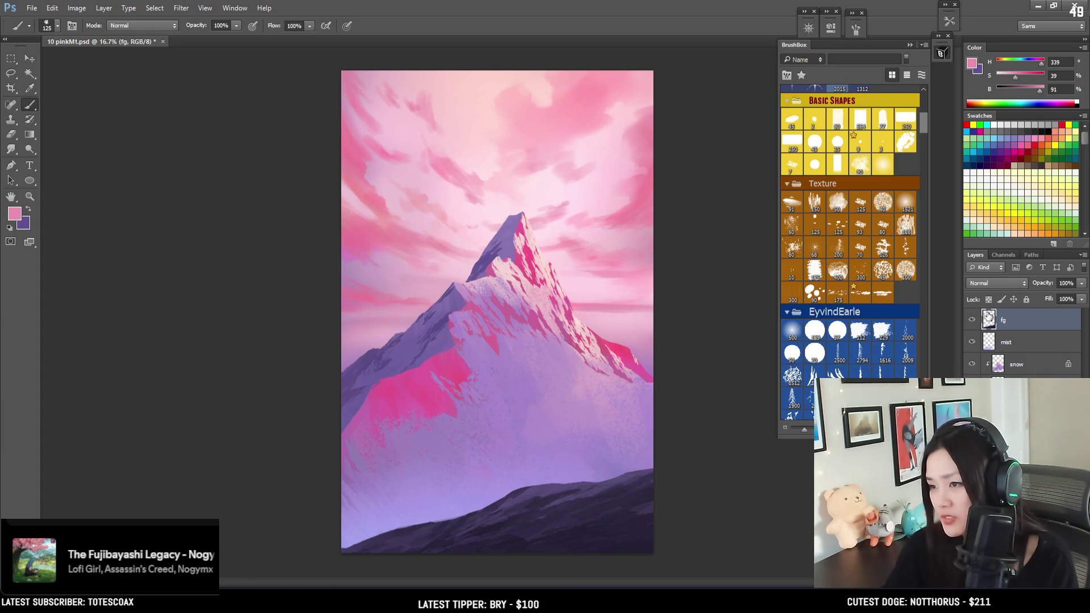
Toggle the fg layer's visibility off and on to check its contents.
{"action": "left_click", "coordinate": [972, 320]}
{"action": "left_click", "coordinate": [972, 319]}
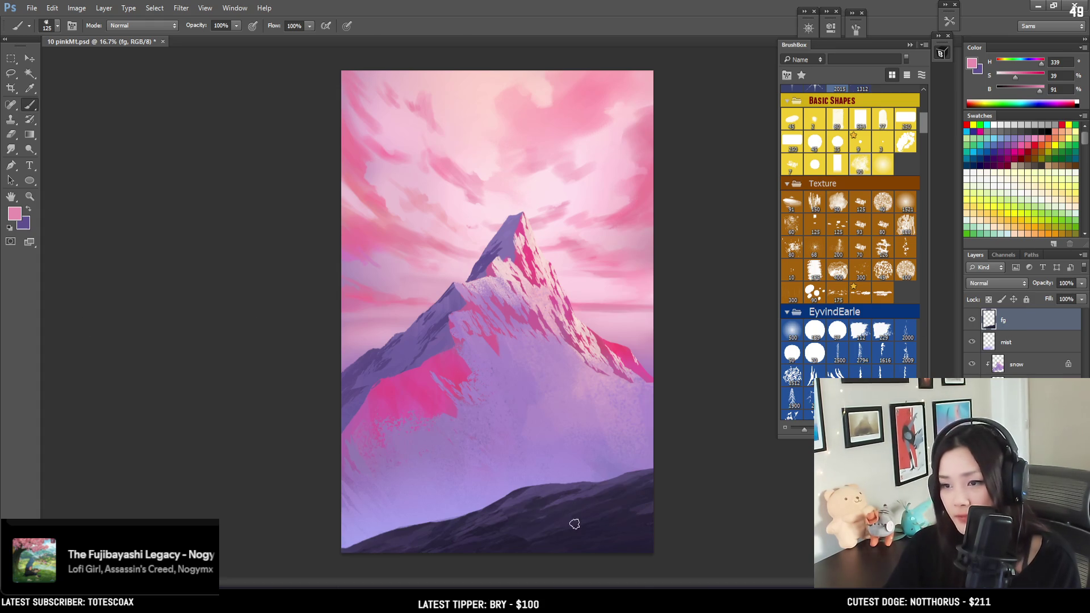
Perspective-transform the foreground hill, dragging its bottom-right handle outward to widen the base.
{"action": "key", "text": "ctrl+t"}
{"action": "right_click", "coordinate": [568, 503]}
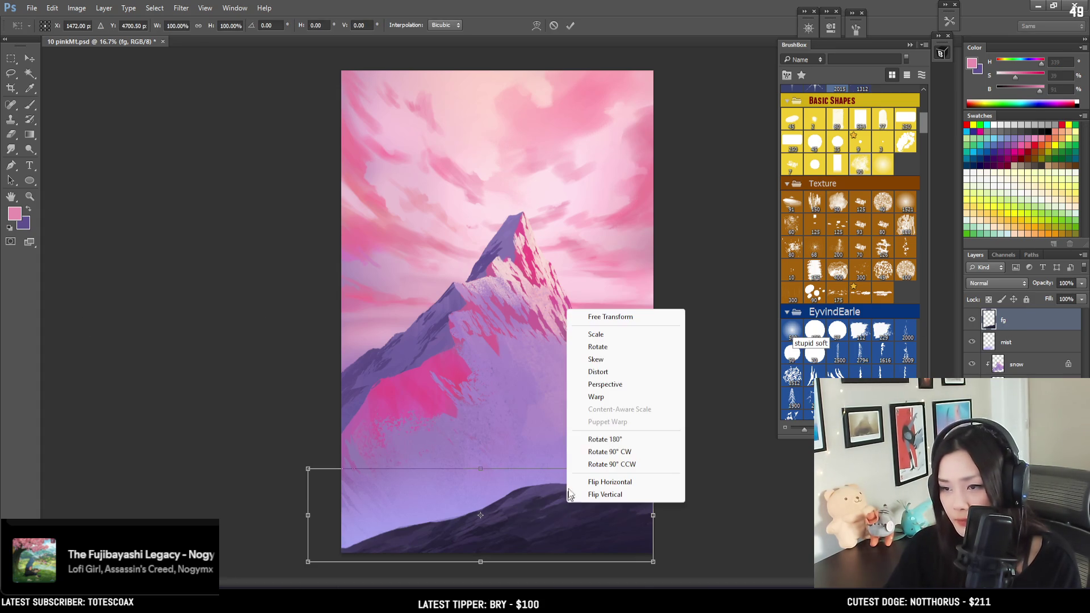
{"action": "left_click", "coordinate": [592, 383]}
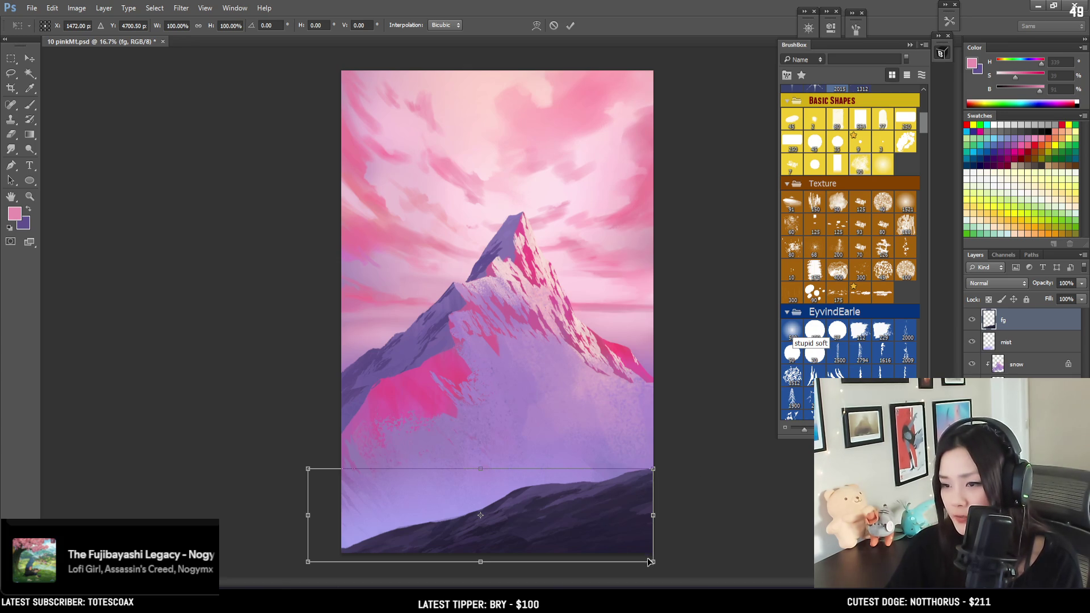
{"action": "left_click_drag", "start_coordinate": [653, 562], "coordinate": [667, 563]}
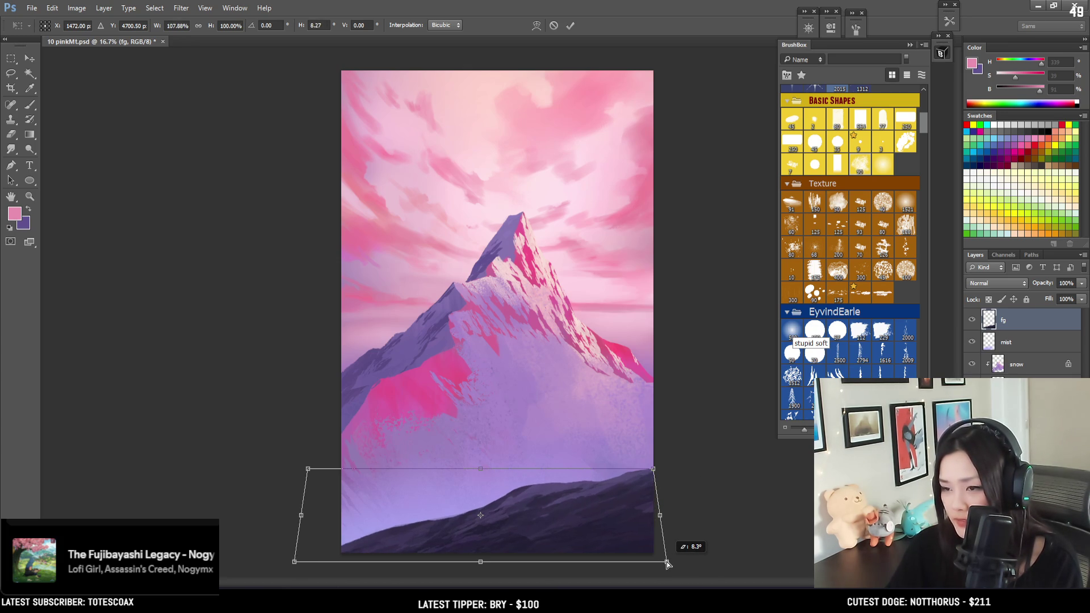
{"action": "key", "text": "Return"}
{"action": "key", "text": "b"}
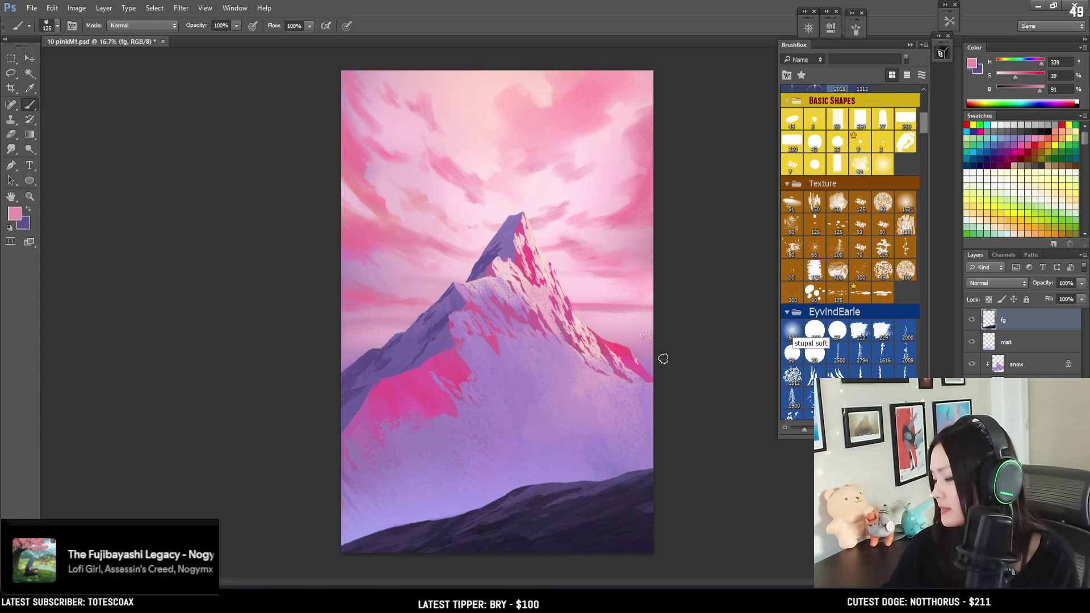
{"action": "key", "text": "ctrl+t"}
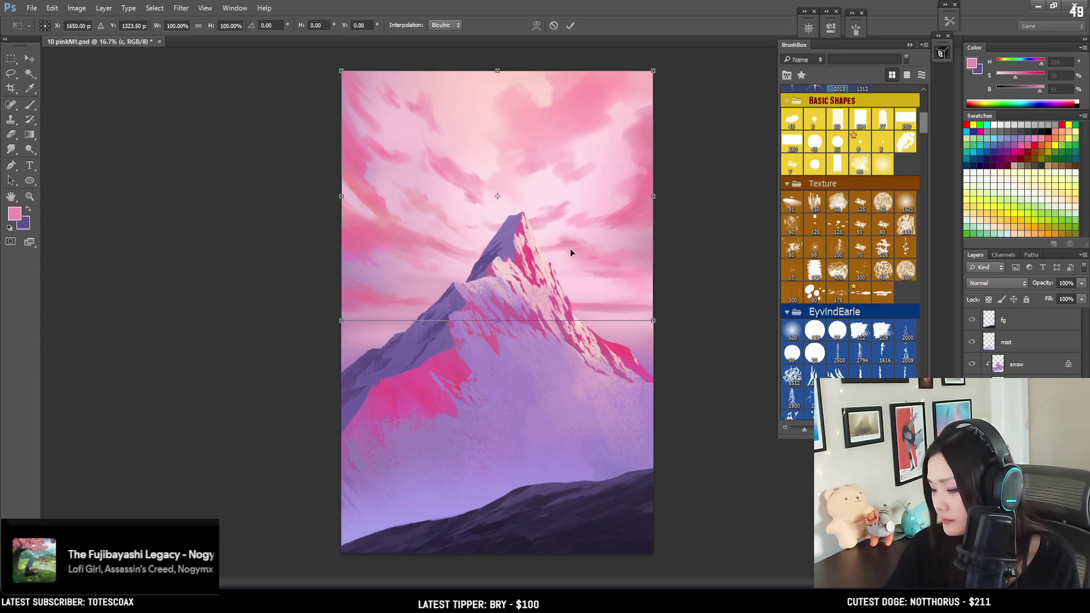
Warp the cloud layer, pulling its top corners outward and bending its lower edge downward.
{"action": "right_click", "coordinate": [570, 248]}
{"action": "left_click", "coordinate": [602, 328]}
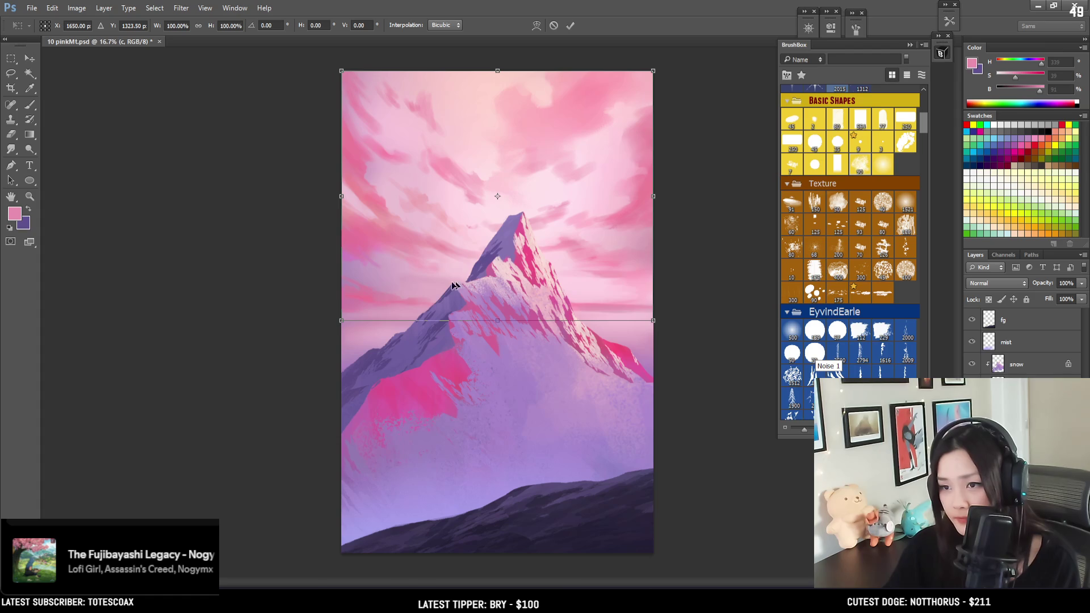
{"action": "right_click", "coordinate": [454, 243]}
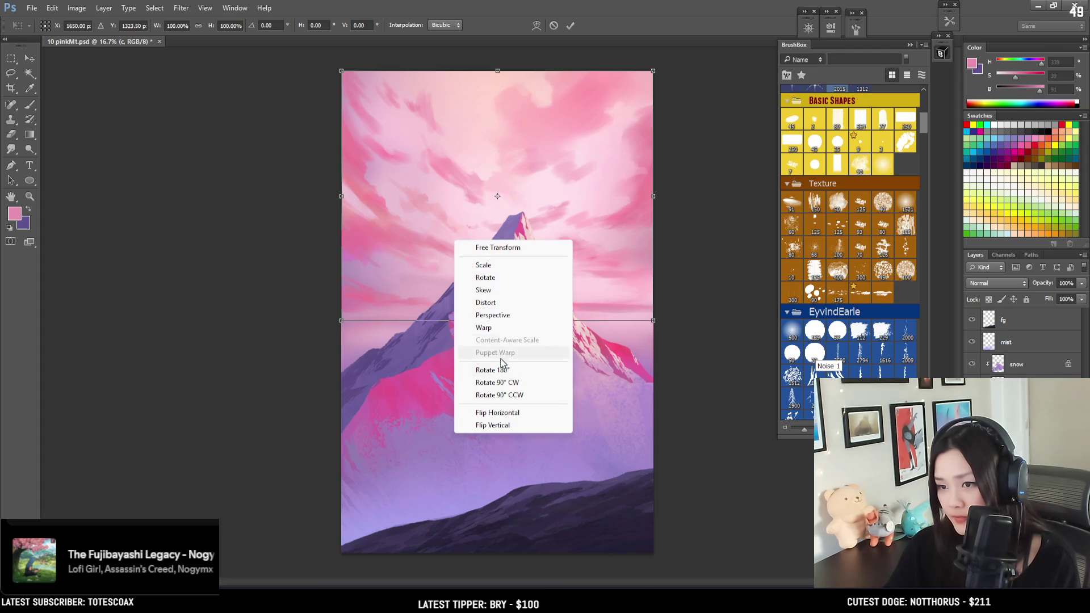
{"action": "left_click", "coordinate": [493, 329]}
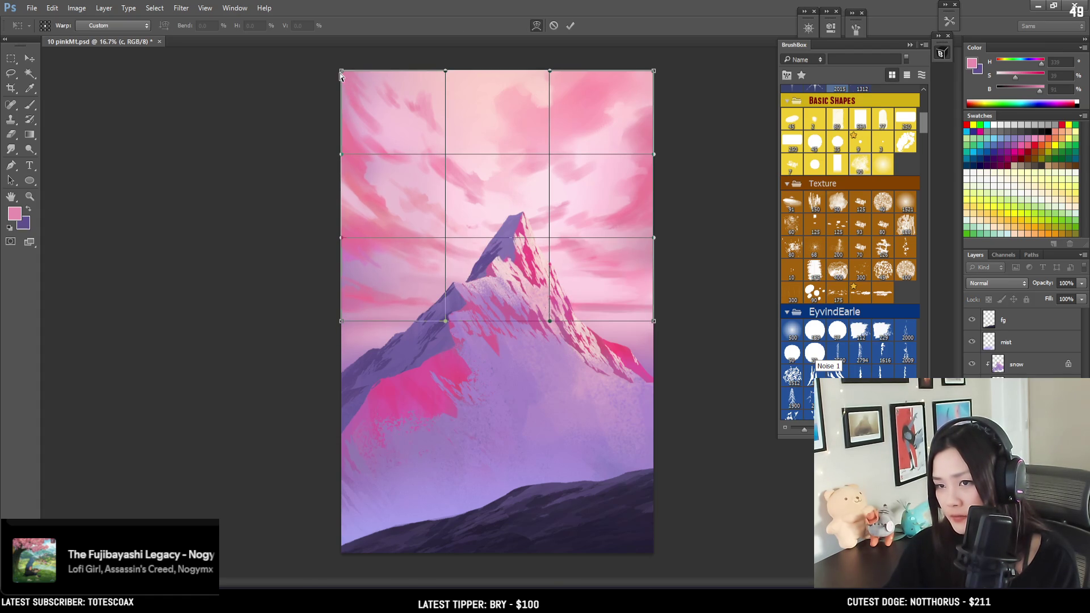
{"action": "left_click_drag", "start_coordinate": [340, 72], "coordinate": [332, 65]}
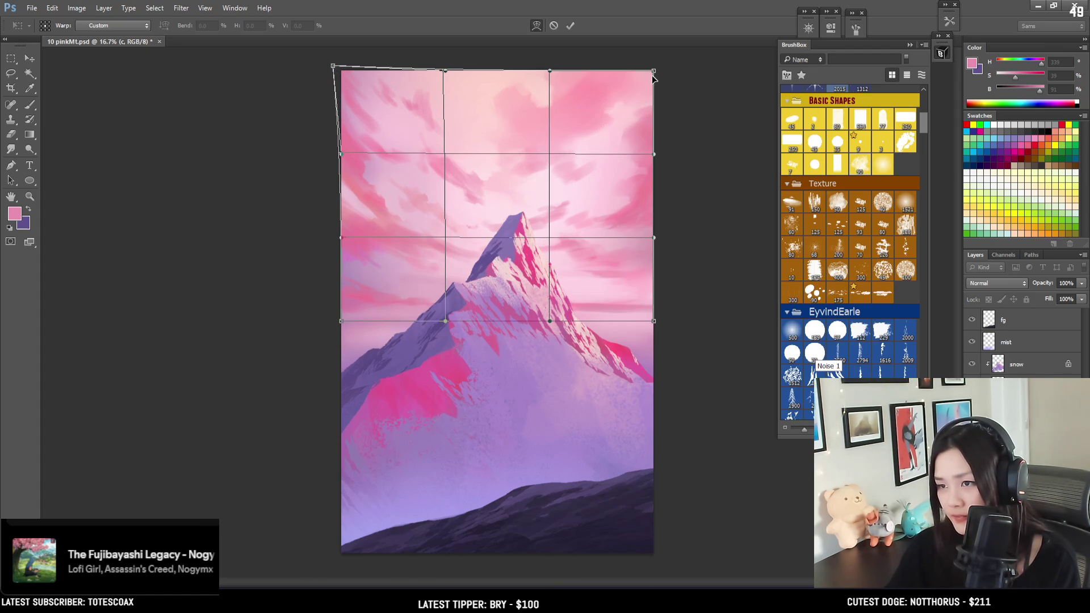
{"action": "left_click_drag", "start_coordinate": [654, 71], "coordinate": [656, 66]}
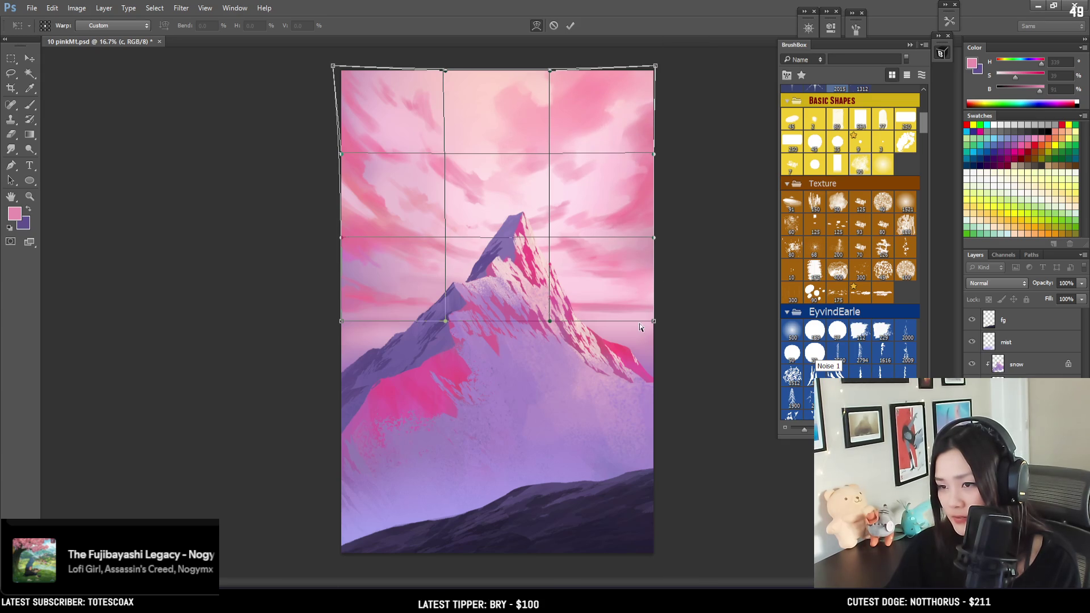
{"action": "left_click_drag", "start_coordinate": [653, 322], "coordinate": [661, 321]}
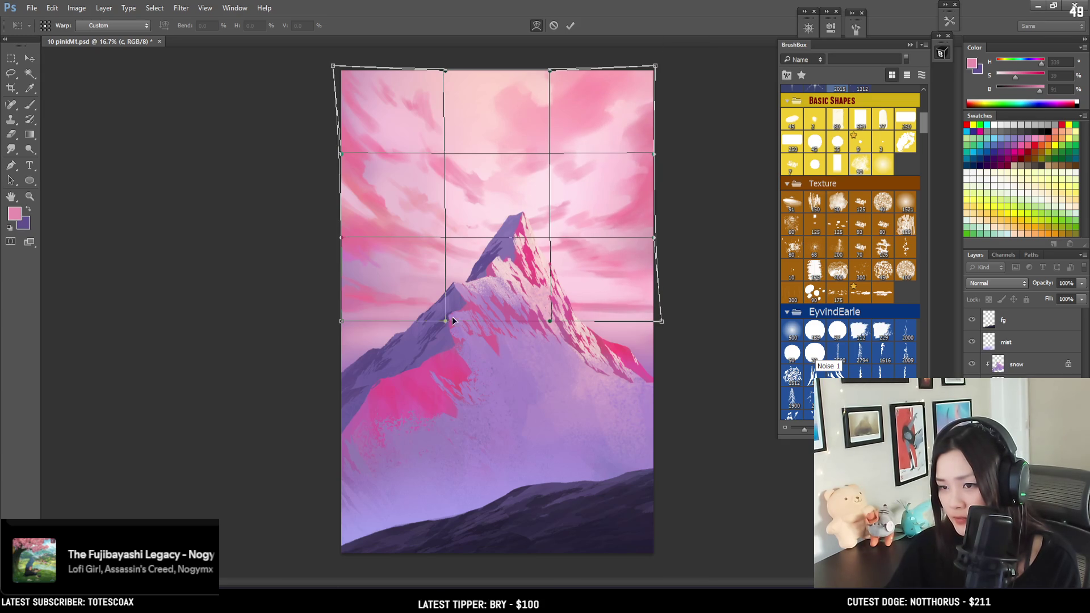
{"action": "left_click_drag", "start_coordinate": [445, 321], "coordinate": [443, 334]}
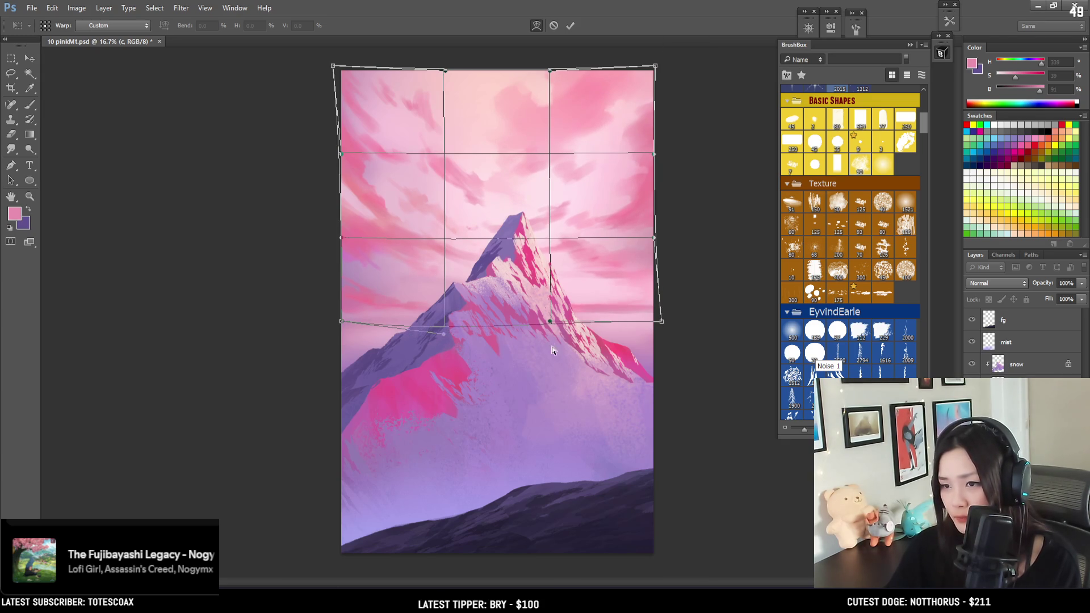
{"action": "mouse_move", "coordinate": [549, 322]}
{"action": "left_mouse_down"}
{"action": "mouse_move", "coordinate": [554, 342]}
{"action": "mouse_move", "coordinate": [549, 330]}
{"action": "left_mouse_up"}
{"action": "key", "text": "Return"}
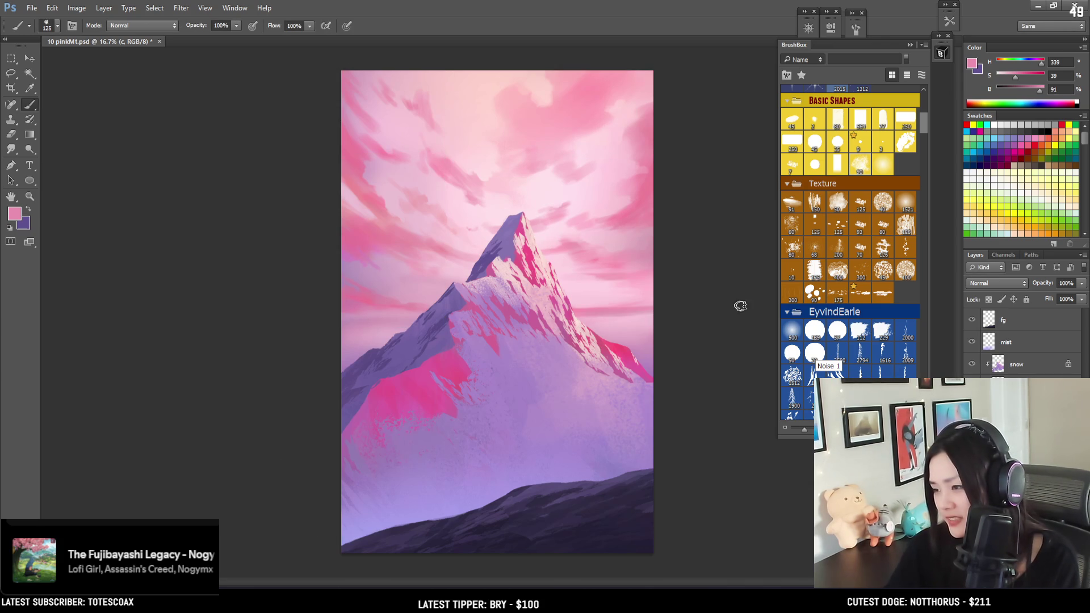
{"action": "left_click", "coordinate": [1013, 322]}
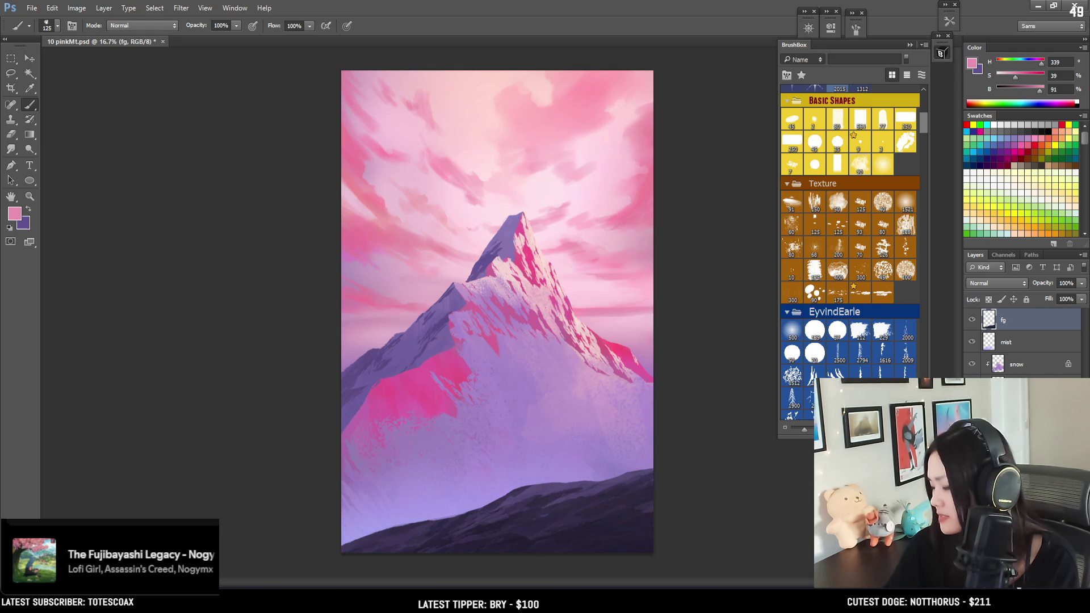
Add Curves 1 and raise its curve with several points so the sky turns pale pink-white.
{"action": "left_click", "coordinate": [1028, 590]}
{"action": "left_click", "coordinate": [1005, 397]}
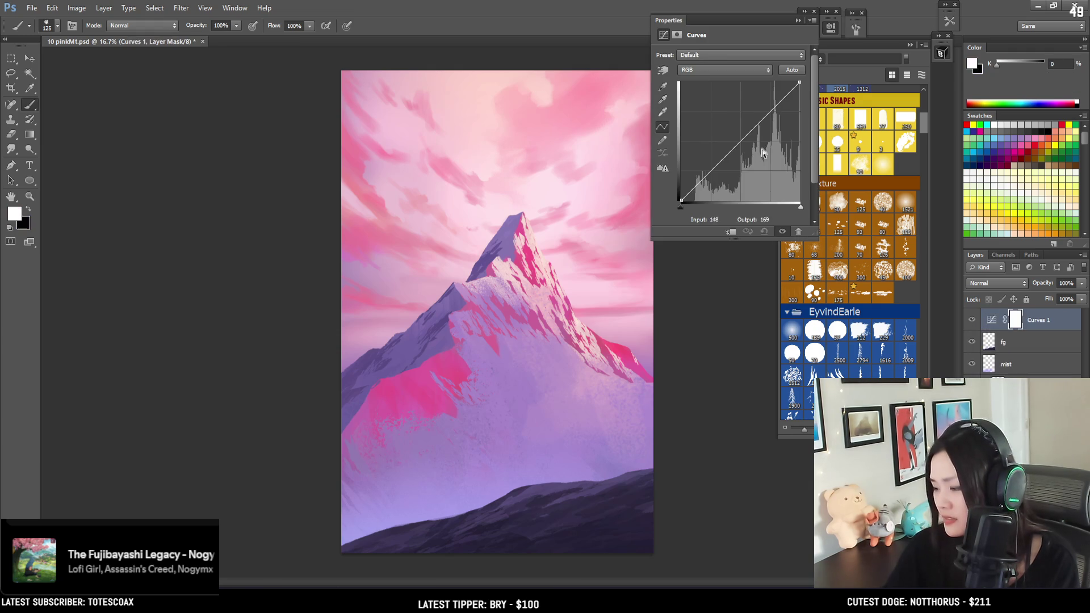
{"action": "mouse_move", "coordinate": [707, 173]}
{"action": "left_mouse_down"}
{"action": "mouse_move", "coordinate": [694, 194]}
{"action": "mouse_move", "coordinate": [738, 94]}
{"action": "mouse_move", "coordinate": [758, 122]}
{"action": "mouse_move", "coordinate": [752, 89]}
{"action": "mouse_move", "coordinate": [763, 144]}
{"action": "mouse_move", "coordinate": [759, 95]}
{"action": "left_mouse_up"}
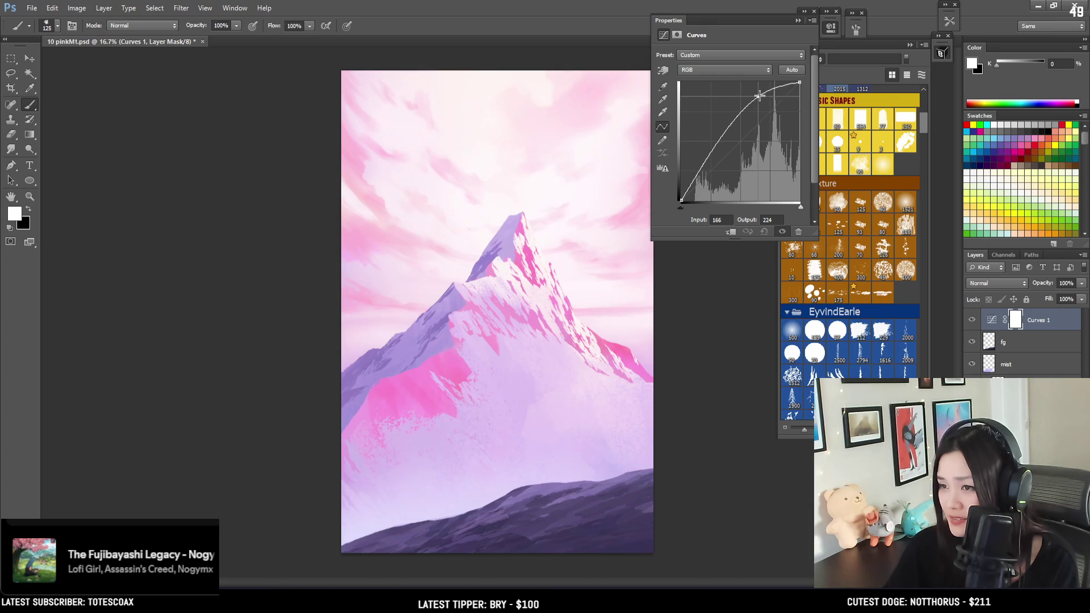
{"action": "left_click_drag", "start_coordinate": [712, 149], "coordinate": [701, 172]}
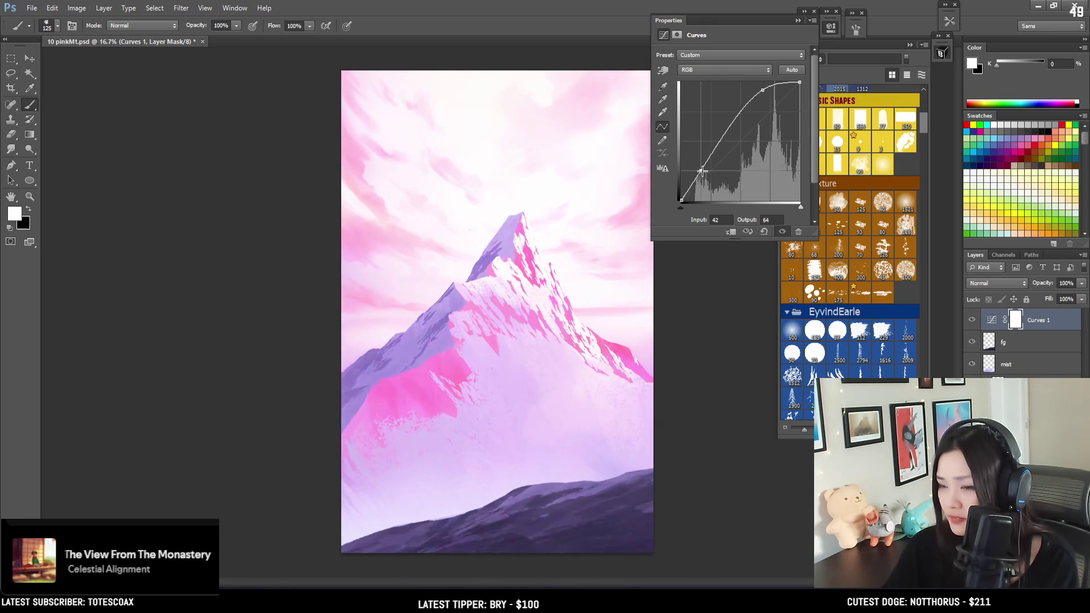
{"action": "mouse_move", "coordinate": [762, 90]}
{"action": "left_mouse_down"}
{"action": "mouse_move", "coordinate": [766, 102]}
{"action": "mouse_move", "coordinate": [769, 89]}
{"action": "left_mouse_up"}
{"action": "left_click_drag", "start_coordinate": [725, 143], "coordinate": [723, 136]}
{"action": "left_click", "coordinate": [991, 320]}
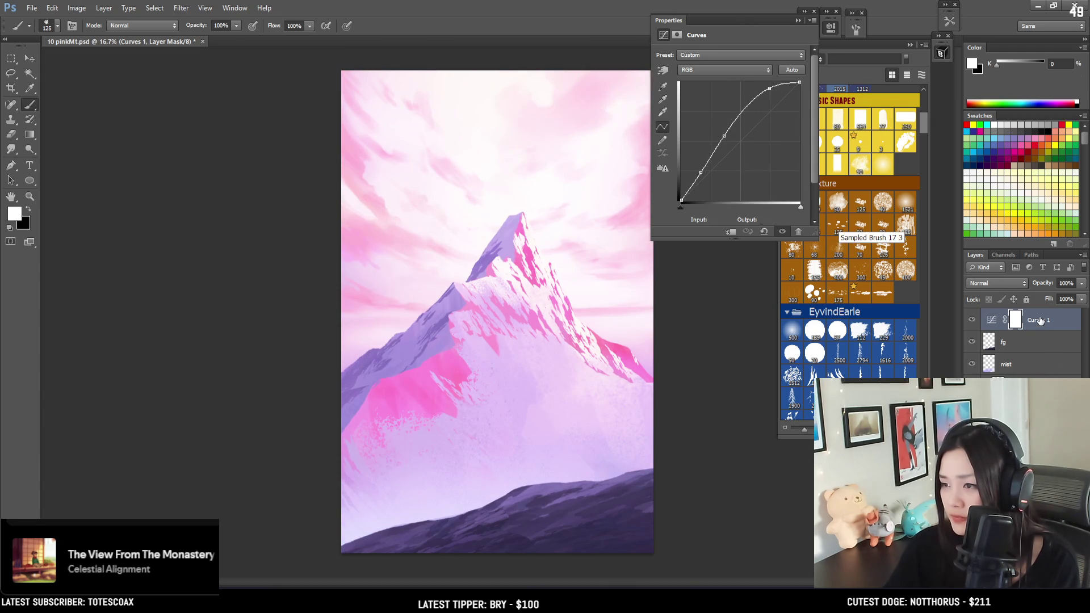
{"action": "left_click", "coordinate": [827, 28]}
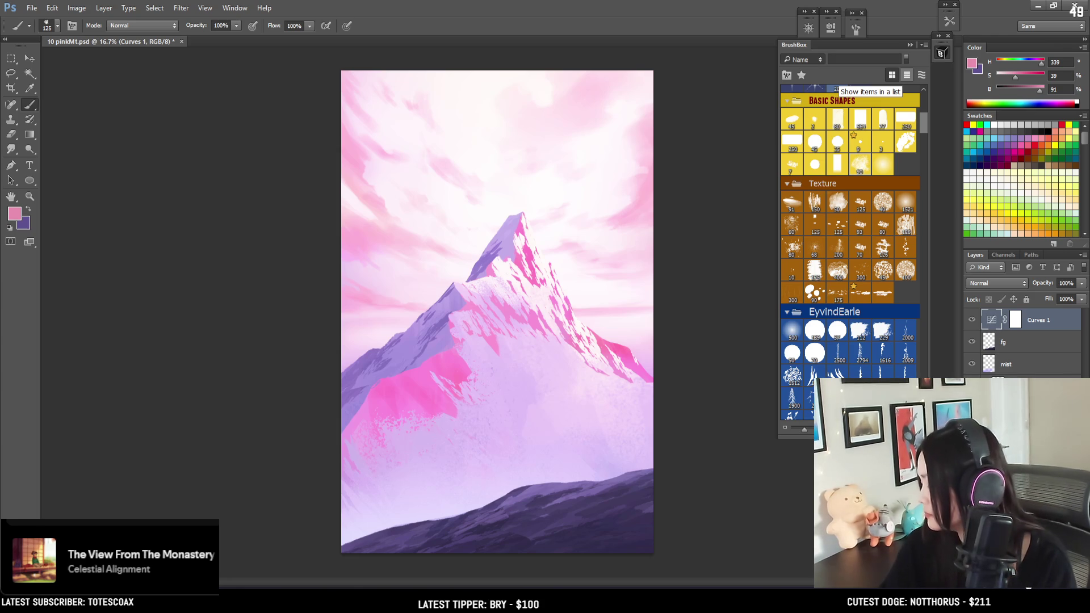
{"action": "left_click", "coordinate": [1027, 582]}
Add Color Balance 1 with midtones Red +38, Magenta -15 and highlights Red +17, Yellow -17.
{"action": "left_click", "coordinate": [1012, 296]}
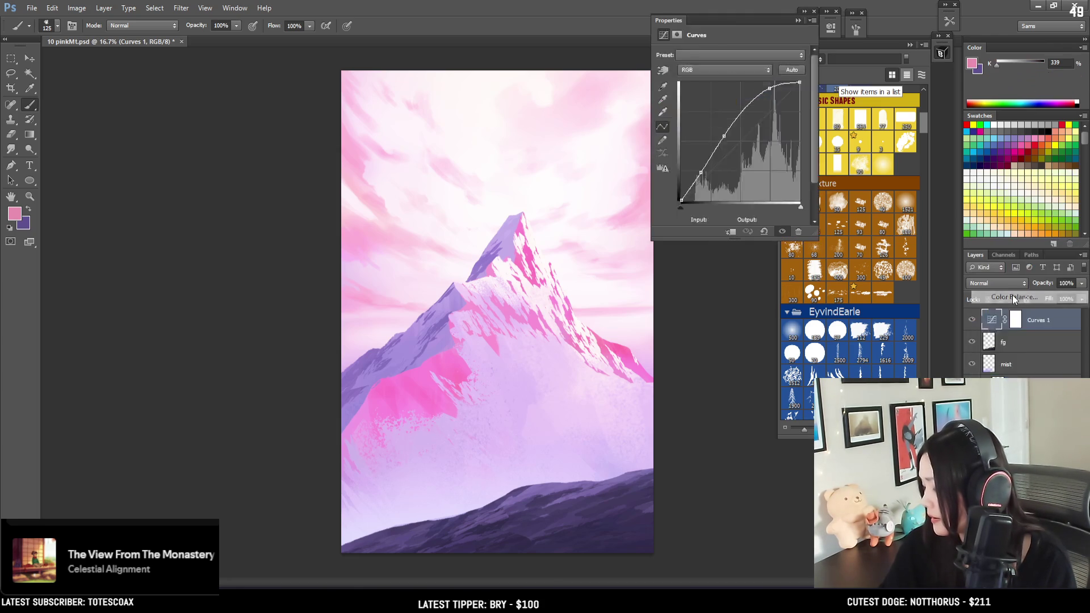
{"action": "mouse_move", "coordinate": [735, 82]}
{"action": "left_mouse_down"}
{"action": "mouse_move", "coordinate": [750, 79]}
{"action": "mouse_move", "coordinate": [723, 83]}
{"action": "mouse_move", "coordinate": [732, 79]}
{"action": "left_mouse_up"}
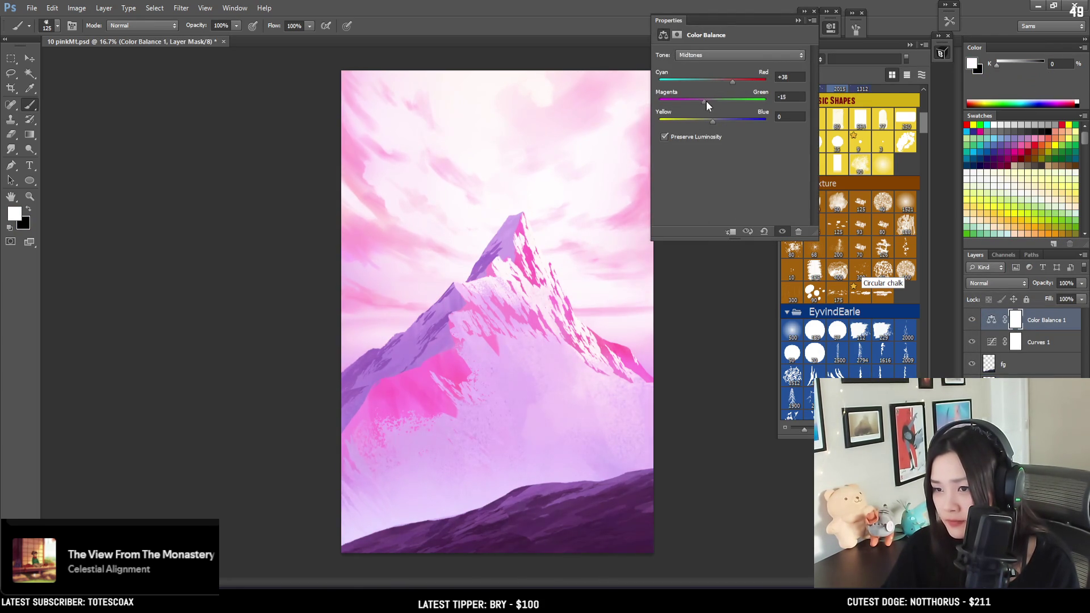
{"action": "left_click_drag", "start_coordinate": [714, 102], "coordinate": [688, 122]}
{"action": "left_click", "coordinate": [713, 52]}
{"action": "left_click", "coordinate": [705, 85]}
{"action": "left_click_drag", "start_coordinate": [713, 83], "coordinate": [706, 84]}
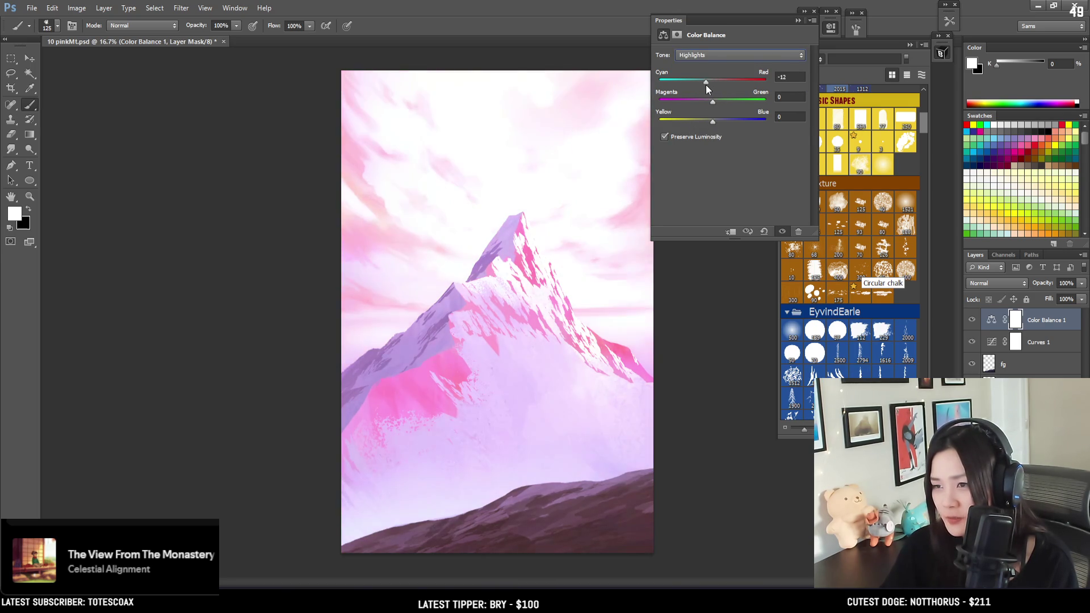
{"action": "mouse_move", "coordinate": [707, 122]}
{"action": "left_mouse_down"}
{"action": "mouse_move", "coordinate": [694, 125]}
{"action": "mouse_move", "coordinate": [727, 84]}
{"action": "left_mouse_up"}
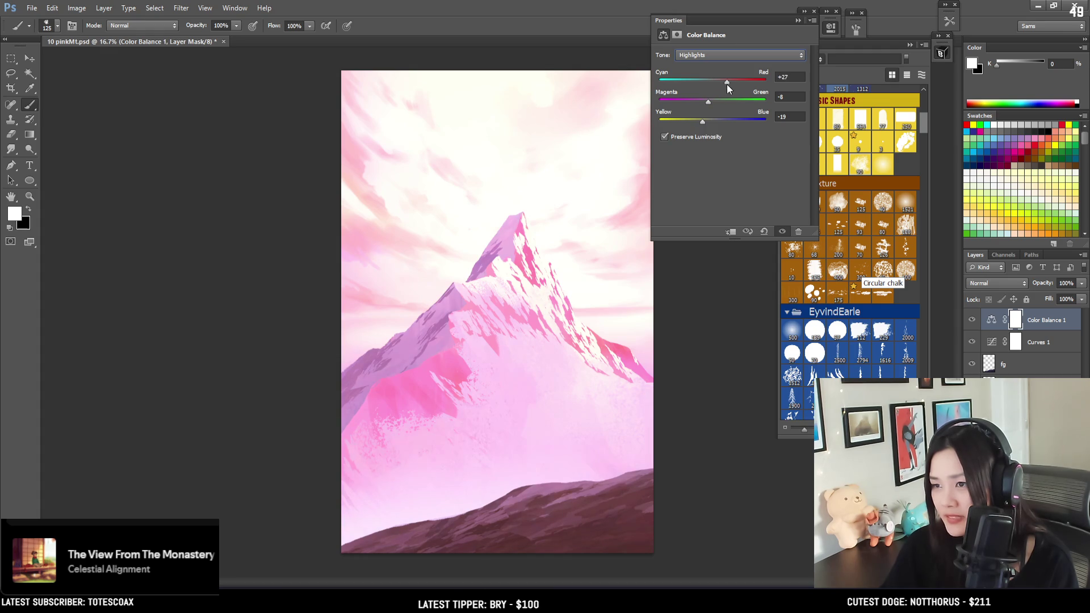
{"action": "left_click_drag", "start_coordinate": [705, 120], "coordinate": [710, 104]}
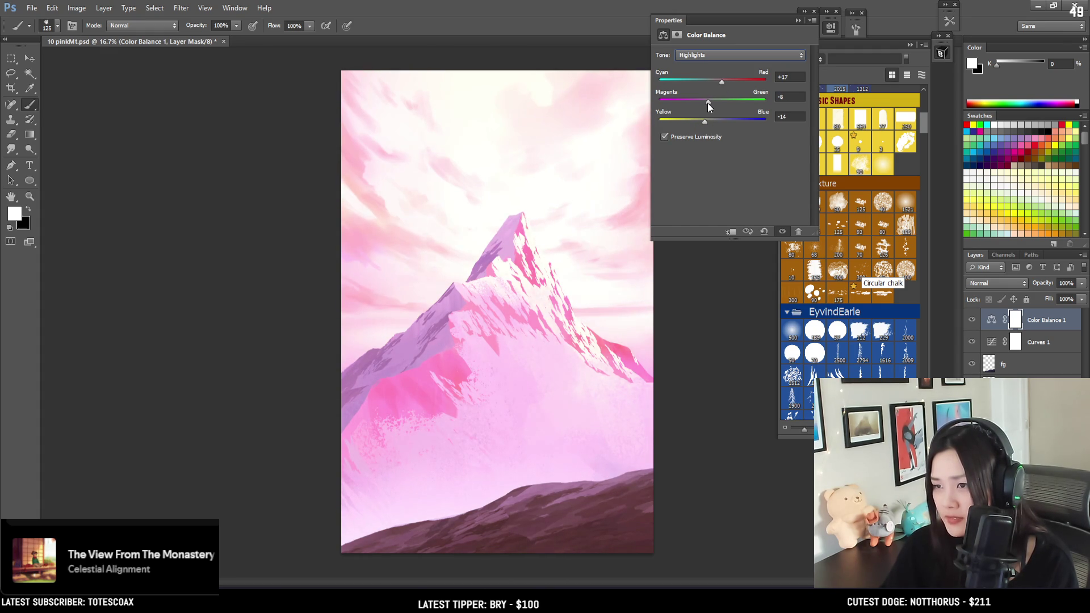
{"action": "left_click_drag", "start_coordinate": [705, 120], "coordinate": [702, 118]}
{"action": "left_click", "coordinate": [827, 30]}
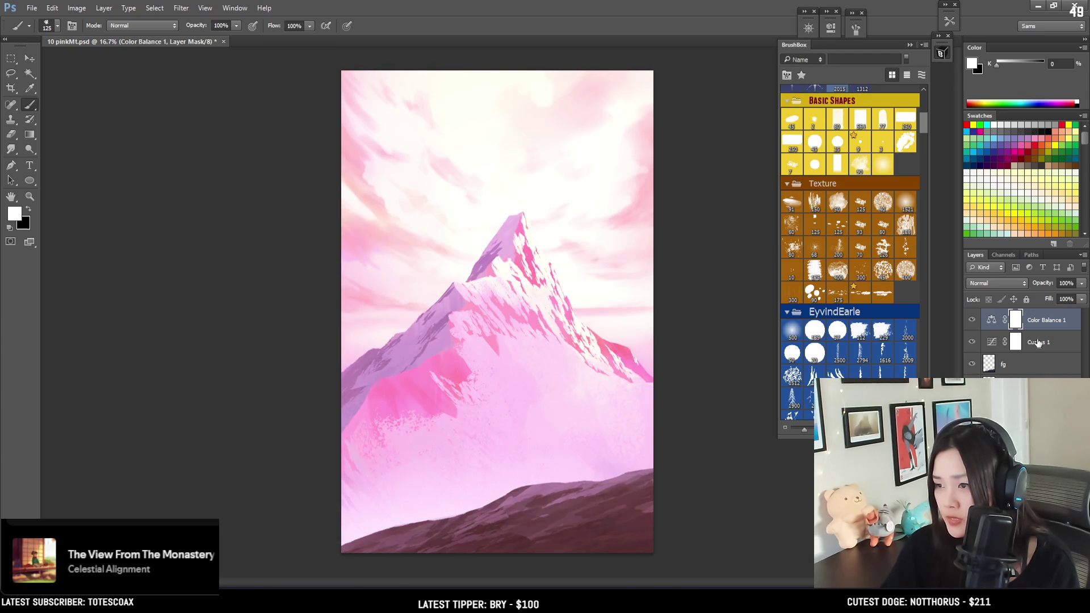
{"action": "left_click", "coordinate": [1038, 343], "text": "shift"}
Group Color Balance 1 and Curves 1, add a mask, invert it to black, and choose a soft round brush.
{"action": "key", "text": "ctrl+g"}
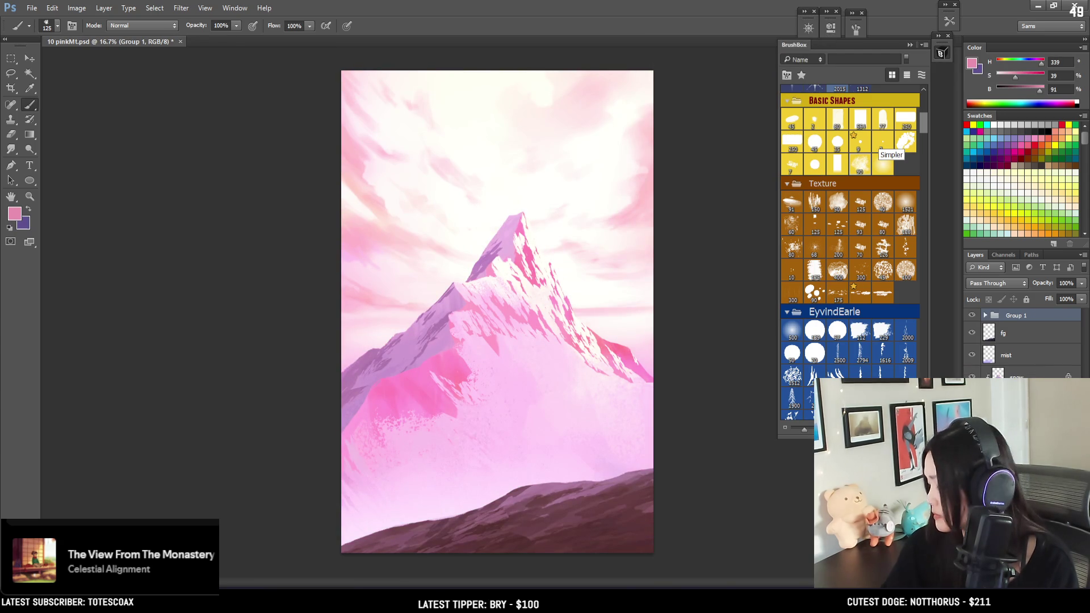
{"action": "left_click", "coordinate": [1008, 579]}
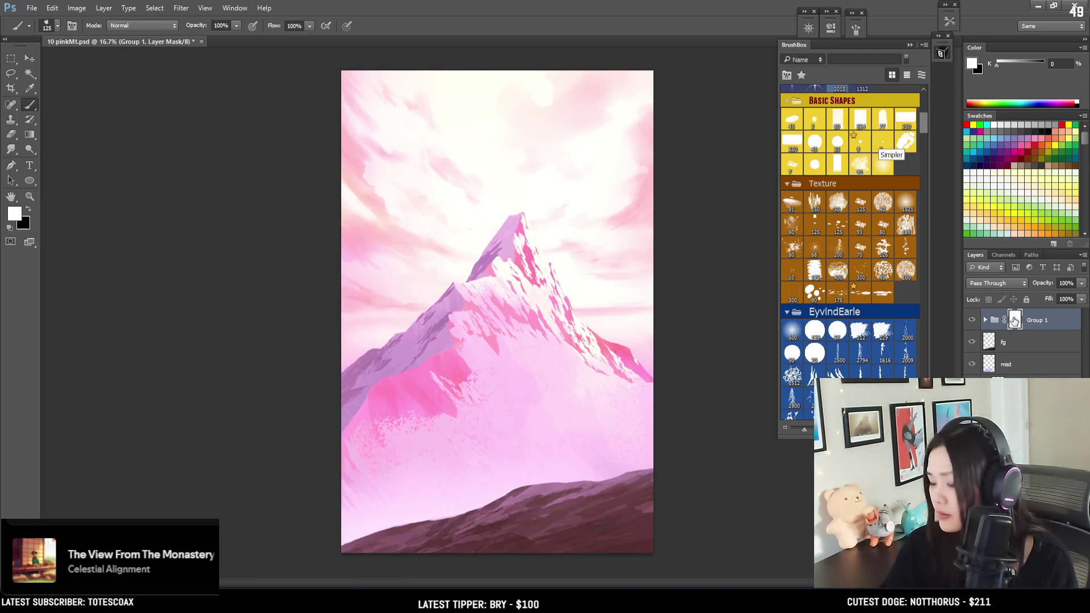
{"action": "key", "text": "ctrl+i"}
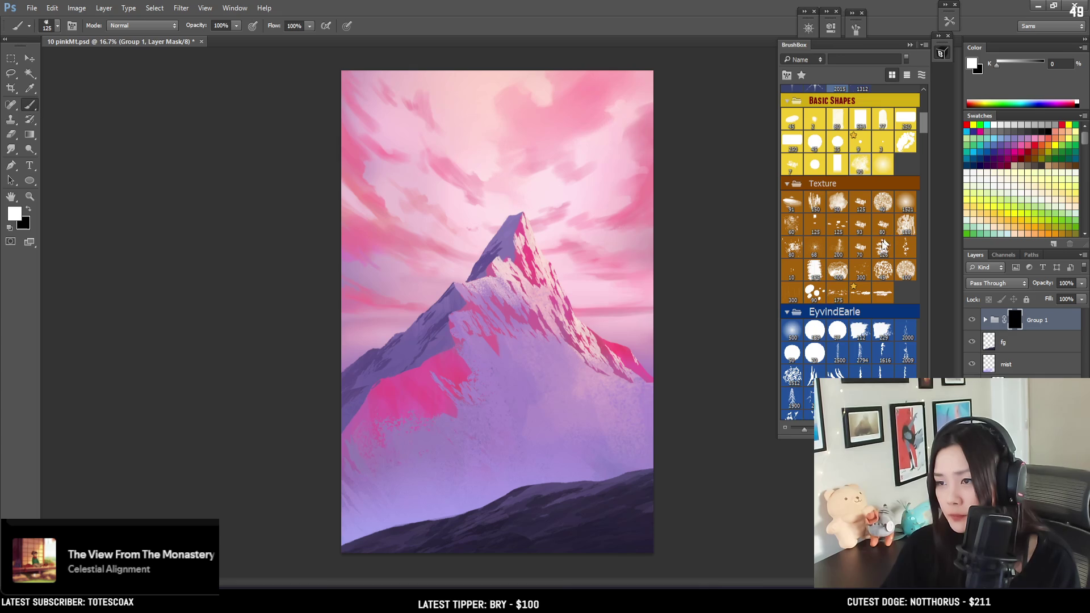
{"action": "left_click", "coordinate": [792, 335]}
Try and undo several soft white light strokes on the mask, enlarging the brush to about 1300.
{"action": "key", "text": "bracketright"}
{"action": "mouse_move", "coordinate": [511, 267]}
{"action": "left_mouse_down"}
{"action": "mouse_move", "coordinate": [499, 262]}
{"action": "mouse_move", "coordinate": [570, 97]}
{"action": "mouse_move", "coordinate": [522, 361]}
{"action": "left_mouse_up"}
{"action": "key", "text": "ctrl+z"}
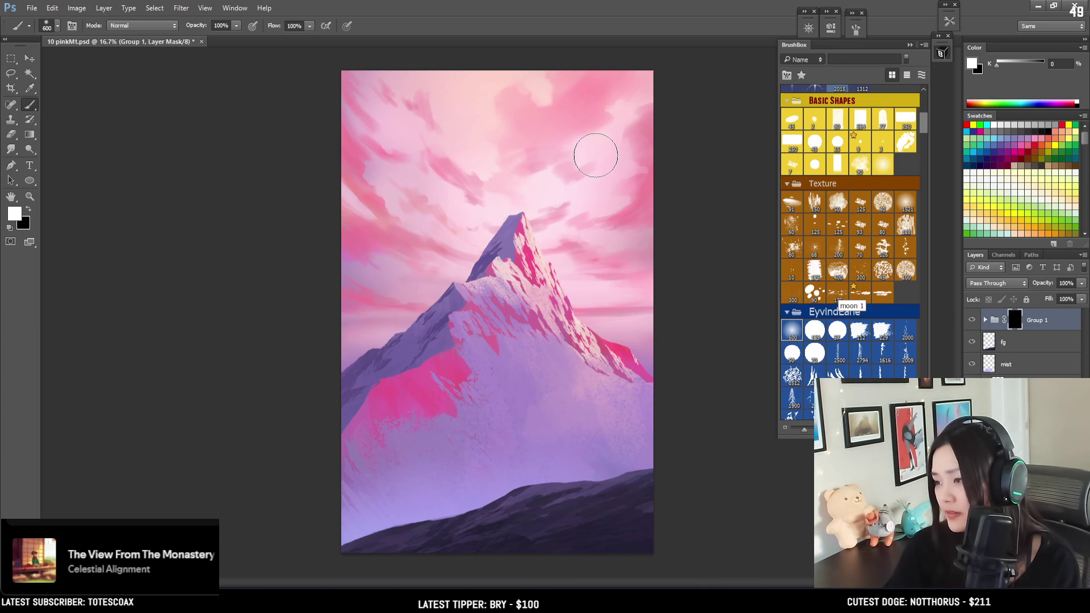
{"action": "key", "text": "bracketright"}
{"action": "left_click_drag", "start_coordinate": [584, 80], "coordinate": [421, 409]}
{"action": "key", "text": "ctrl+z"}
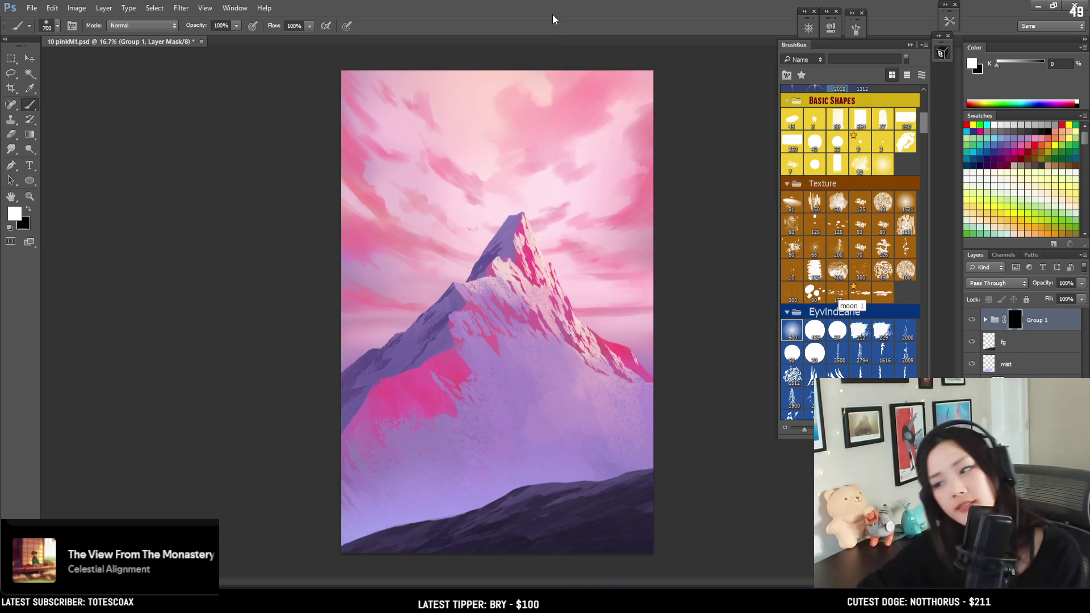
{"action": "key", "text": "bracketright"}
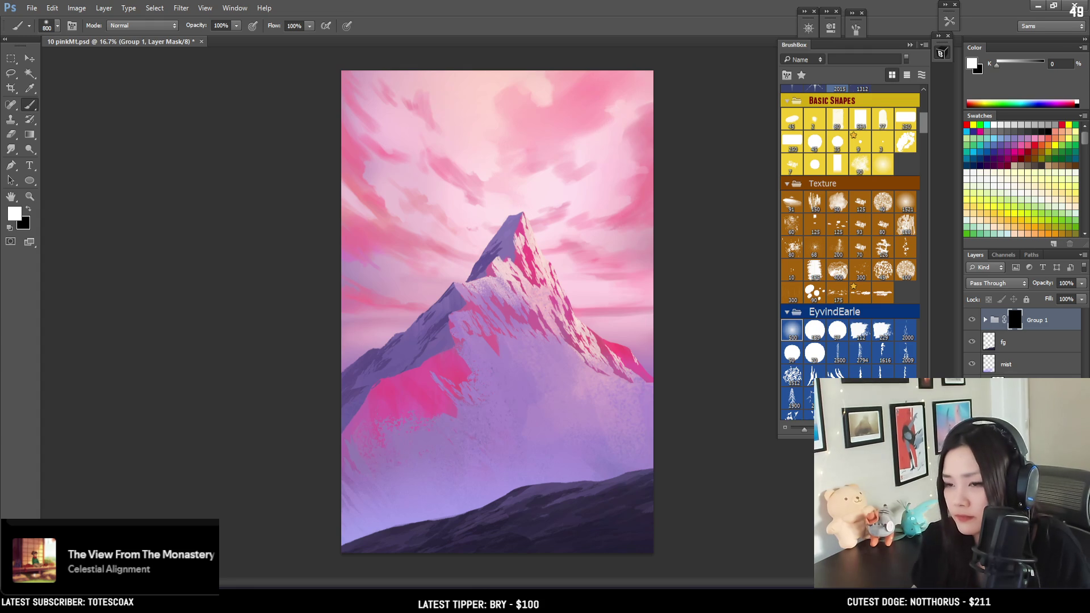
{"action": "mouse_move", "coordinate": [397, 454]}
{"action": "left_mouse_down"}
{"action": "mouse_move", "coordinate": [585, 255]}
{"action": "mouse_move", "coordinate": [422, 457]}
{"action": "left_mouse_up"}
{"action": "key", "text": "ctrl+z"}
{"action": "key", "text": "bracketright"}
{"action": "key", "text": "bracketright"}
{"action": "key", "text": "bracketright"}
{"action": "key", "text": "ctrl+z"}
{"action": "key", "text": "bracketleft"}
{"action": "left_click_drag", "start_coordinate": [607, 244], "coordinate": [511, 341]}
{"action": "key", "text": "ctrl+z"}
{"action": "left_click_drag", "start_coordinate": [671, 194], "coordinate": [471, 392]}
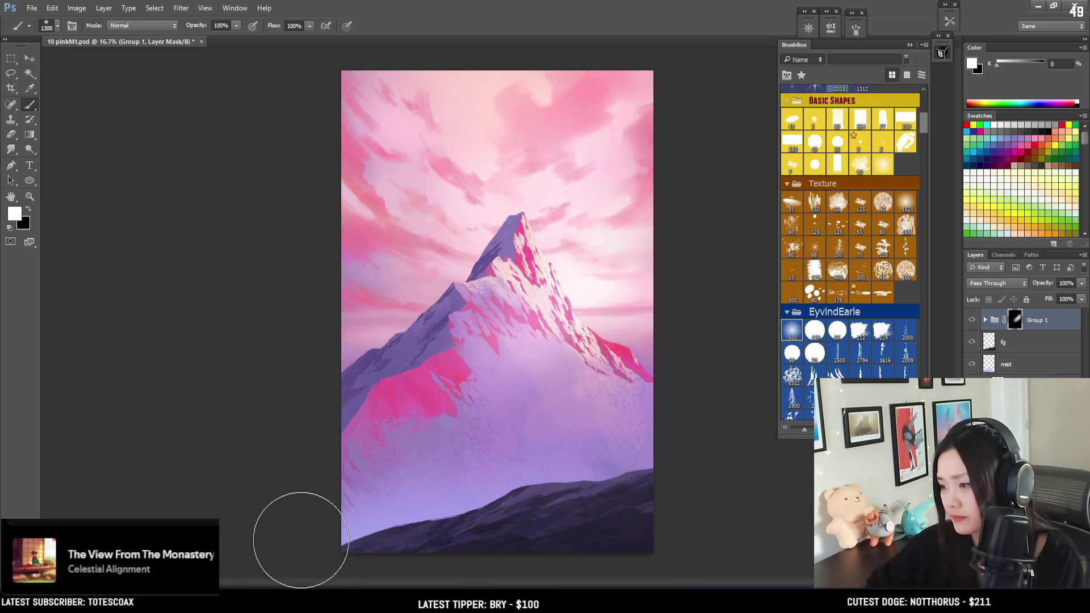
{"action": "left_click_drag", "start_coordinate": [596, 243], "coordinate": [369, 516]}
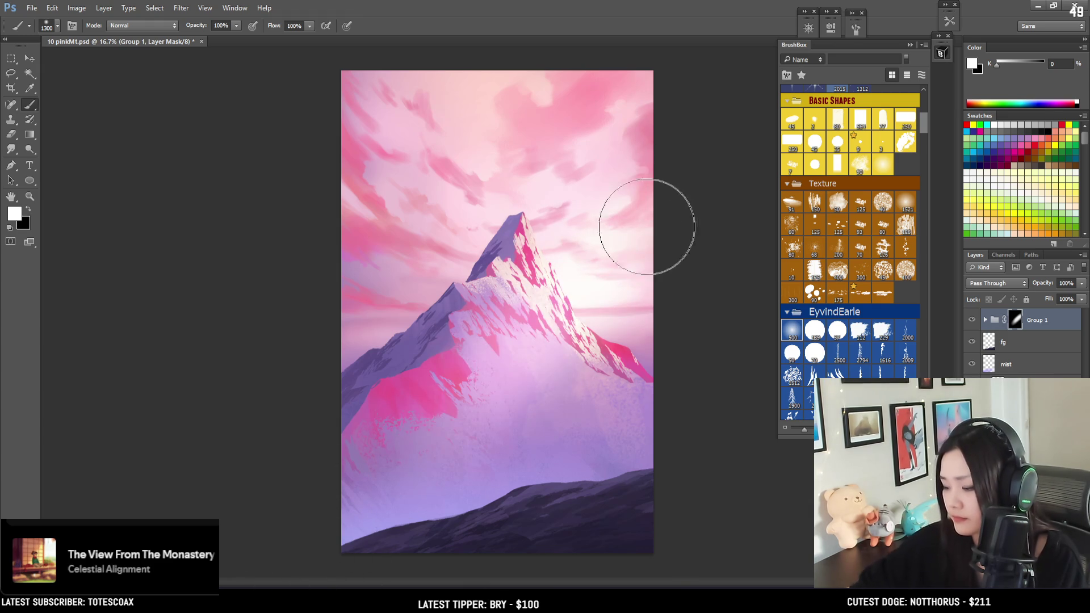
{"action": "key", "text": "ctrl+z"}
{"action": "key", "text": "x"}
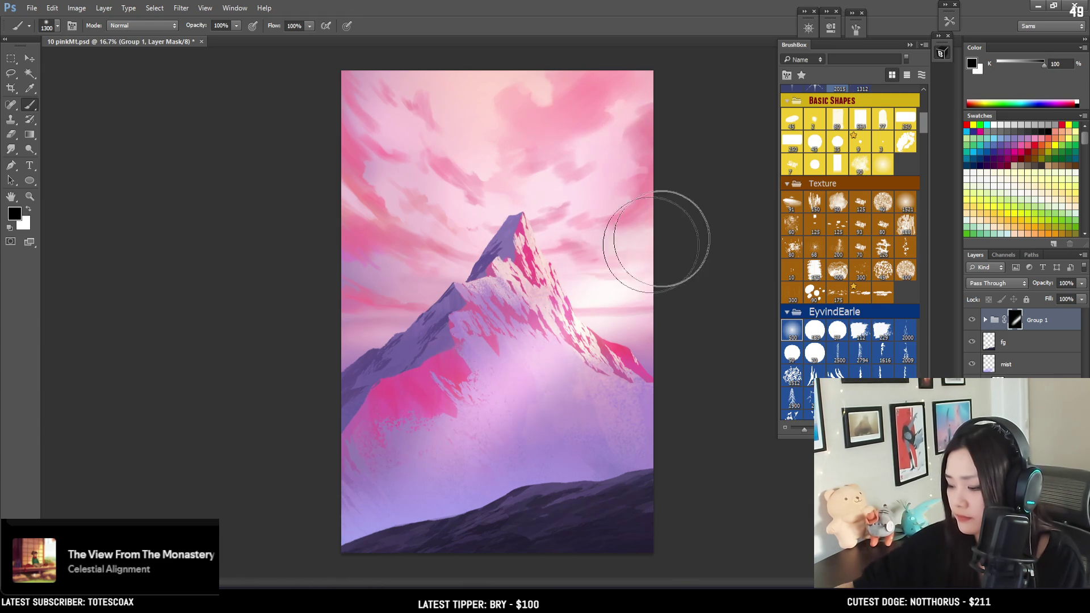
{"action": "key", "text": "x"}
Paint white glow from the upper right toward the peak, then black strokes to reveal pink on the mountain.
{"action": "left_click_drag", "start_coordinate": [673, 85], "coordinate": [528, 272]}
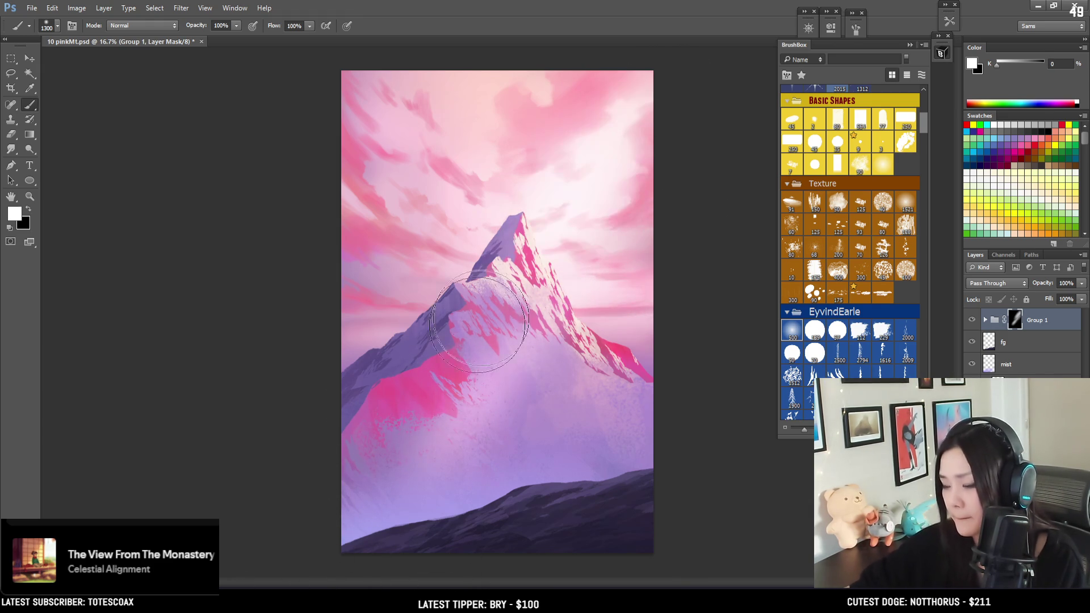
{"action": "key", "text": "bracketleft"}
{"action": "key", "text": "bracketleft"}
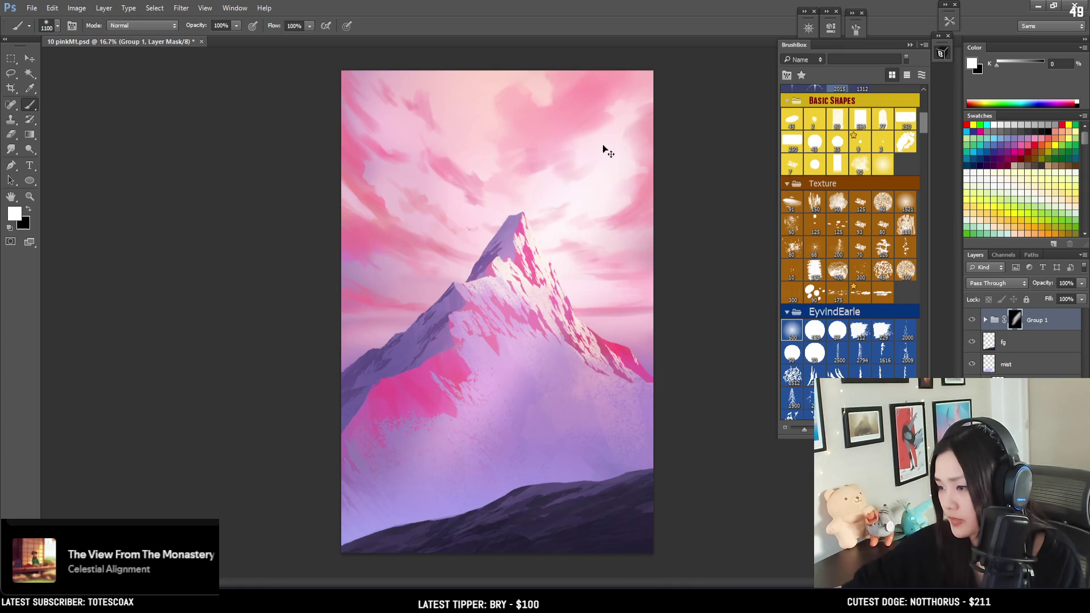
{"action": "left_click_drag", "start_coordinate": [584, 158], "coordinate": [530, 250]}
{"action": "key", "text": "x"}
{"action": "key", "text": "ctrl+z"}
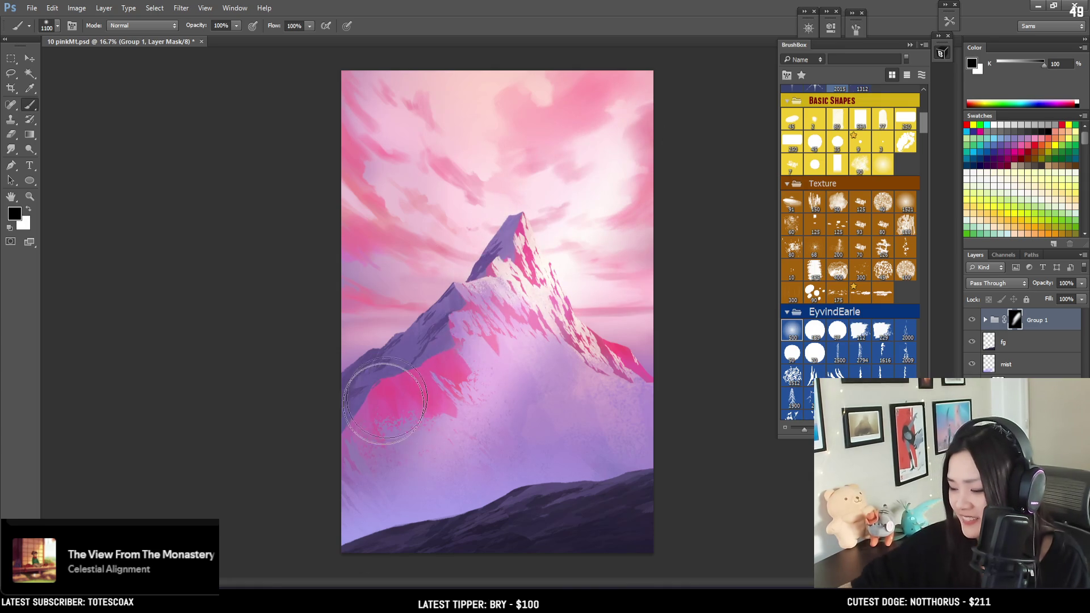
{"action": "key", "text": "x"}
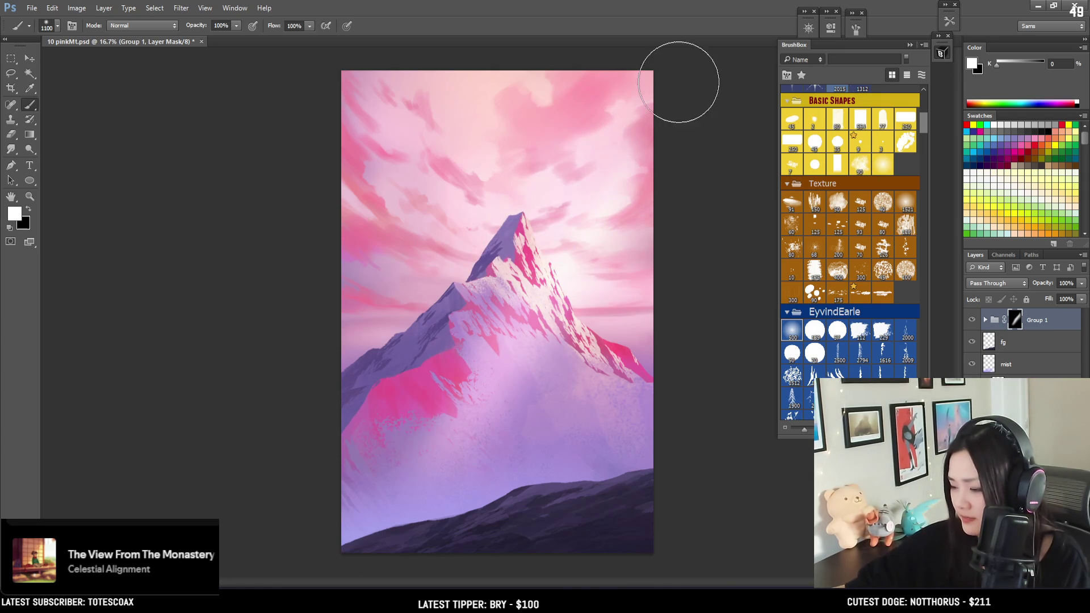
{"action": "left_click_drag", "start_coordinate": [689, 80], "coordinate": [534, 244]}
{"action": "key", "text": "bracketleft"}
{"action": "key", "text": "bracketleft"}
{"action": "key", "text": "bracketleft"}
{"action": "key", "text": "ctrl+z"}
{"action": "key", "text": "ctrl+z"}
{"action": "key", "text": "ctrl+z"}
{"action": "left_click_drag", "start_coordinate": [628, 243], "coordinate": [397, 518]}
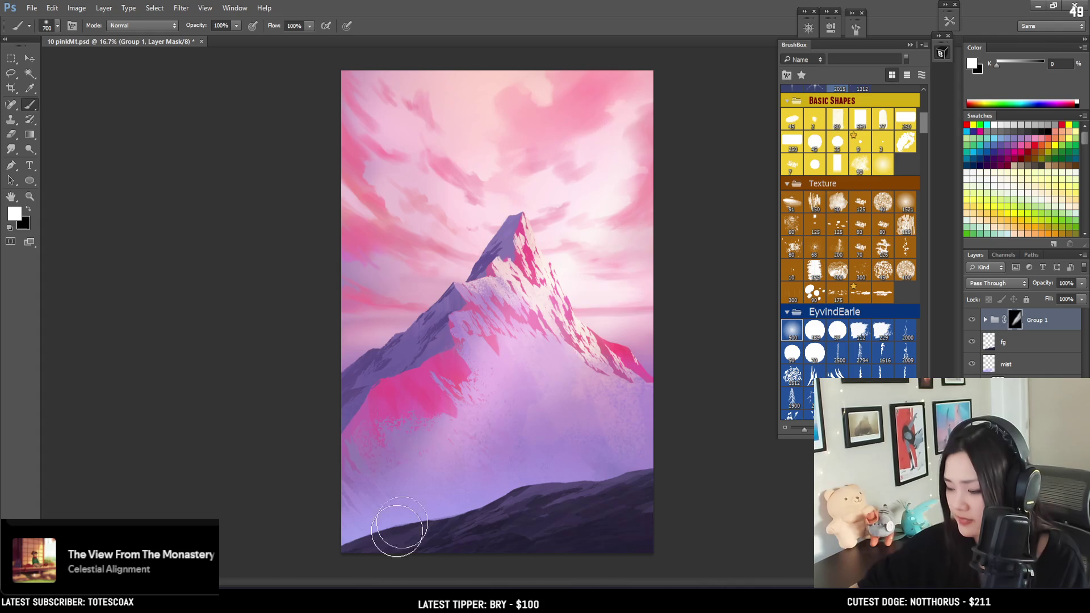
{"action": "key", "text": "x"}
{"action": "left_click_drag", "start_coordinate": [443, 457], "coordinate": [754, 102]}
{"action": "key", "text": "ctrl+z"}
{"action": "mouse_move", "coordinate": [454, 454]}
{"action": "left_mouse_down"}
{"action": "mouse_move", "coordinate": [504, 397]}
{"action": "mouse_move", "coordinate": [468, 384]}
{"action": "left_mouse_up"}
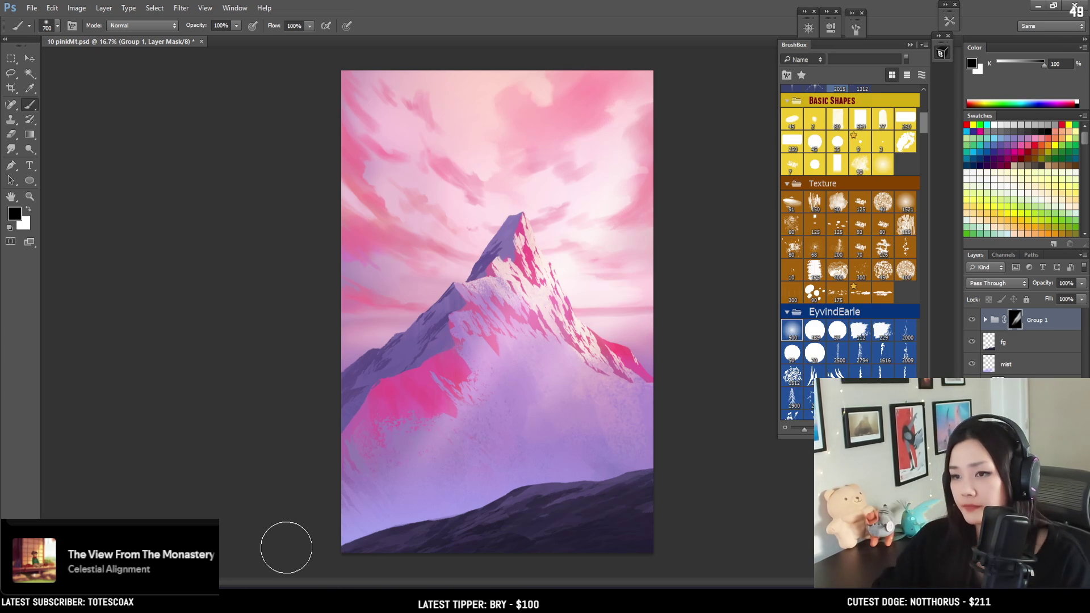
Brighten mist on the mountain's right flank with white, then rework the lower mountain with black.
{"action": "key", "text": "x"}
{"action": "left_click_drag", "start_coordinate": [647, 318], "coordinate": [520, 448]}
{"action": "key", "text": "bracketright"}
{"action": "key", "text": "bracketright"}
{"action": "mouse_move", "coordinate": [662, 341]}
{"action": "left_mouse_down"}
{"action": "mouse_move", "coordinate": [664, 360]}
{"action": "mouse_move", "coordinate": [543, 513]}
{"action": "mouse_move", "coordinate": [621, 434]}
{"action": "mouse_move", "coordinate": [670, 436]}
{"action": "mouse_move", "coordinate": [469, 547]}
{"action": "mouse_move", "coordinate": [640, 435]}
{"action": "left_mouse_up"}
{"action": "key", "text": "x"}
{"action": "mouse_move", "coordinate": [736, 434]}
{"action": "left_mouse_down"}
{"action": "mouse_move", "coordinate": [437, 452]}
{"action": "mouse_move", "coordinate": [463, 469]}
{"action": "mouse_move", "coordinate": [386, 570]}
{"action": "mouse_move", "coordinate": [630, 369]}
{"action": "mouse_move", "coordinate": [577, 505]}
{"action": "mouse_move", "coordinate": [608, 469]}
{"action": "mouse_move", "coordinate": [451, 505]}
{"action": "left_mouse_up"}
{"action": "key", "text": "x"}
{"action": "key", "text": "x"}
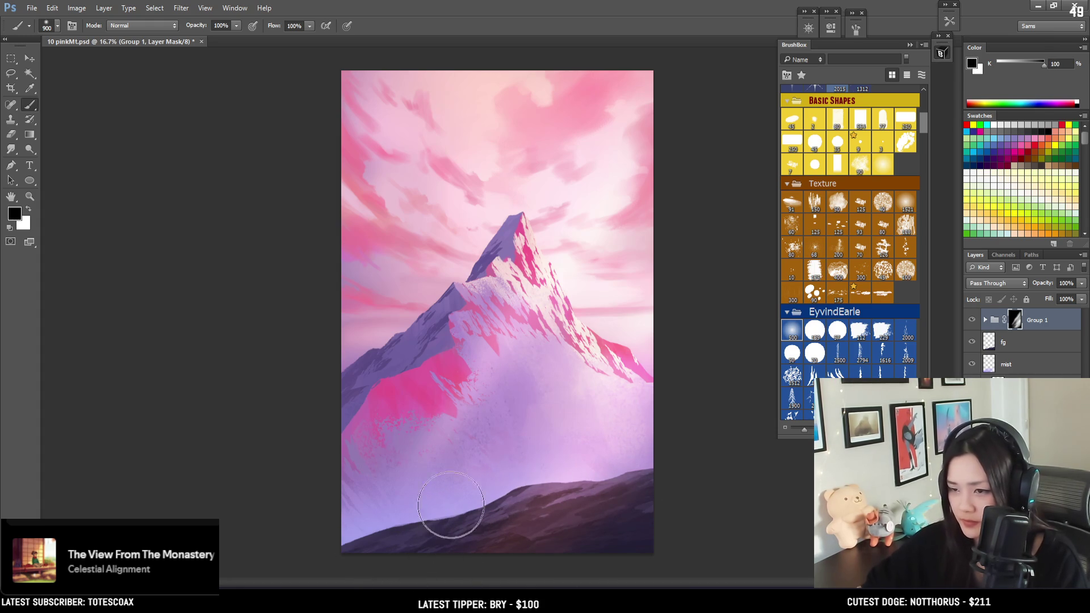
{"action": "key", "text": "x"}
{"action": "left_click_drag", "start_coordinate": [426, 348], "coordinate": [381, 315]}
{"action": "key", "text": "ctrl+z"}
{"action": "key", "text": "x"}
{"action": "key", "text": "bracketleft"}
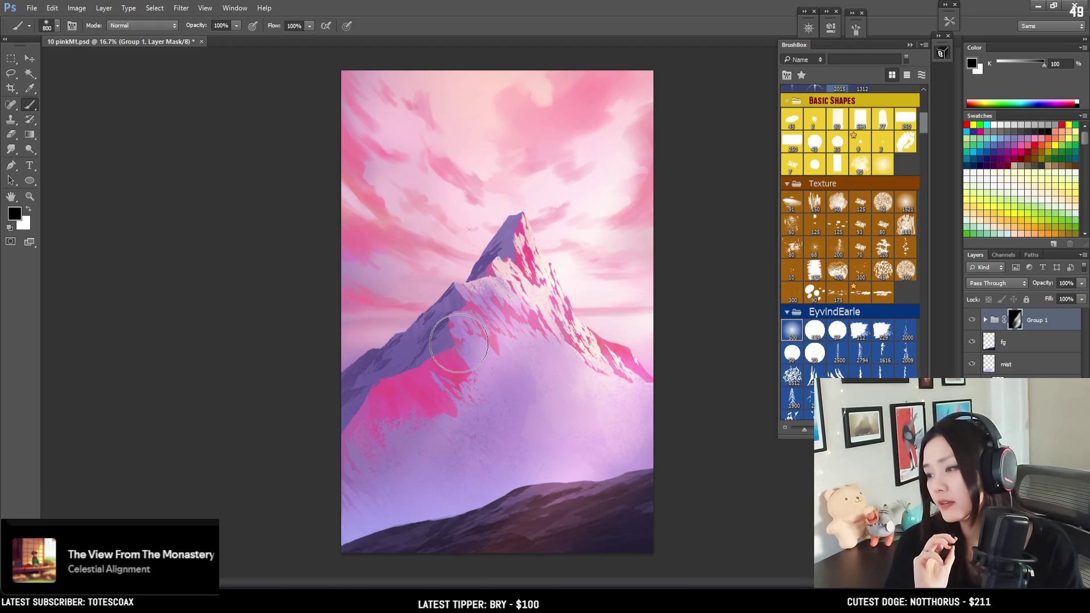
Brighten mist along the right slope and dim the lower middle slope, shrinking the brush to 400.
{"action": "key", "text": "x"}
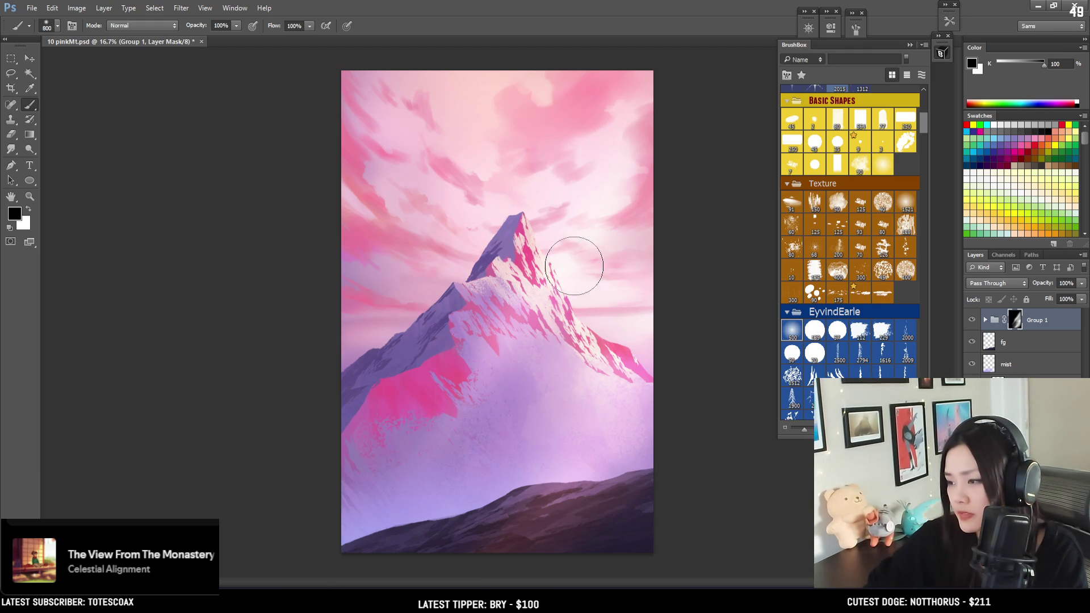
{"action": "left_click_drag", "start_coordinate": [652, 267], "coordinate": [564, 359]}
{"action": "key", "text": "x"}
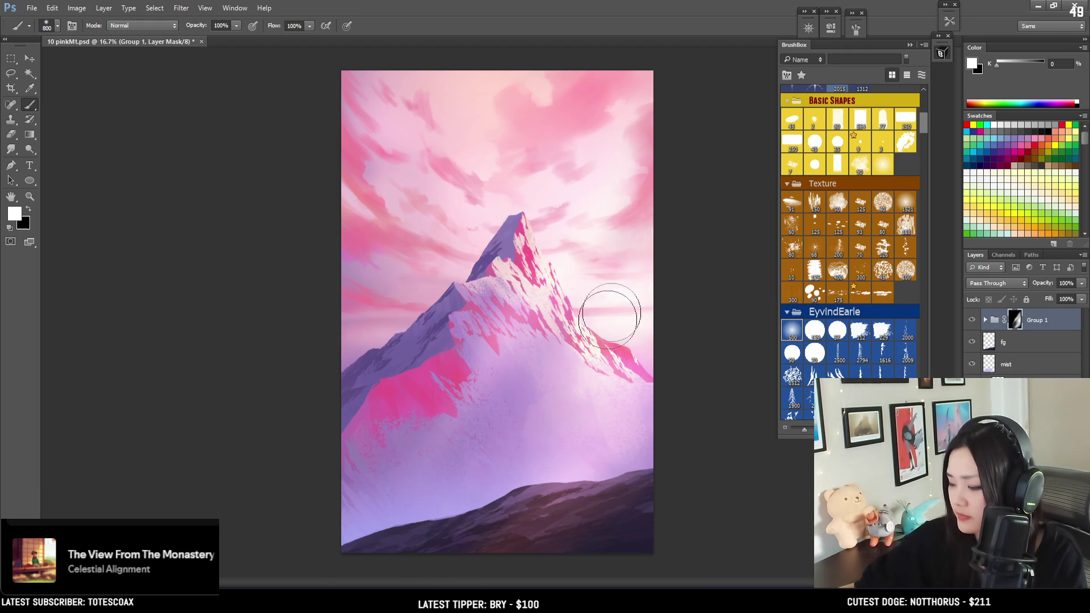
{"action": "left_click_drag", "start_coordinate": [506, 525], "coordinate": [608, 324]}
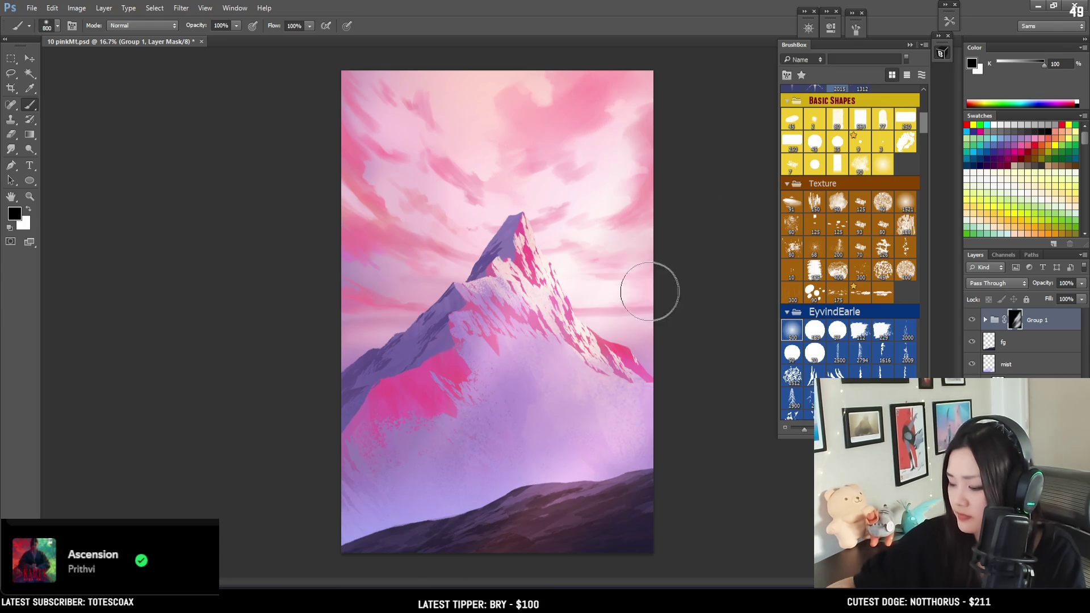
{"action": "key", "text": "x"}
{"action": "key", "text": "bracketleft"}
{"action": "key", "text": "bracketleft"}
{"action": "key", "text": "bracketleft"}
{"action": "key", "text": "bracketleft"}
{"action": "key", "text": "bracketleft"}
{"action": "key", "text": "bracketleft"}
{"action": "left_click_drag", "start_coordinate": [652, 363], "coordinate": [489, 570]}
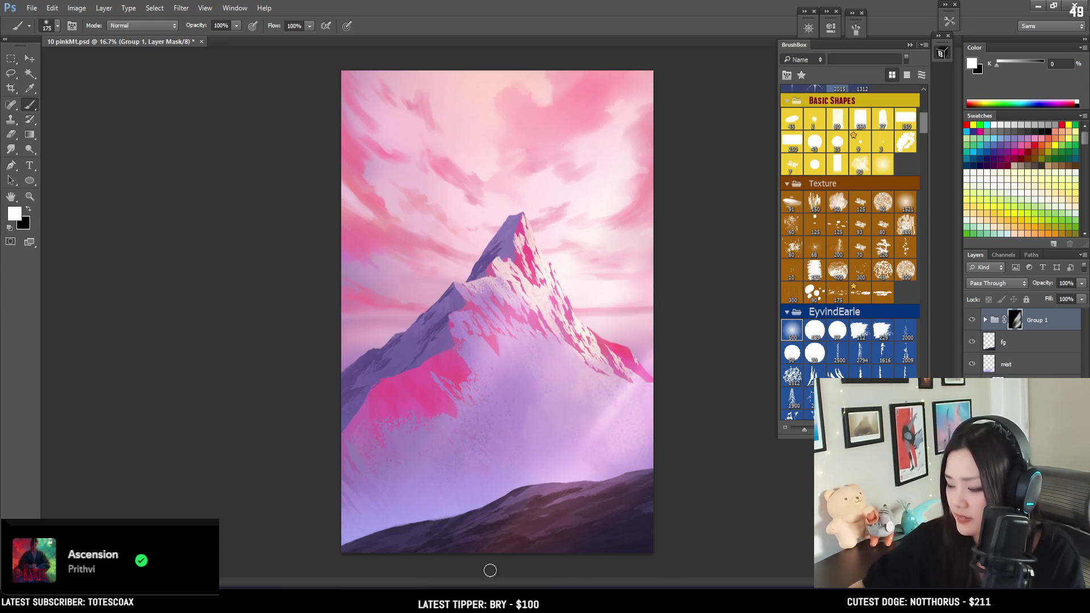
{"action": "key", "text": "bracketright"}
{"action": "key", "text": "bracketright"}
{"action": "key", "text": "bracketright"}
{"action": "mouse_move", "coordinate": [635, 340]}
{"action": "left_mouse_down"}
{"action": "mouse_move", "coordinate": [653, 346]}
{"action": "mouse_move", "coordinate": [665, 328]}
{"action": "left_mouse_up"}
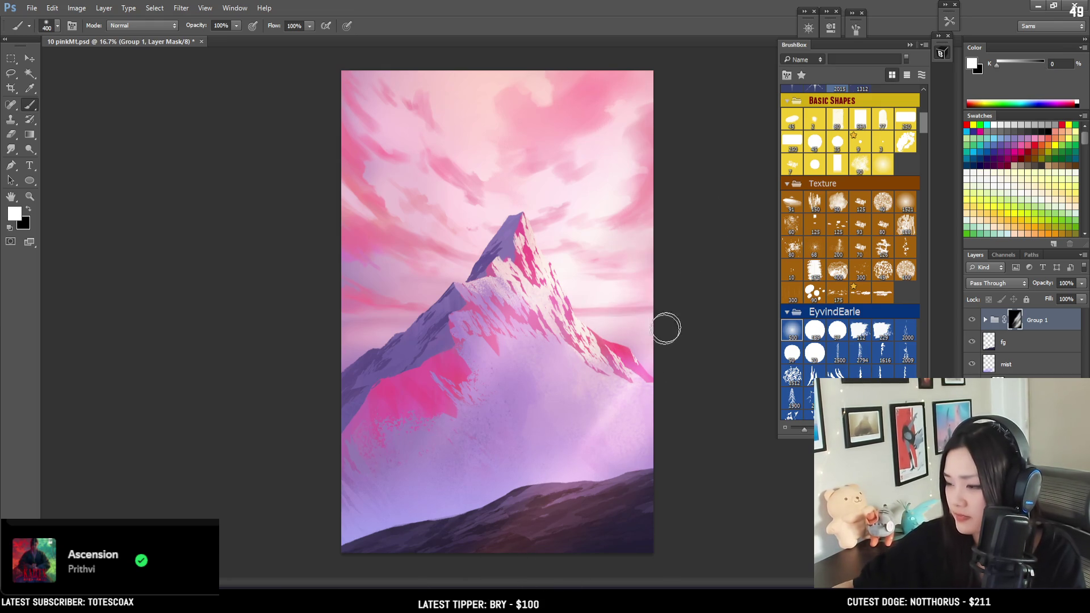
{"action": "key", "text": "bracketleft"}
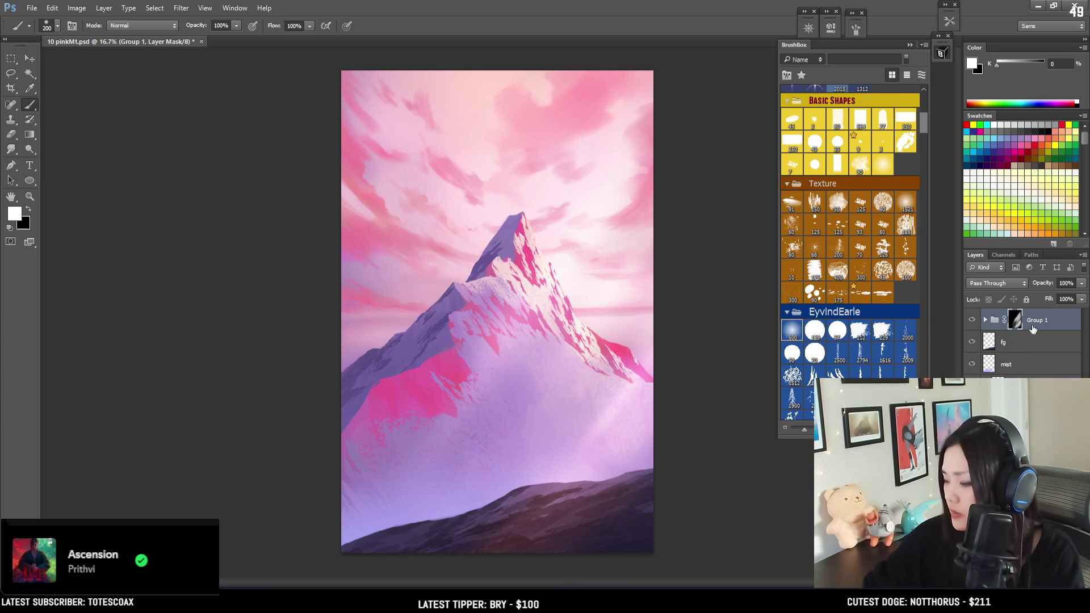
Toggle Group 1's visibility twice to compare the misty glow, then open the new adjustment layer list.
{"action": "left_click", "coordinate": [972, 321]}
{"action": "left_click", "coordinate": [973, 320]}
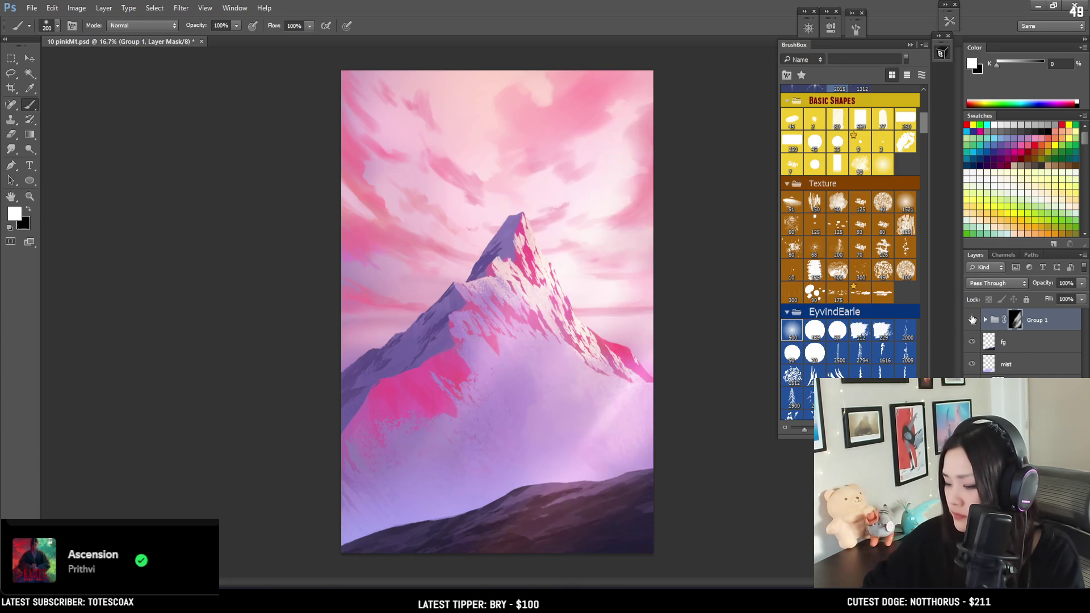
{"action": "left_click", "coordinate": [972, 320]}
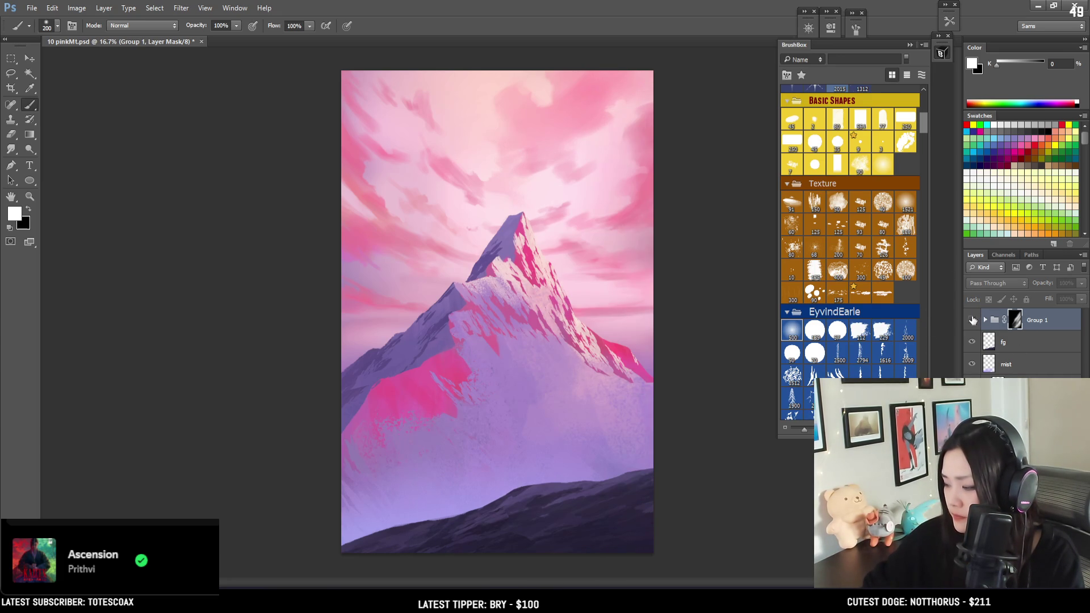
{"action": "left_click", "coordinate": [972, 320]}
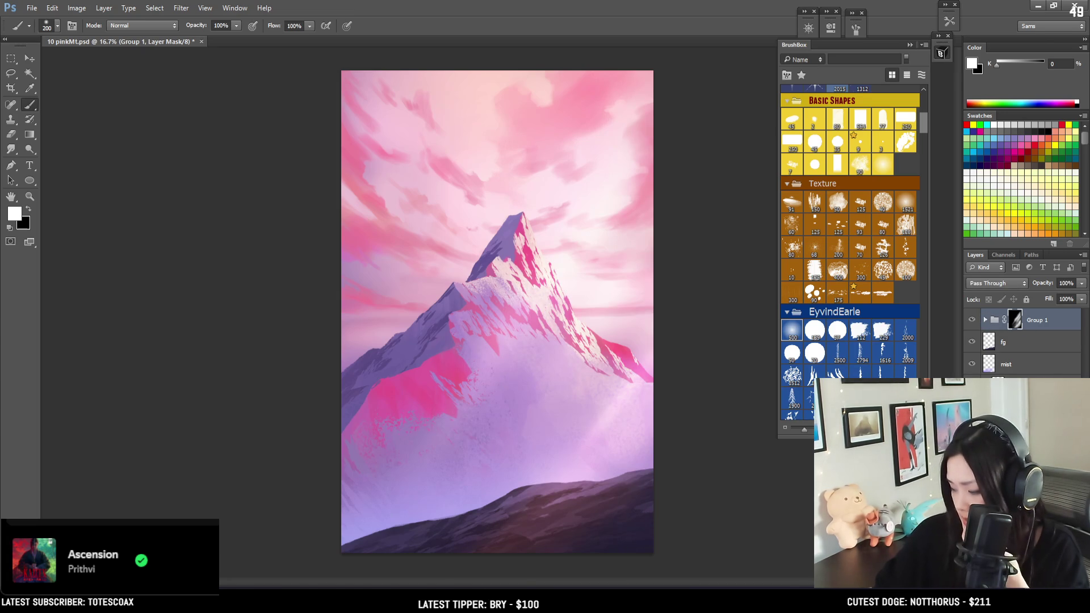
{"action": "left_click", "coordinate": [1019, 397]}
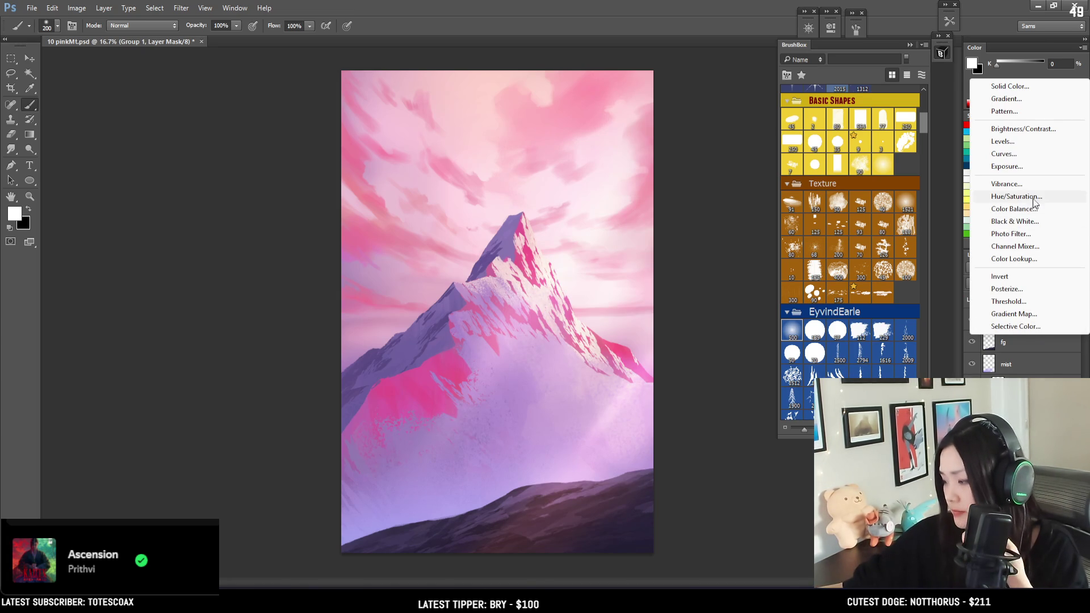
Add a Curves 2 layer, pull its RGB curve down to darken, then delete it.
{"action": "left_click", "coordinate": [1011, 153]}
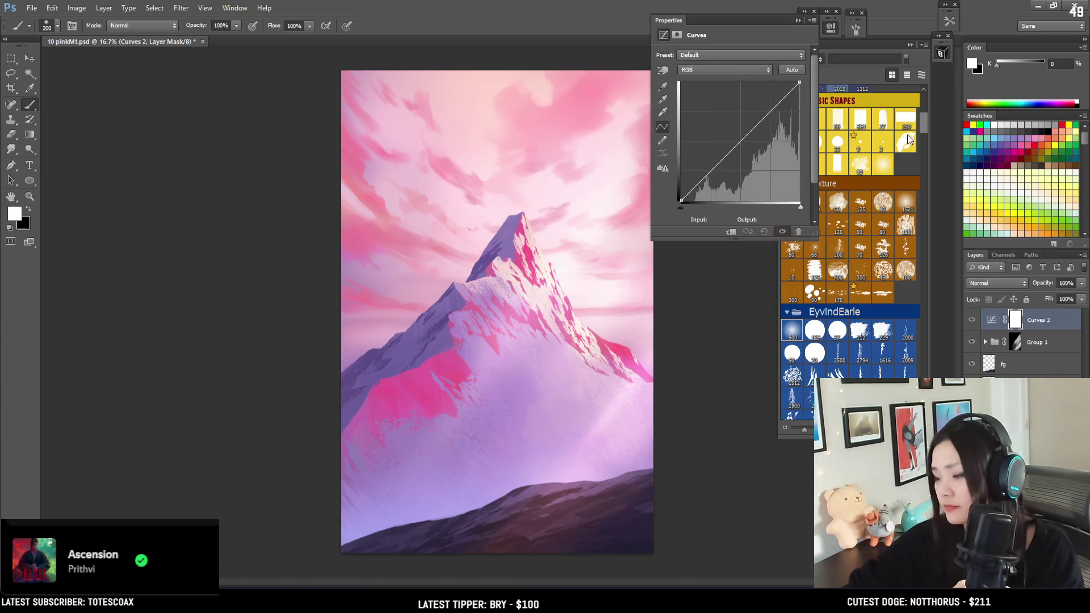
{"action": "left_click", "coordinate": [737, 70]}
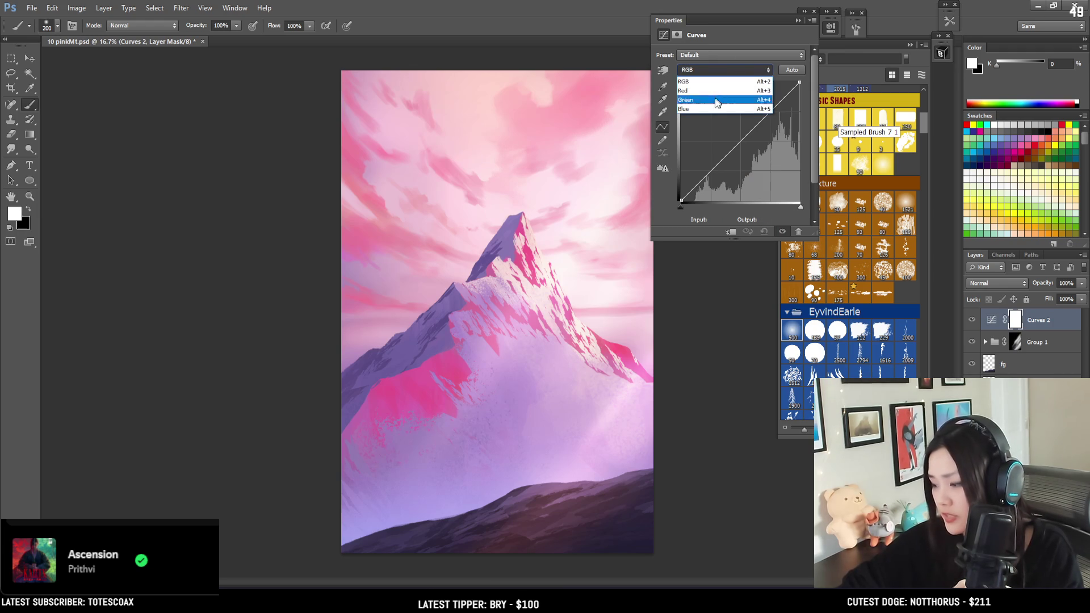
{"action": "left_click", "coordinate": [724, 71]}
{"action": "left_click", "coordinate": [730, 55]}
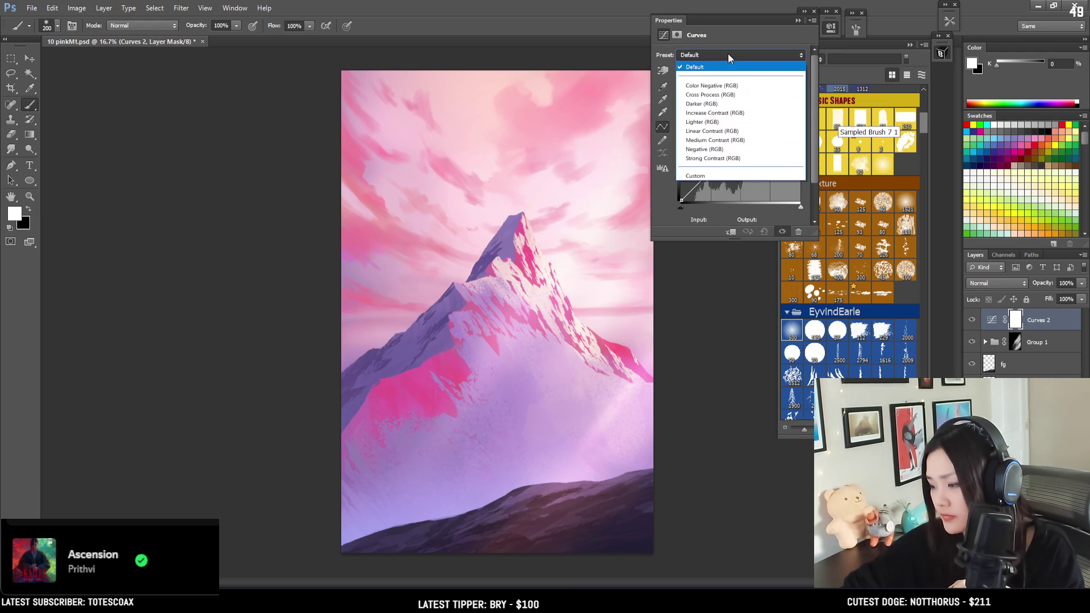
{"action": "left_click", "coordinate": [727, 53]}
{"action": "left_click_drag", "start_coordinate": [756, 125], "coordinate": [757, 129]}
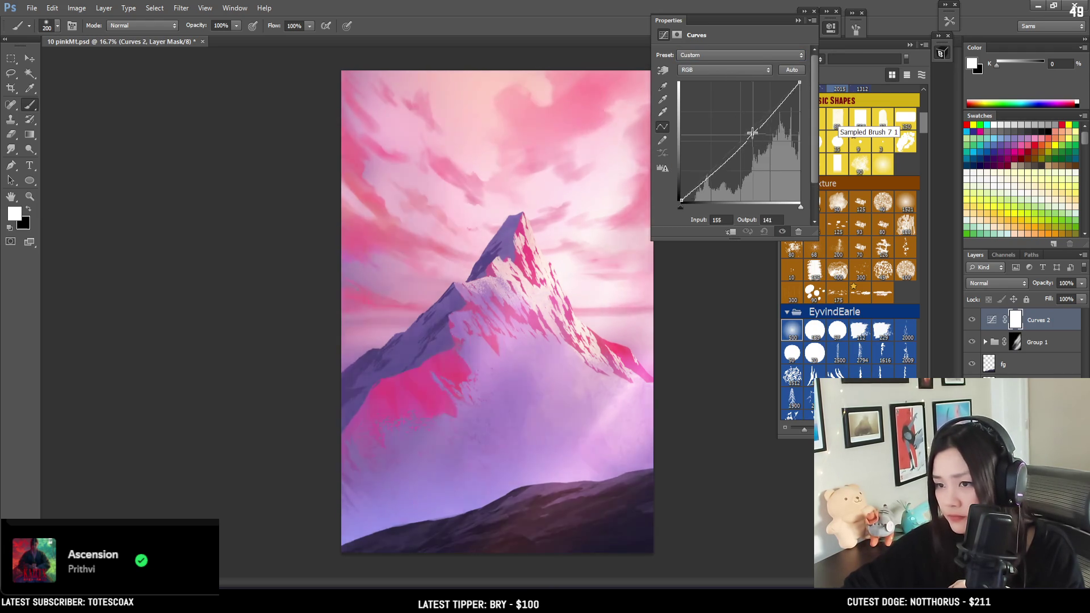
{"action": "left_click", "coordinate": [832, 30]}
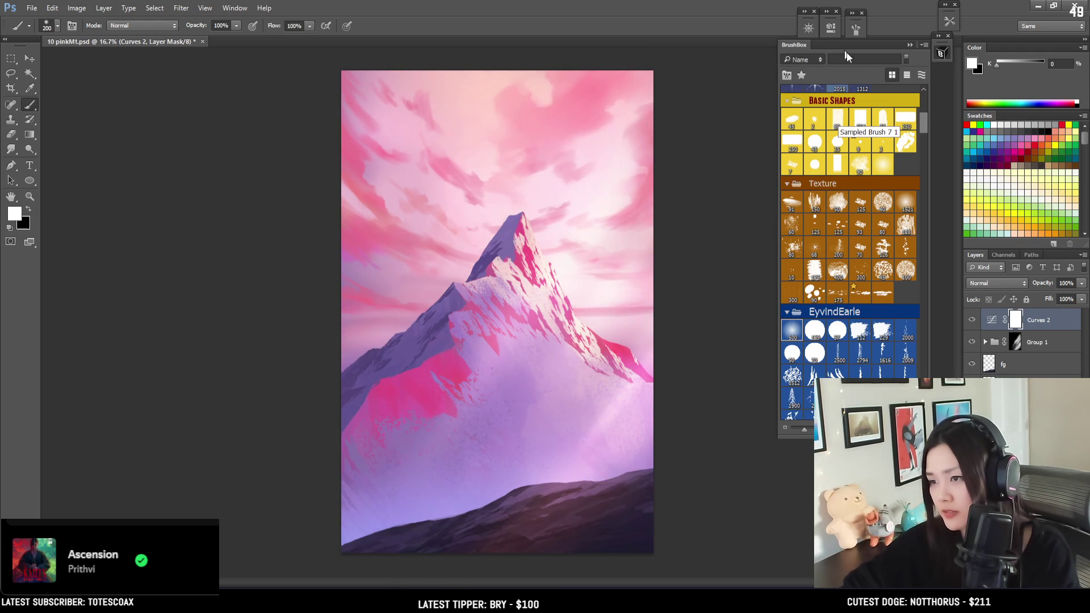
{"action": "key", "text": "Delete"}
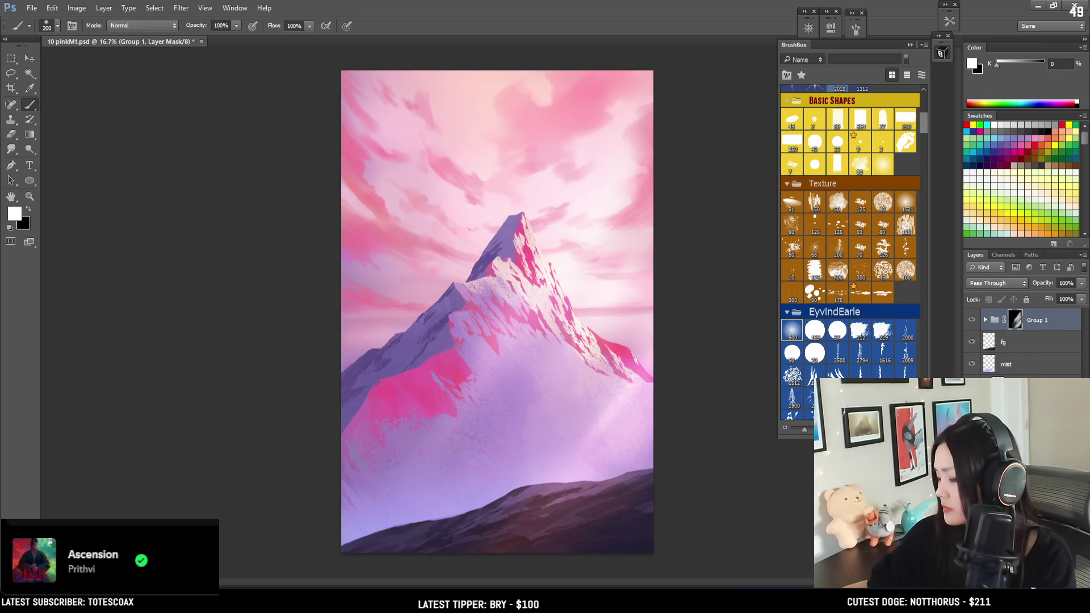
{"action": "right_click", "coordinate": [1014, 321]}
{"action": "double_click", "coordinate": [1015, 320]}
{"action": "key", "text": "ctrl+l"}
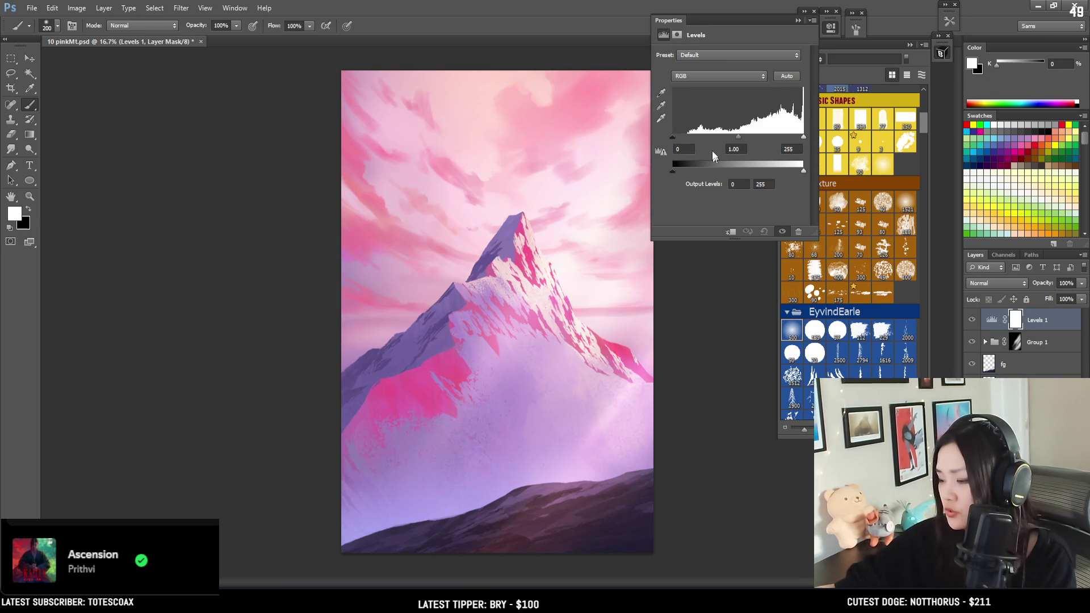
{"action": "left_click_drag", "start_coordinate": [679, 137], "coordinate": [751, 141]}
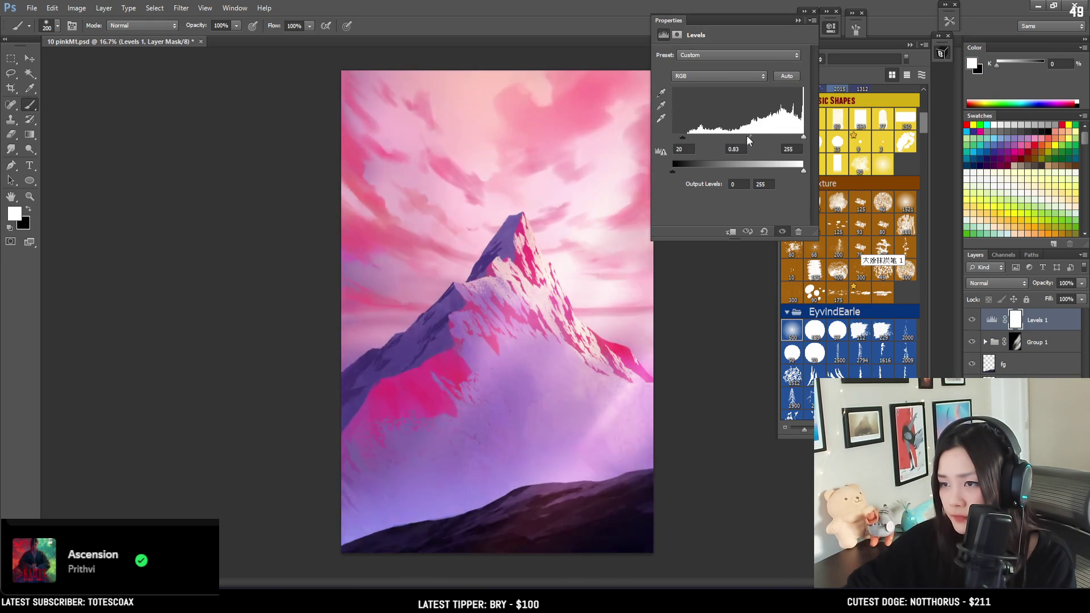
{"action": "left_click", "coordinate": [830, 28]}
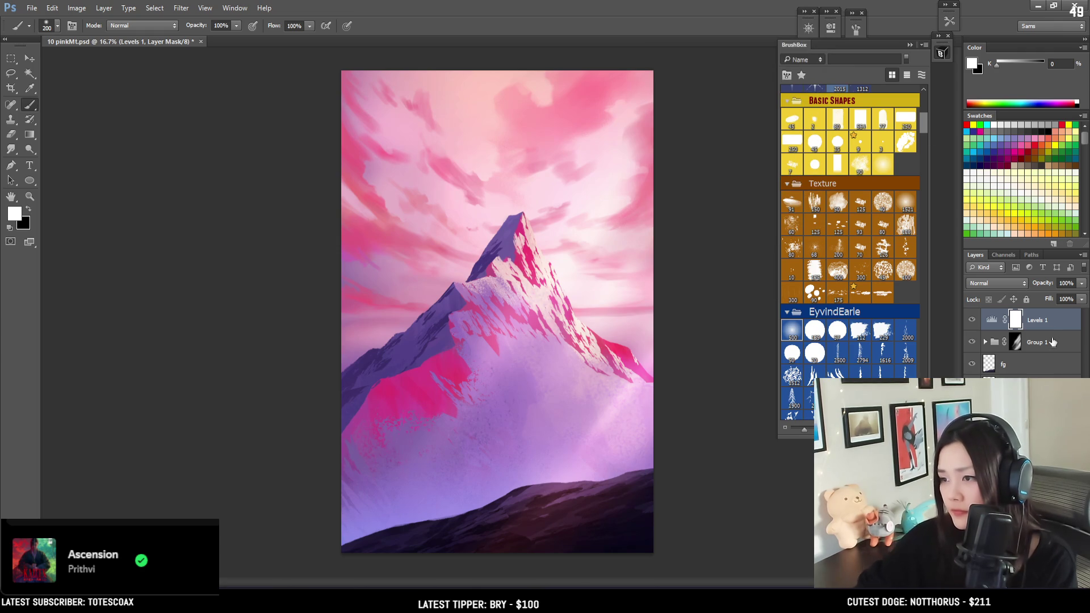
{"action": "key", "text": "Delete"}
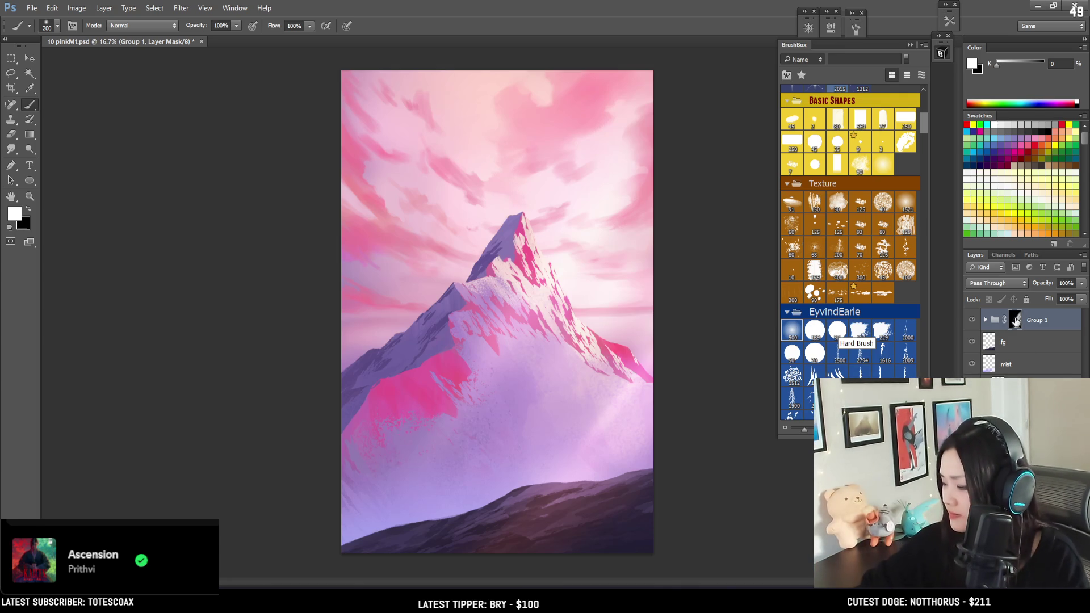
Try bright light streaks and a diagonal beam down the mountain on Group 1's mask, undoing them.
{"action": "left_click_drag", "start_coordinate": [566, 250], "coordinate": [452, 423]}
{"action": "key", "text": "ctrl+z"}
{"action": "left_click_drag", "start_coordinate": [573, 246], "coordinate": [451, 454]}
{"action": "key", "text": "ctrl+z"}
{"action": "key", "text": "bracketright"}
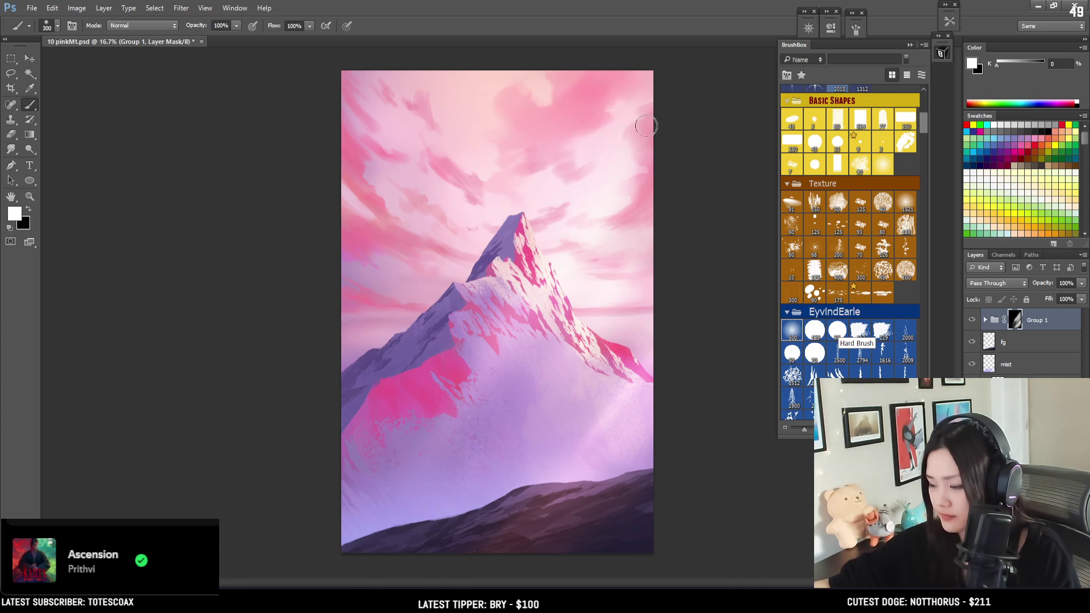
{"action": "left_click_drag", "start_coordinate": [606, 189], "coordinate": [433, 454]}
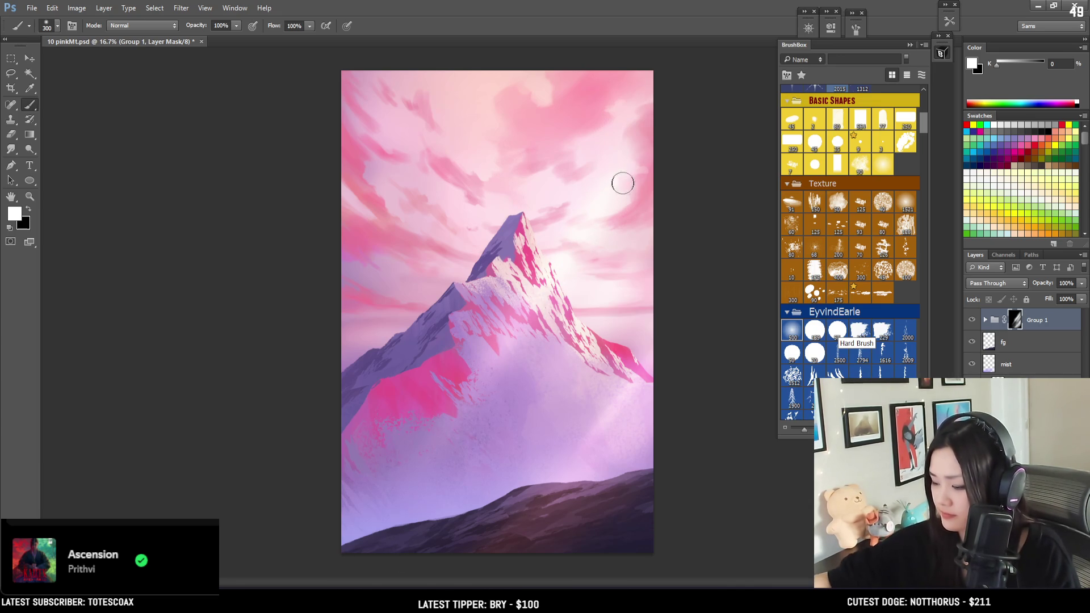
{"action": "left_click_drag", "start_coordinate": [620, 182], "coordinate": [494, 414]}
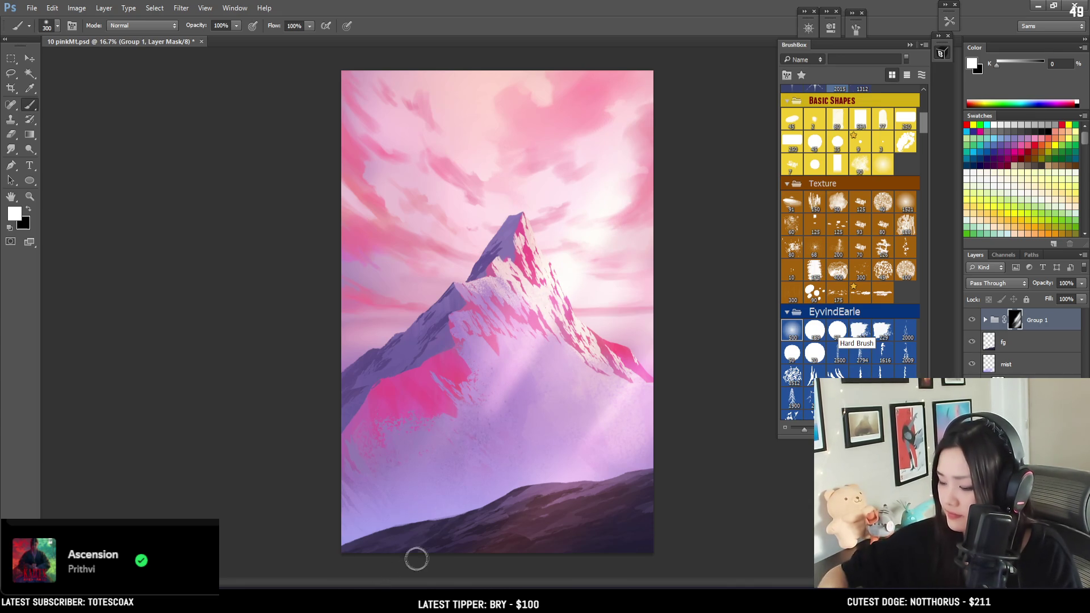
{"action": "key", "text": "x"}
{"action": "key", "text": "ctrl+z"}
{"action": "key", "text": "ctrl+z"}
{"action": "key", "text": "ctrl+z"}
{"action": "key", "text": "ctrl+z"}
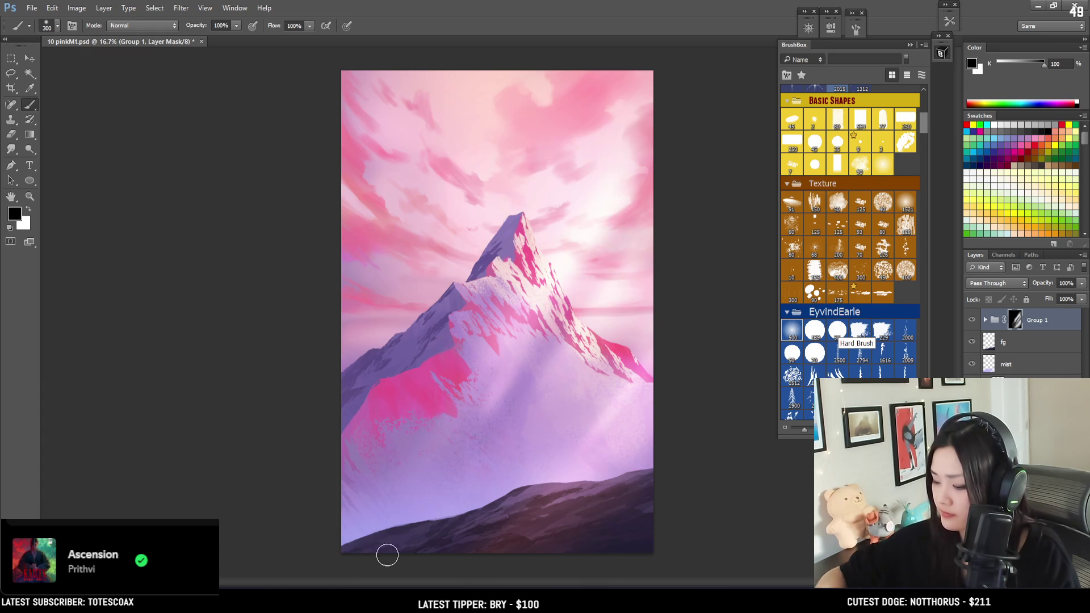
Reveal more light on the mountain's left slope, resizing the brush and swapping between white and black.
{"action": "key", "text": "x"}
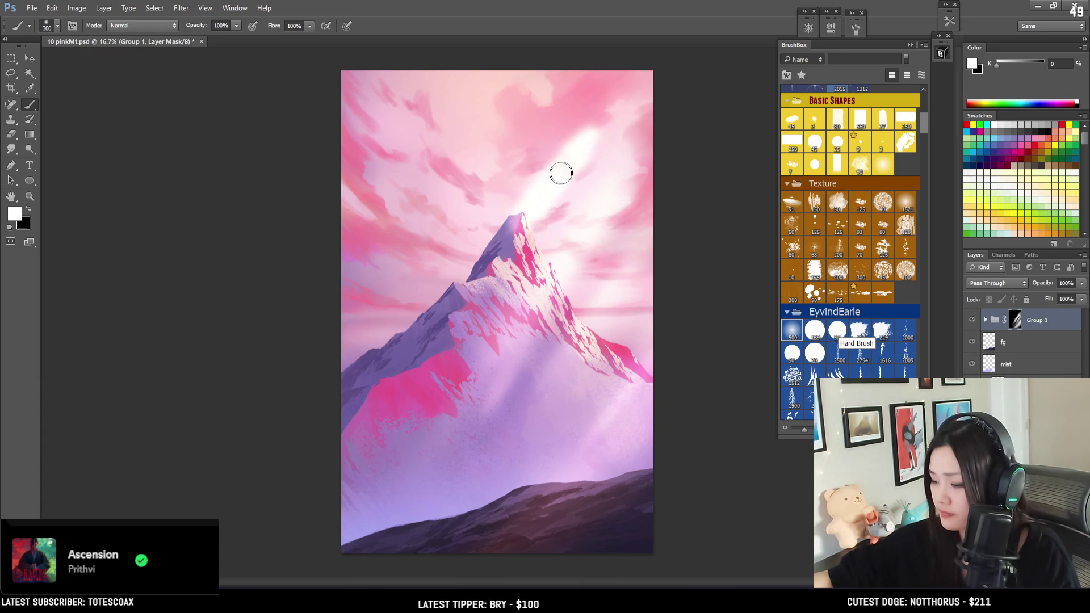
{"action": "key", "text": "bracketleft"}
{"action": "key", "text": "bracketleft"}
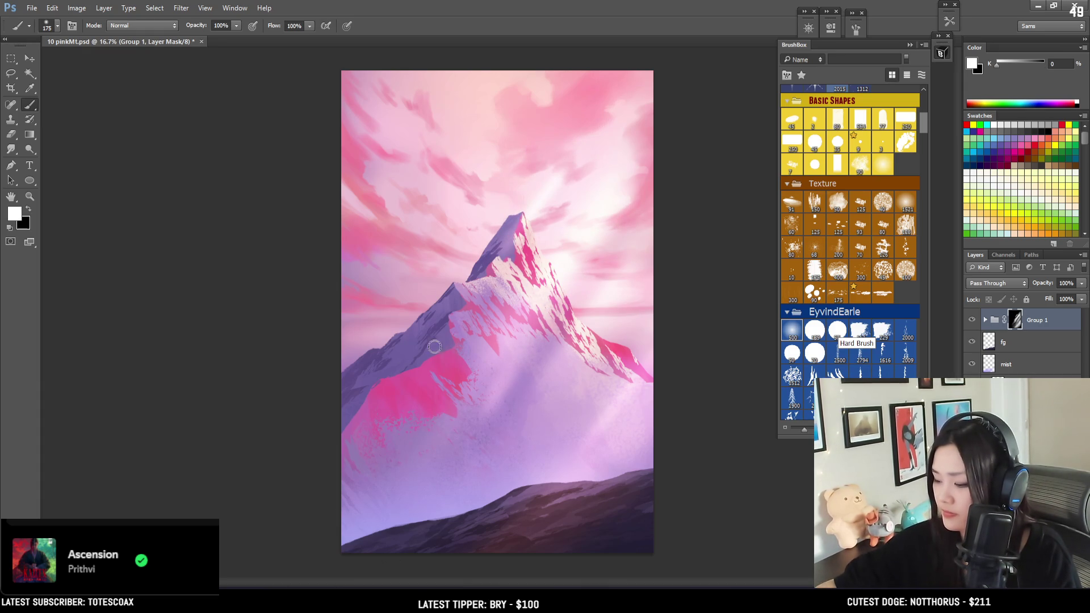
{"action": "key", "text": "bracketright"}
{"action": "key", "text": "bracketright"}
{"action": "key", "text": "bracketright"}
{"action": "key", "text": "bracketright"}
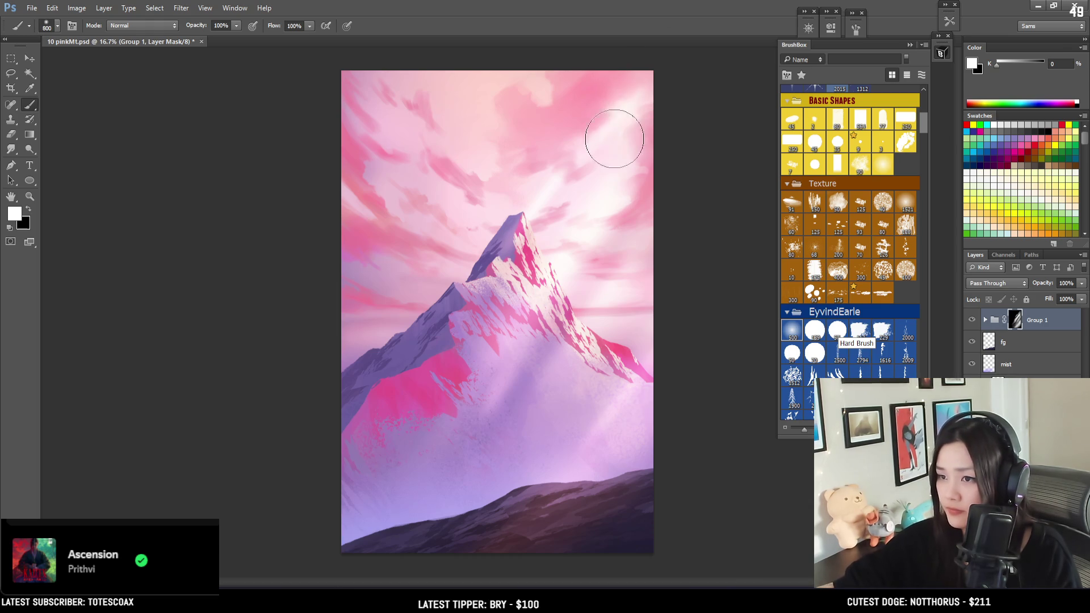
{"action": "key", "text": "x"}
{"action": "key", "text": "bracketleft"}
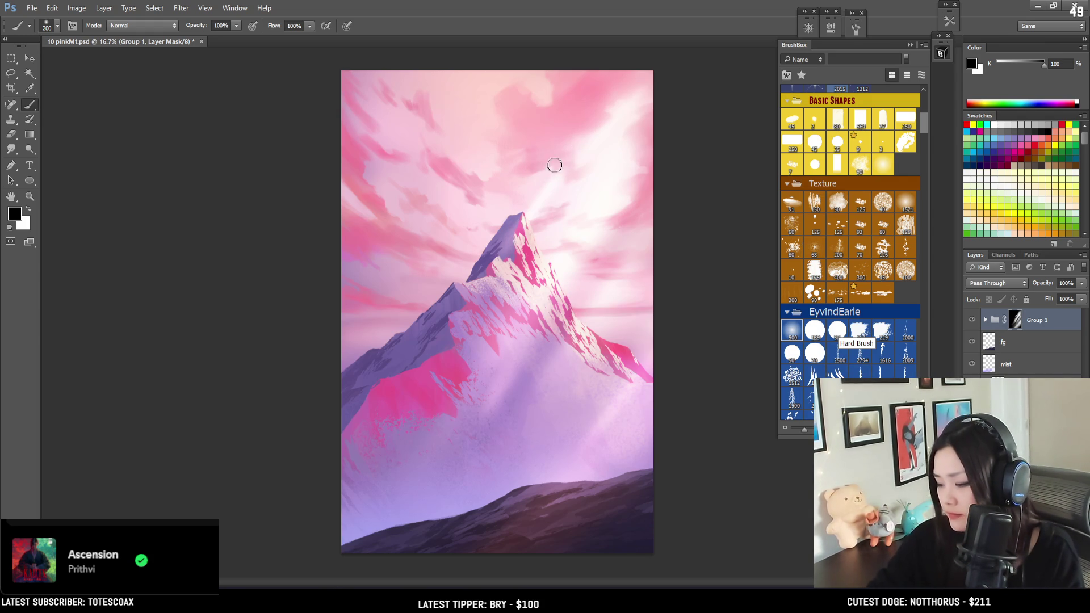
{"action": "key", "text": "x"}
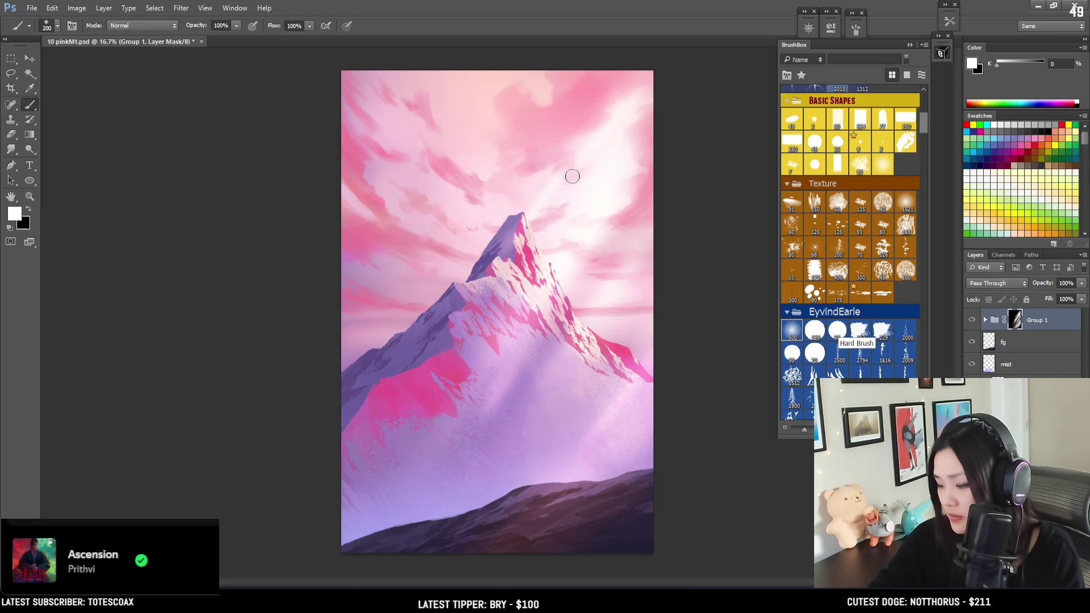
{"action": "key", "text": "x"}
{"action": "key", "text": "x"}
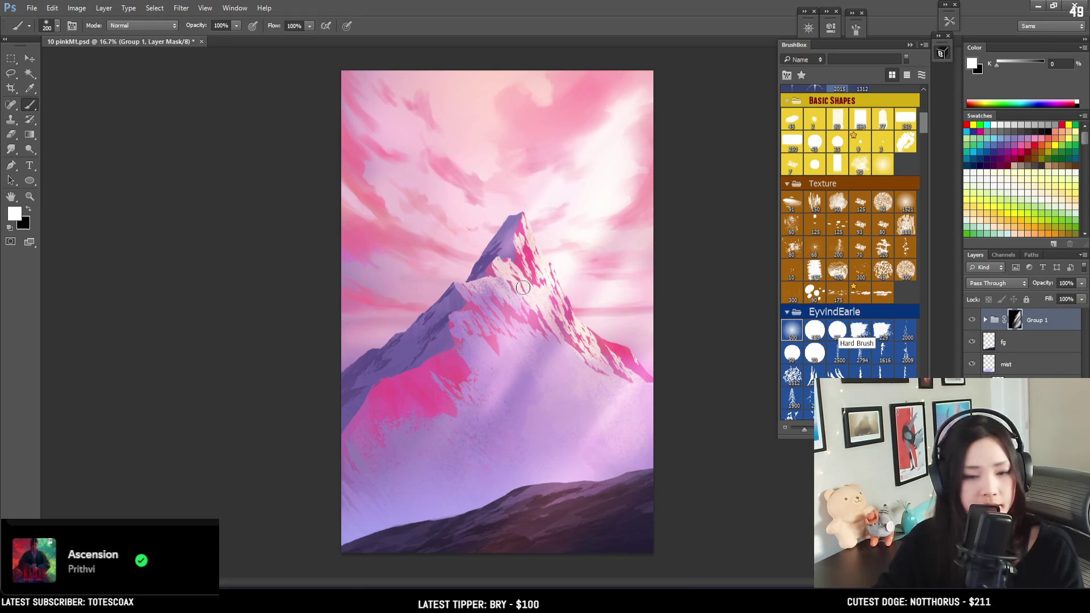
{"action": "left_click_drag", "start_coordinate": [454, 278], "coordinate": [295, 465]}
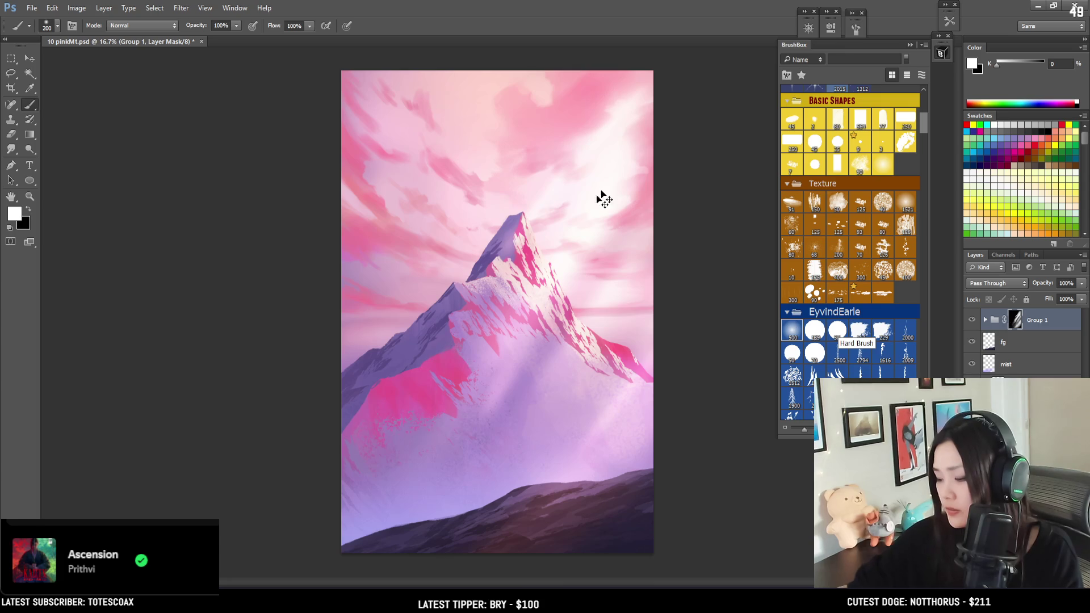
{"action": "key", "text": "x"}
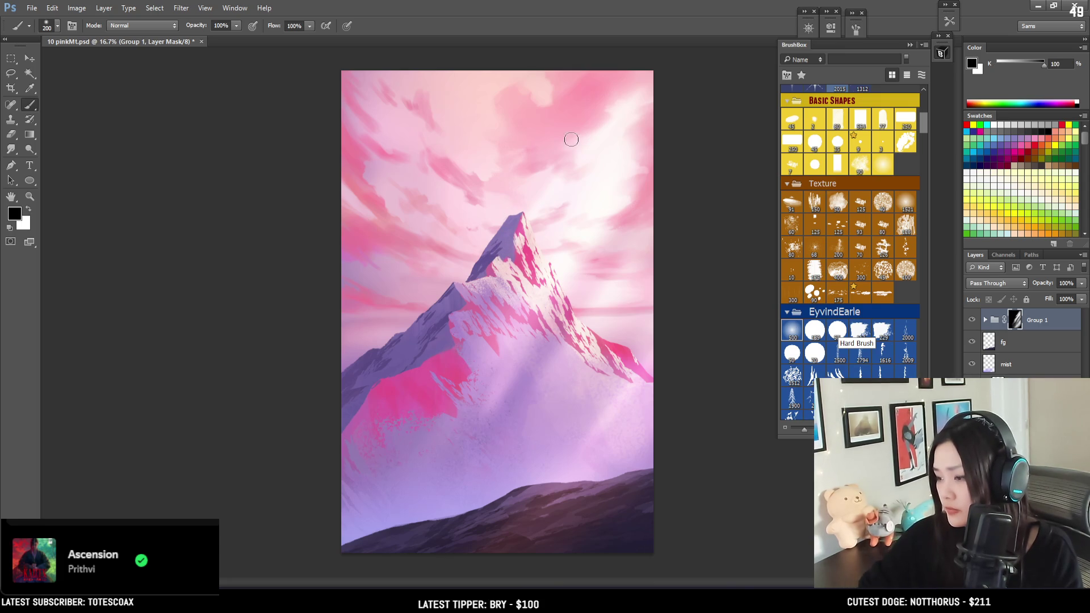
{"action": "key", "text": "x"}
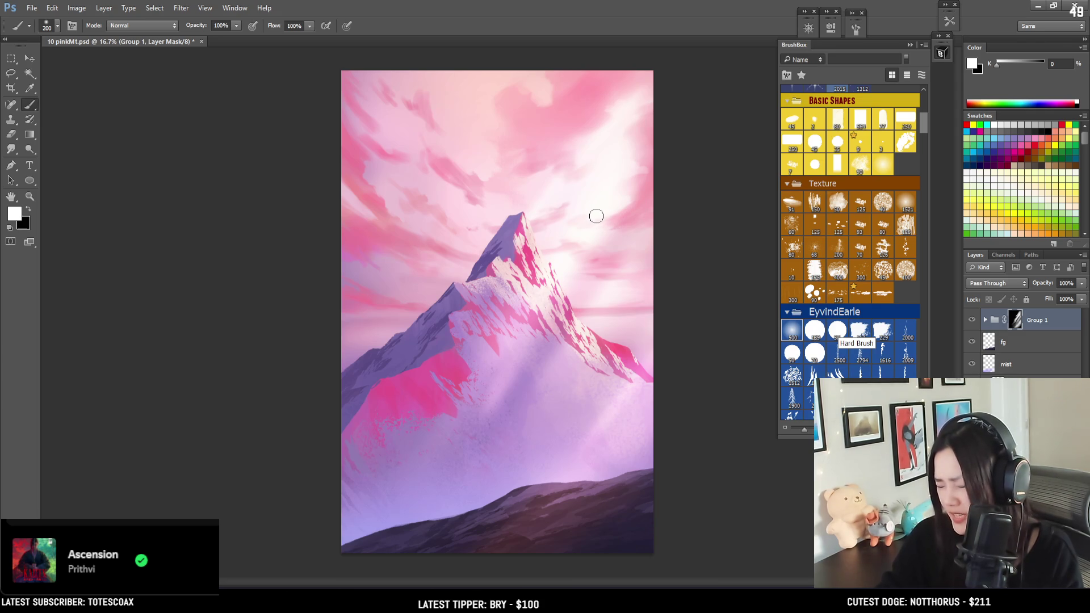
{"action": "key", "text": "x"}
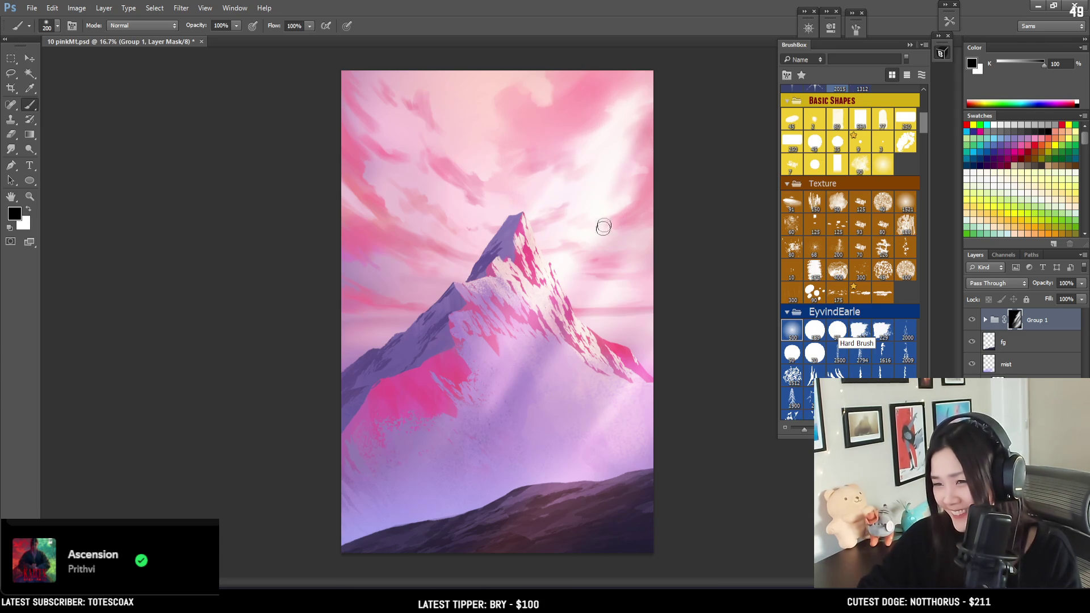
{"action": "key", "text": "bracketright"}
{"action": "key", "text": "bracketright"}
{"action": "key", "text": "bracketright"}
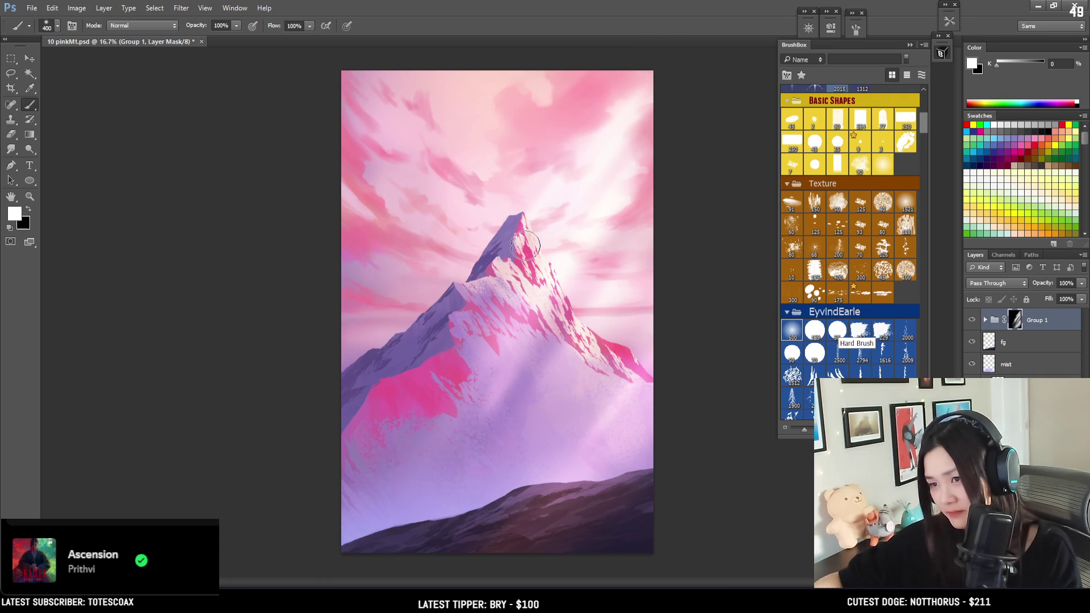
{"action": "key", "text": "x"}
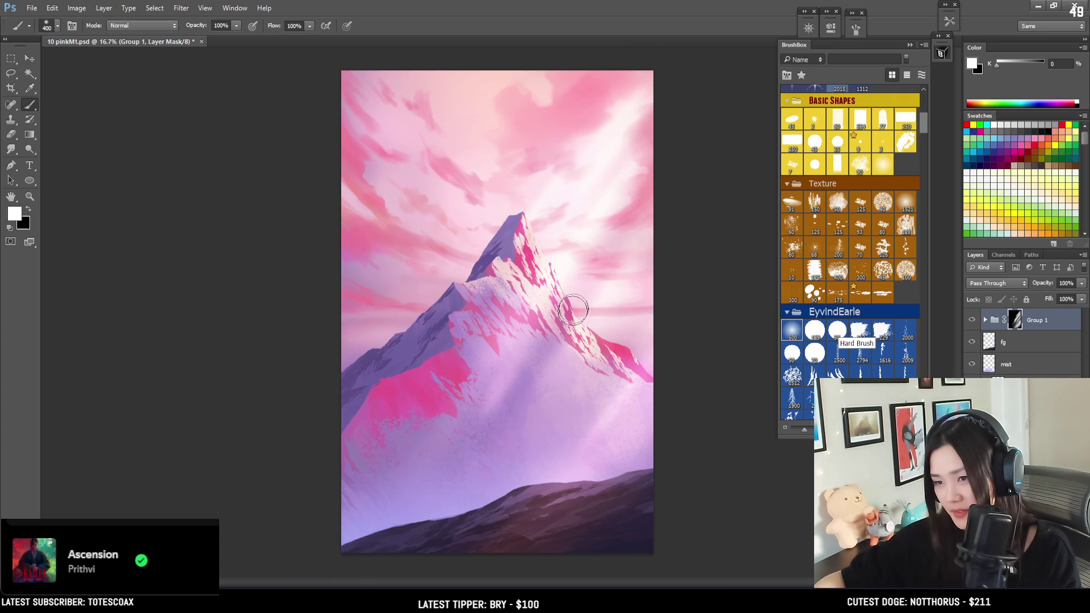
{"action": "key", "text": "ctrl+alt+z"}
{"action": "key", "text": "ctrl+alt+z"}
{"action": "key", "text": "ctrl+alt+z"}
{"action": "key", "text": "x"}
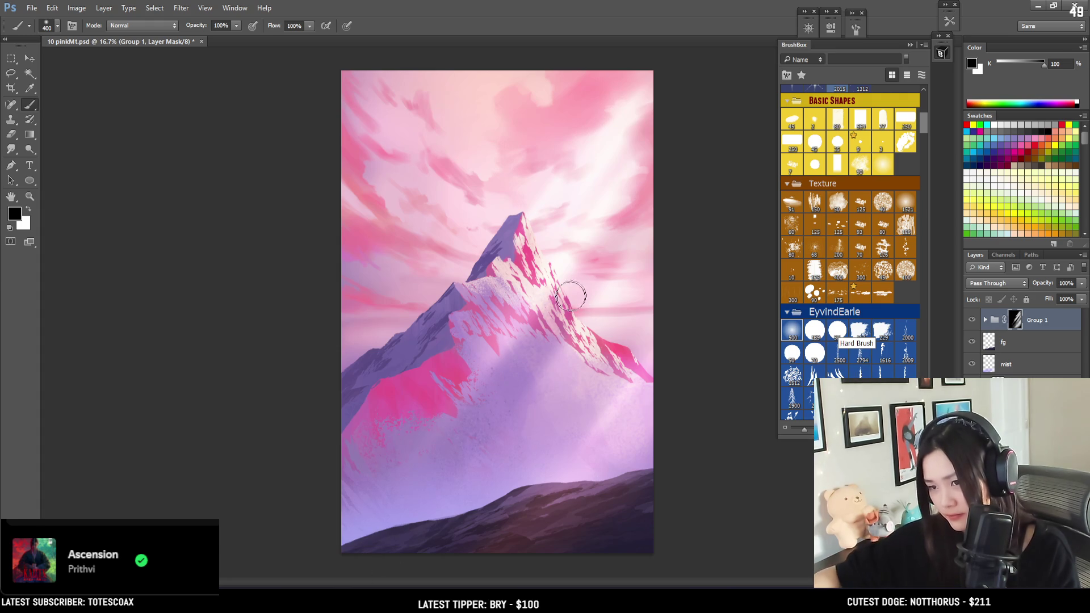
{"action": "key", "text": "x"}
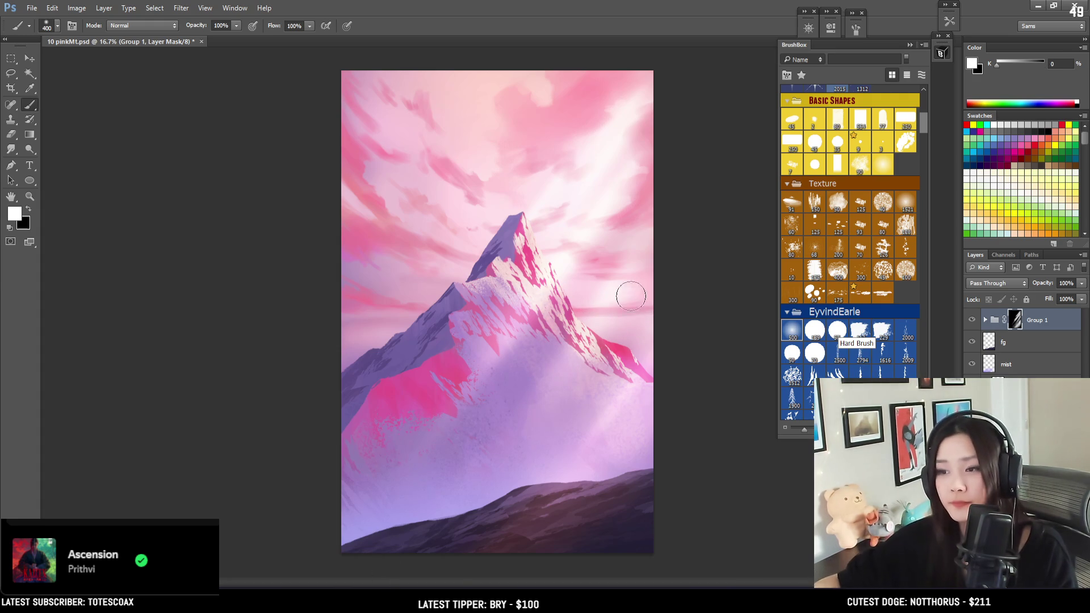
{"action": "key", "text": "bracketleft"}
{"action": "key", "text": "bracketleft"}
{"action": "key", "text": "bracketleft"}
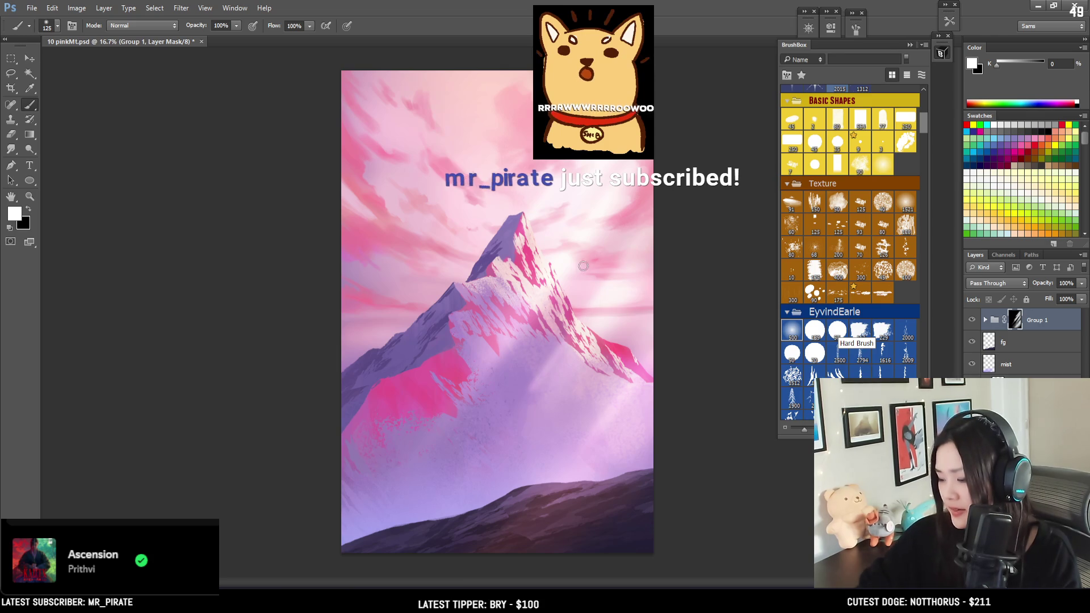
{"action": "key", "text": "x"}
{"action": "key", "text": "bracketright"}
{"action": "key", "text": "bracketright"}
Refine the light along the peak's left ridge with white and black strokes, discarding a trial sky ray.
{"action": "left_click_drag", "start_coordinate": [562, 352], "coordinate": [520, 422]}
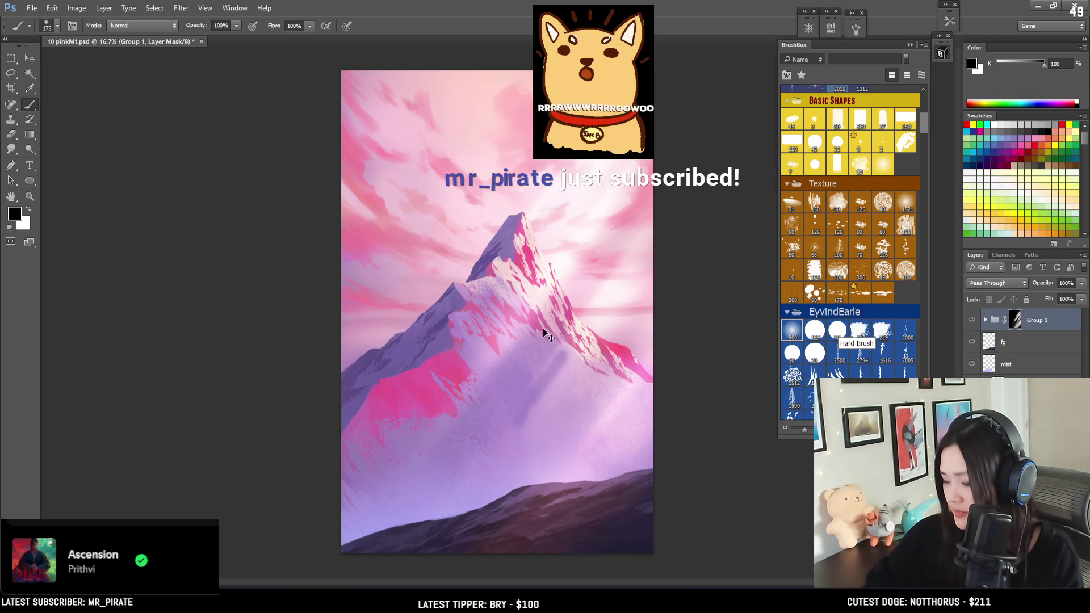
{"action": "key", "text": "bracketright"}
{"action": "key", "text": "bracketright"}
{"action": "key", "text": "bracketright"}
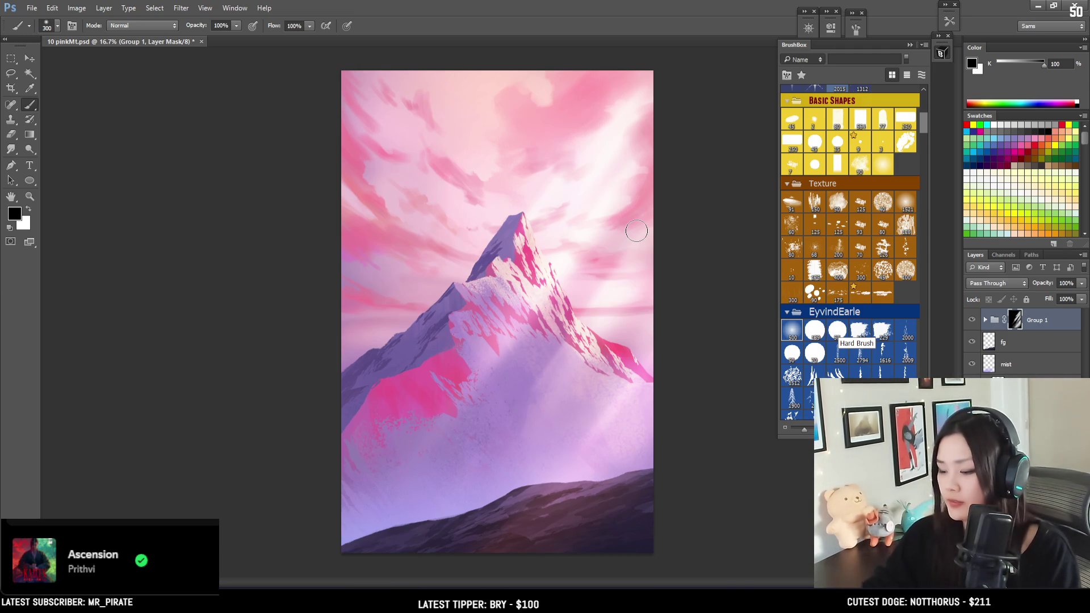
{"action": "key", "text": "x"}
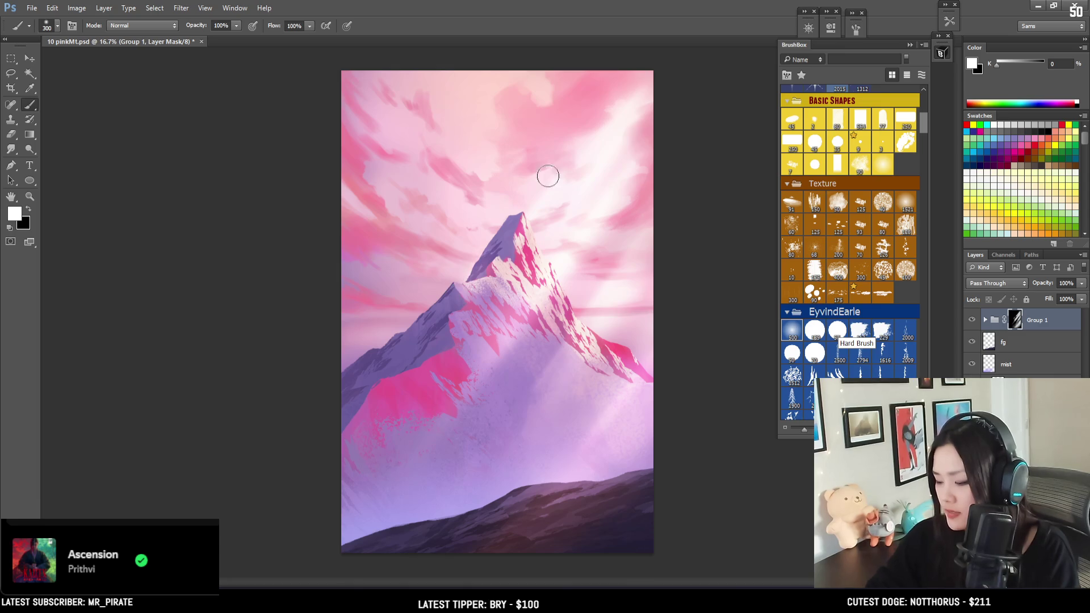
{"action": "left_click_drag", "start_coordinate": [465, 288], "coordinate": [499, 235]}
{"action": "key", "text": "bracketleft"}
{"action": "key", "text": "bracketleft"}
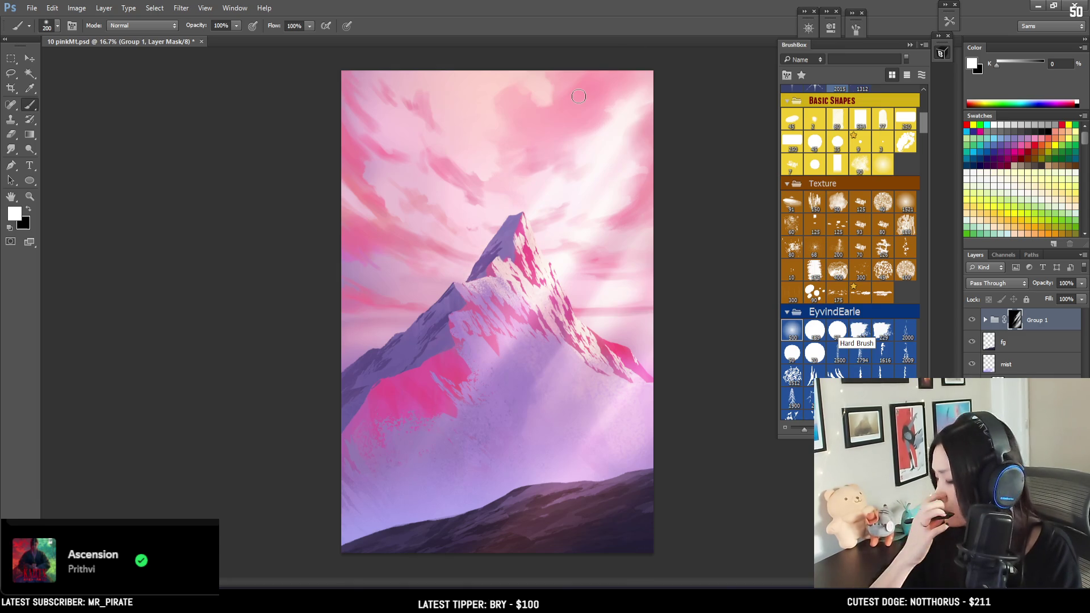
{"action": "key", "text": "ctrl+z"}
{"action": "key", "text": "ctrl+z"}
{"action": "key", "text": "ctrl+z"}
{"action": "key", "text": "ctrl+z"}
{"action": "key", "text": "ctrl+z"}
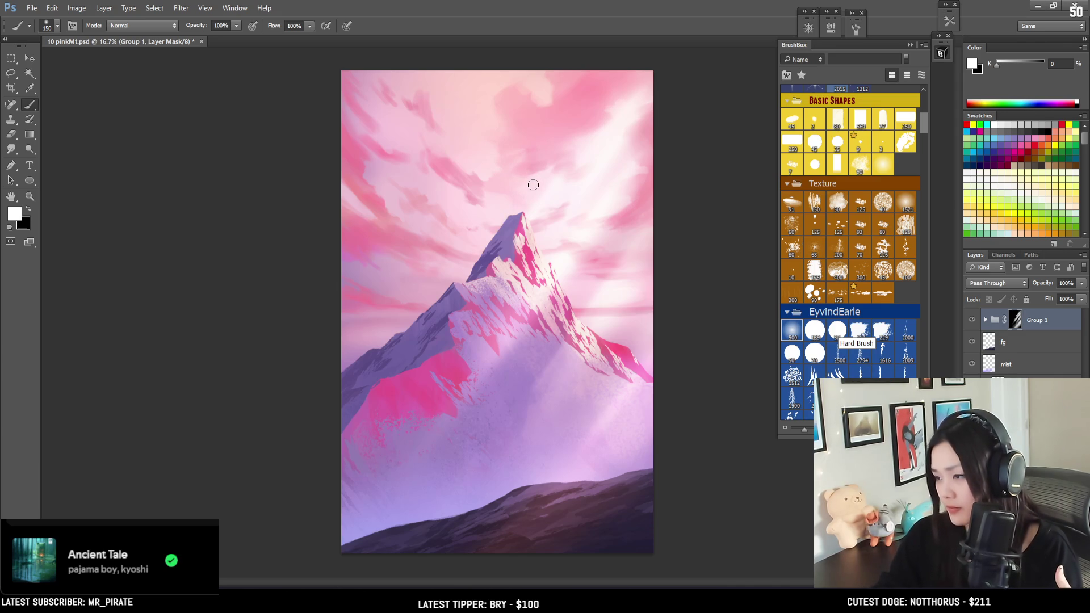
{"action": "key", "text": "ctrl+z"}
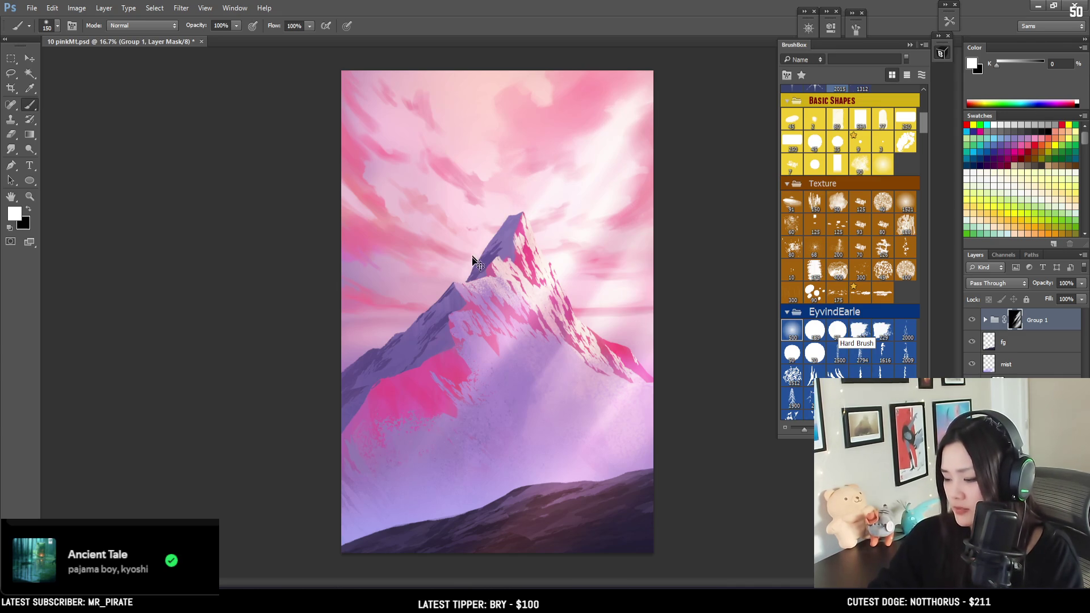
{"action": "left_click_drag", "start_coordinate": [550, 112], "coordinate": [569, 78]}
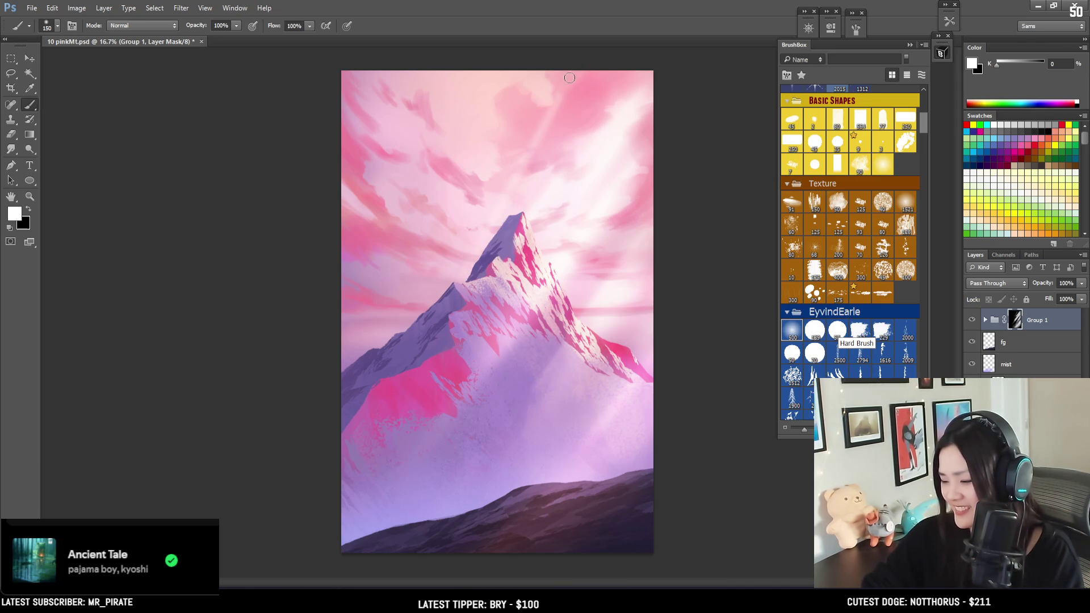
{"action": "key", "text": "ctrl+z"}
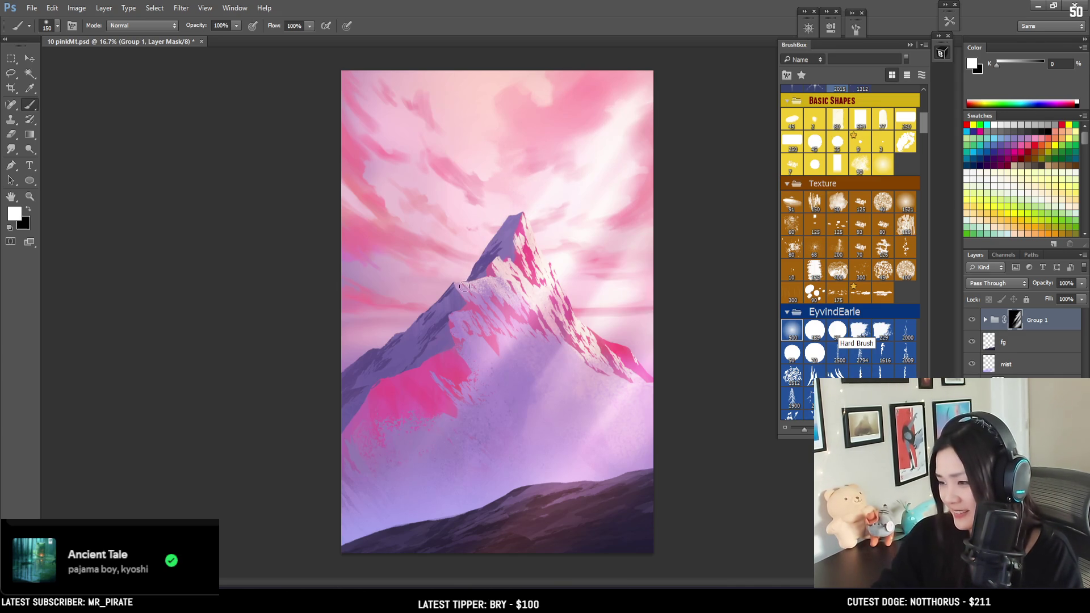
{"action": "left_click_drag", "start_coordinate": [458, 287], "coordinate": [489, 233]}
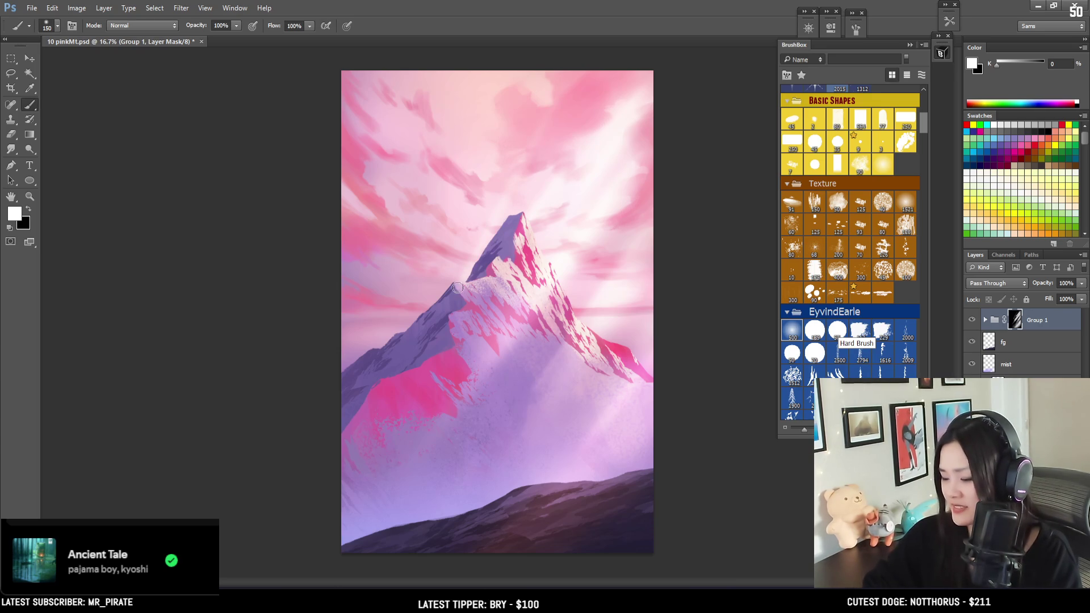
{"action": "key", "text": "x"}
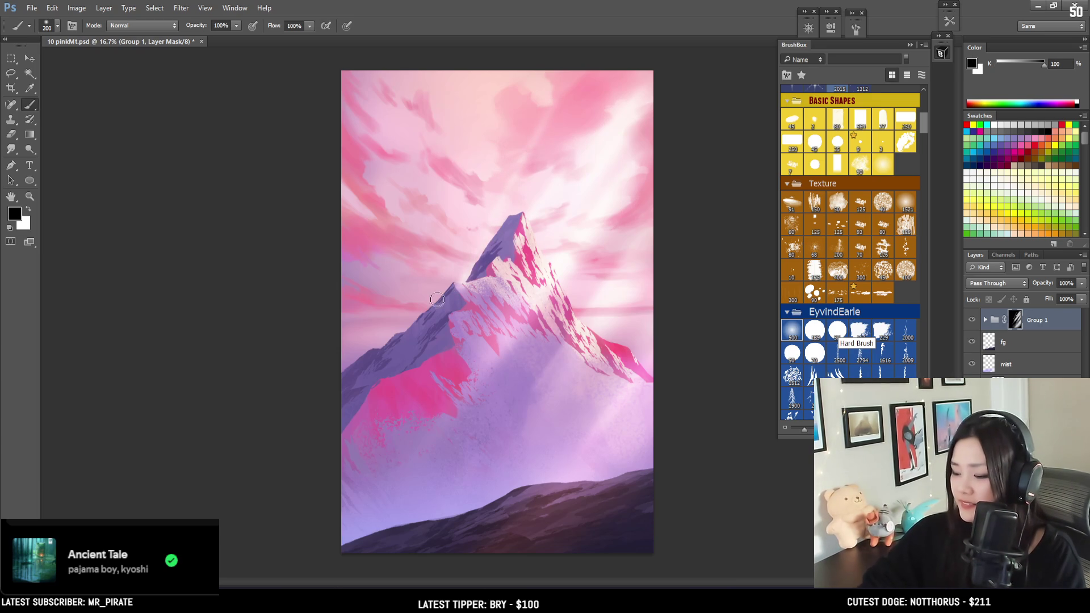
{"action": "key", "text": "x"}
{"action": "mouse_move", "coordinate": [487, 242]}
{"action": "left_mouse_down"}
{"action": "mouse_move", "coordinate": [450, 297]}
{"action": "mouse_move", "coordinate": [491, 243]}
{"action": "left_mouse_up"}
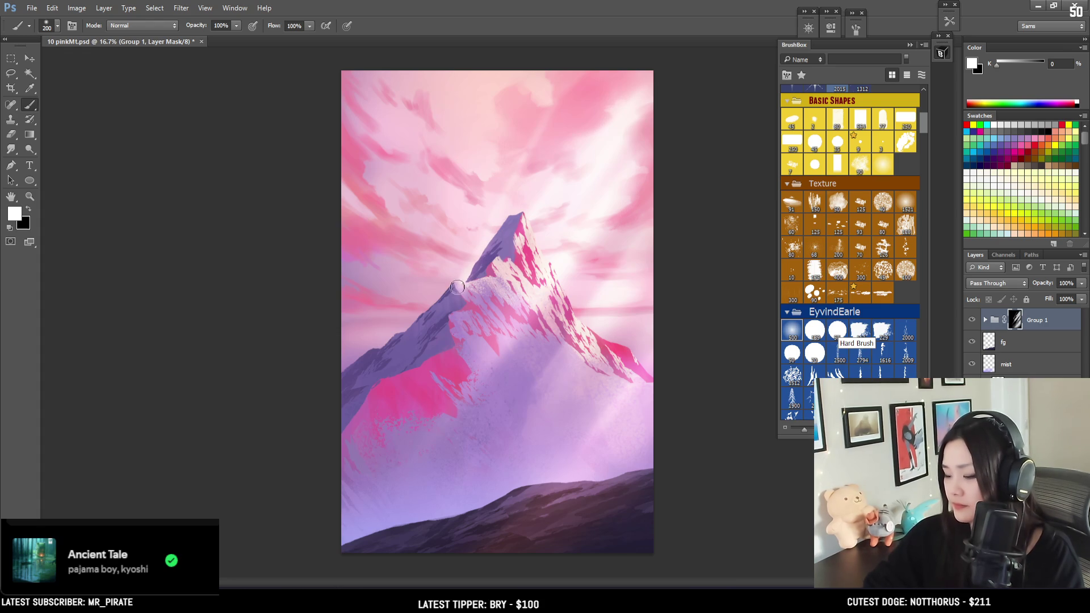
{"action": "key", "text": "x"}
{"action": "key", "text": "z"}
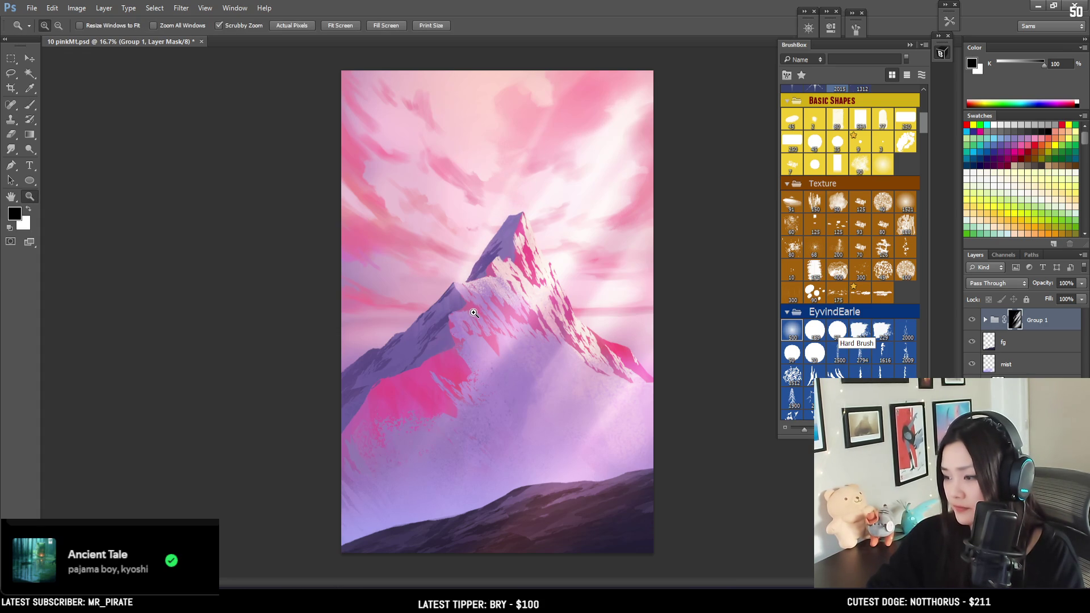
{"action": "key", "text": "x"}
{"action": "scroll", "coordinate": [477, 249], "scroll_direction": "down", "scroll_amount": 3}
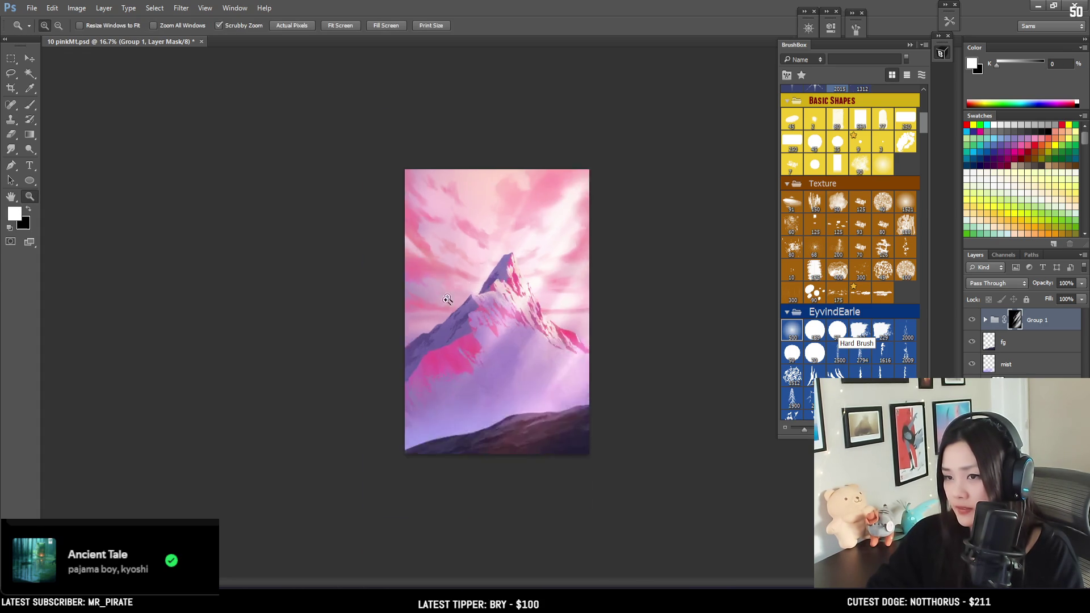
{"action": "scroll", "coordinate": [478, 225], "scroll_direction": "up", "scroll_amount": 4}
{"action": "scroll", "coordinate": [479, 225], "scroll_direction": "up", "scroll_amount": 1}
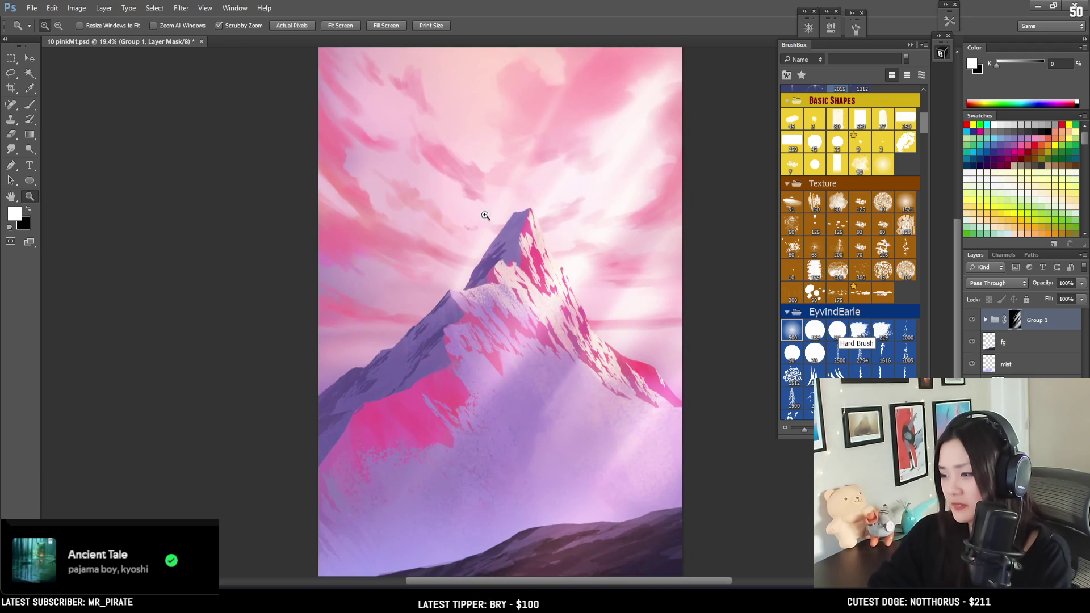
{"action": "key", "text": "b"}
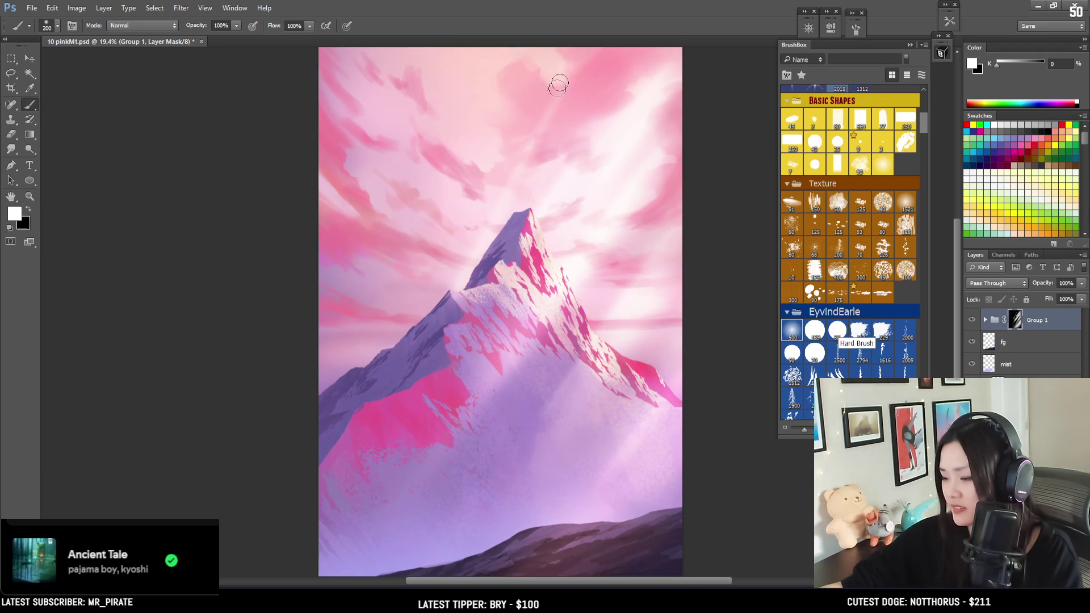
{"action": "key", "text": "x"}
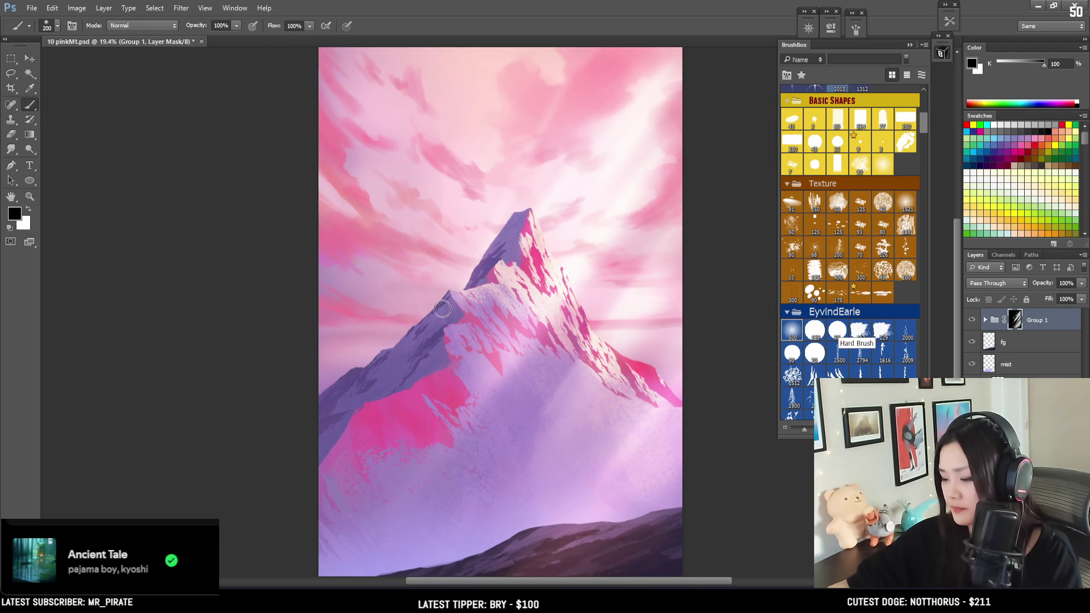
{"action": "key", "text": "bracketright"}
{"action": "key", "text": "x"}
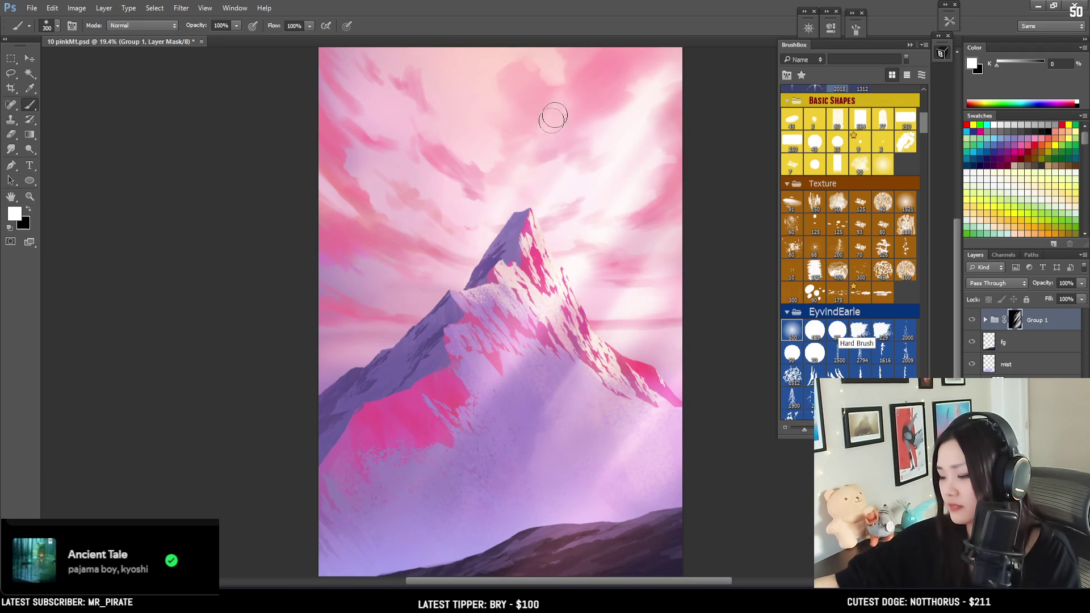
{"action": "key", "text": "x"}
{"action": "key", "text": "bracketright"}
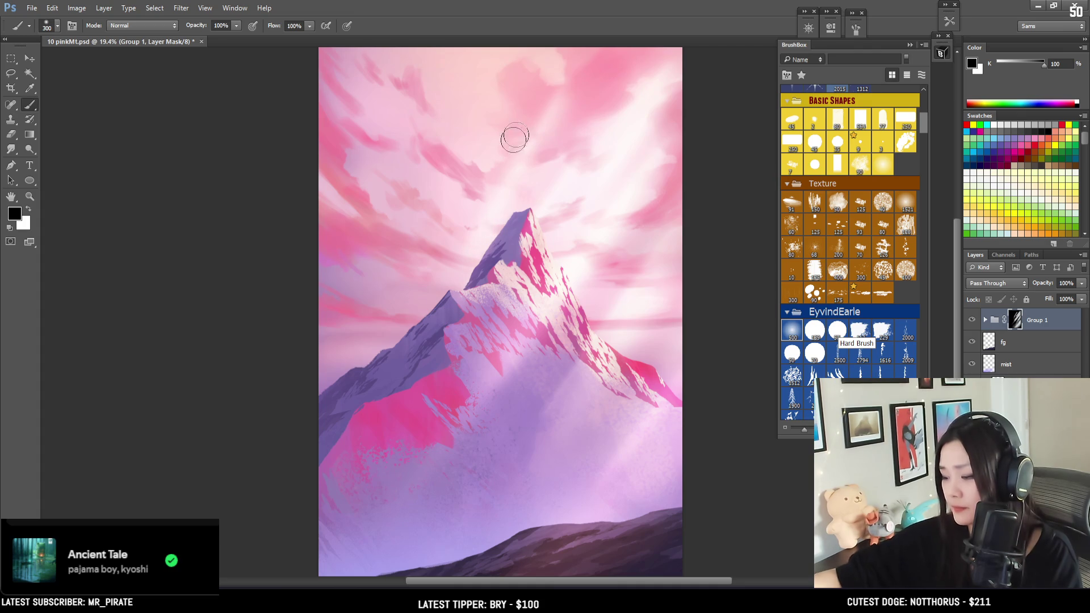
{"action": "key", "text": "x"}
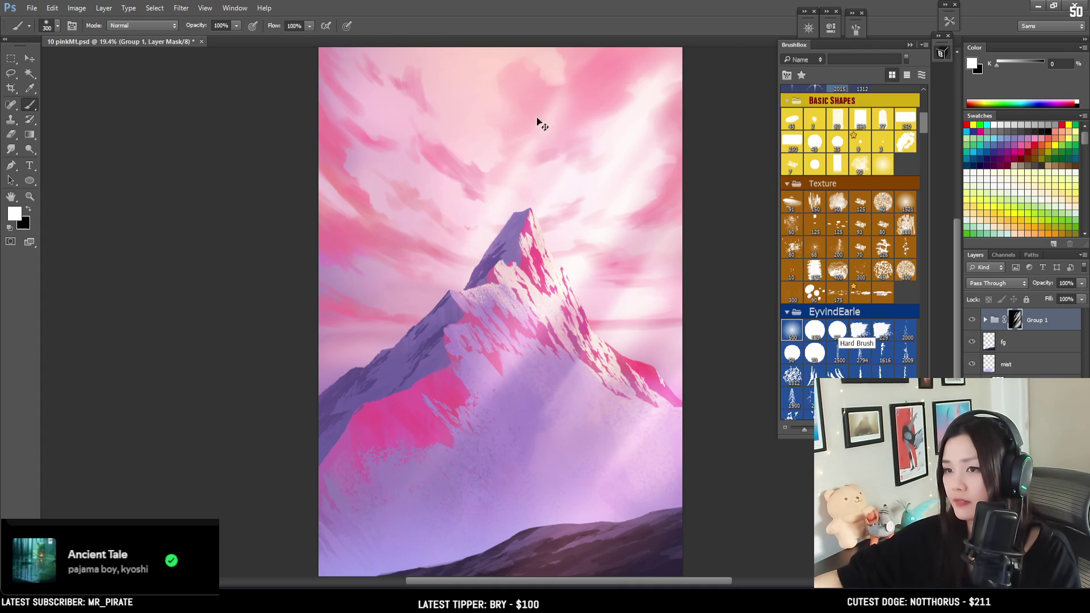
{"action": "key", "text": "x"}
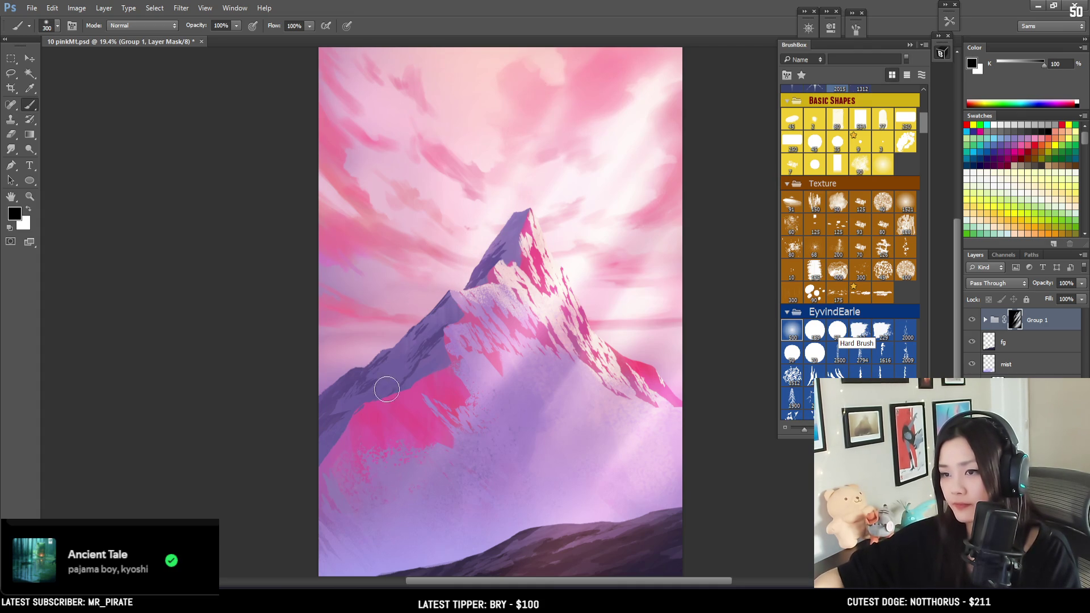
{"action": "key", "text": "x"}
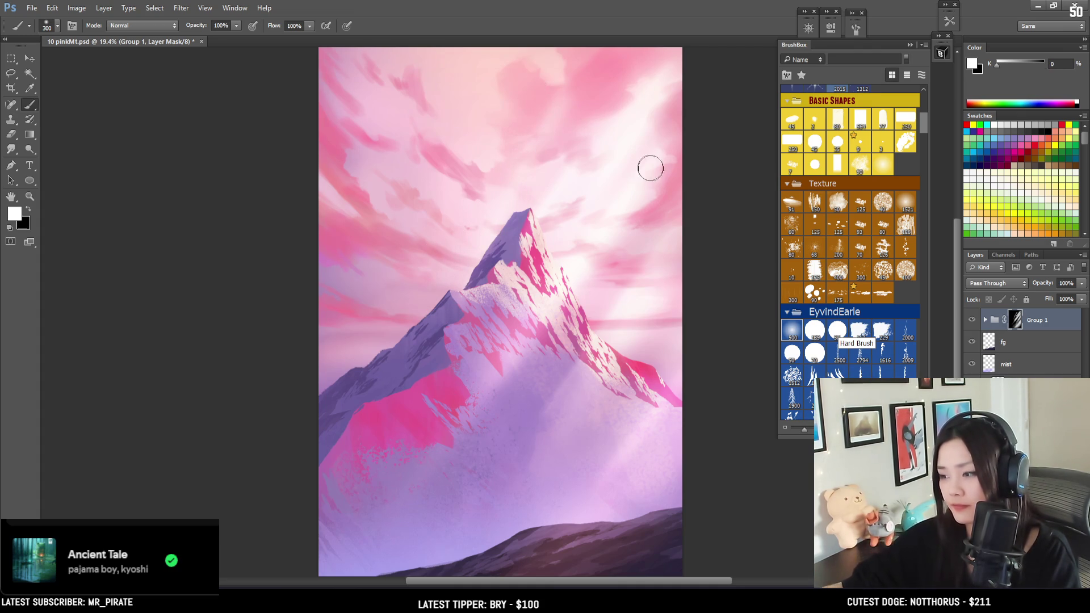
{"action": "mouse_move", "coordinate": [620, 237]}
{"action": "left_mouse_down"}
{"action": "mouse_move", "coordinate": [608, 287]}
{"action": "mouse_move", "coordinate": [612, 227]}
{"action": "mouse_move", "coordinate": [605, 246]}
{"action": "mouse_move", "coordinate": [613, 233]}
{"action": "mouse_move", "coordinate": [591, 246]}
{"action": "mouse_move", "coordinate": [605, 243]}
{"action": "mouse_move", "coordinate": [604, 231]}
{"action": "left_mouse_up"}
{"action": "key", "text": "bracketright"}
{"action": "key", "text": "ctrl"}
{"action": "key", "text": "bracketleft"}
{"action": "key", "text": "bracketleft"}
{"action": "key", "text": "bracketleft"}
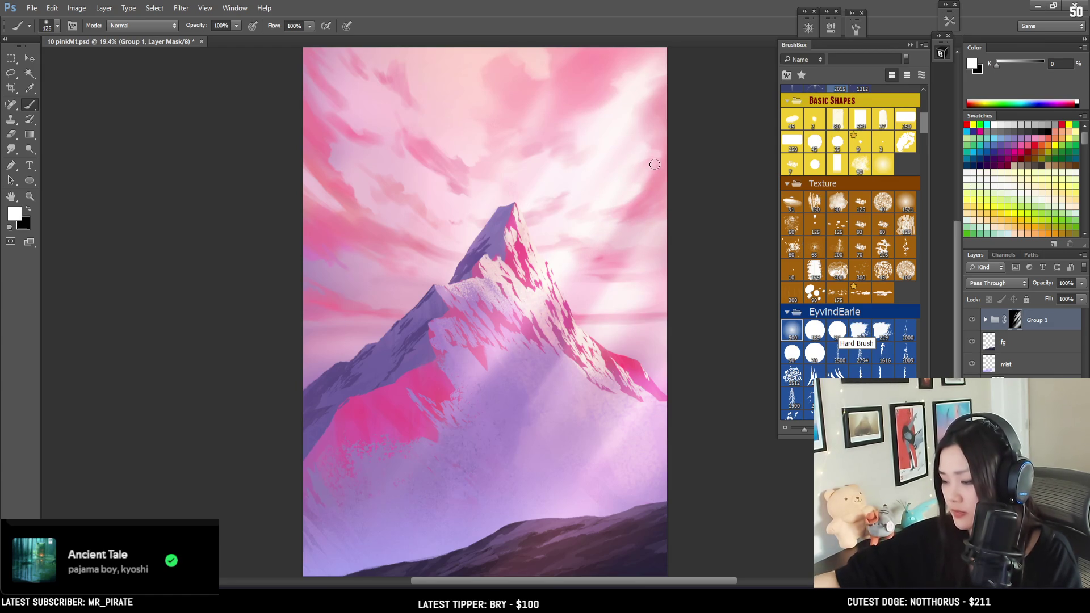
{"action": "key", "text": "x"}
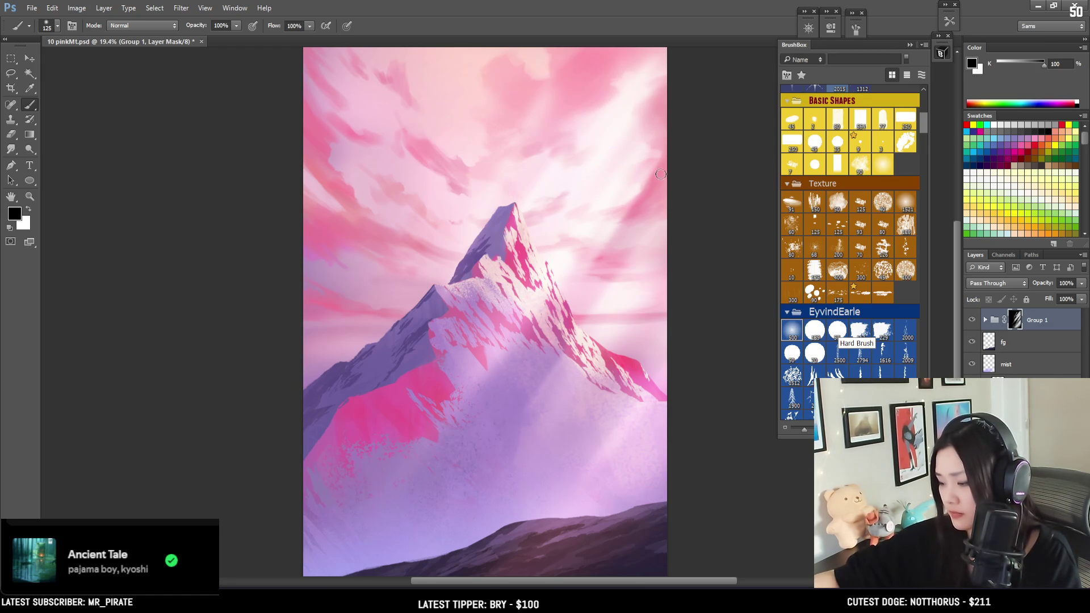
{"action": "left_click_drag", "start_coordinate": [647, 188], "coordinate": [584, 275]}
{"action": "key", "text": "ctrl+z"}
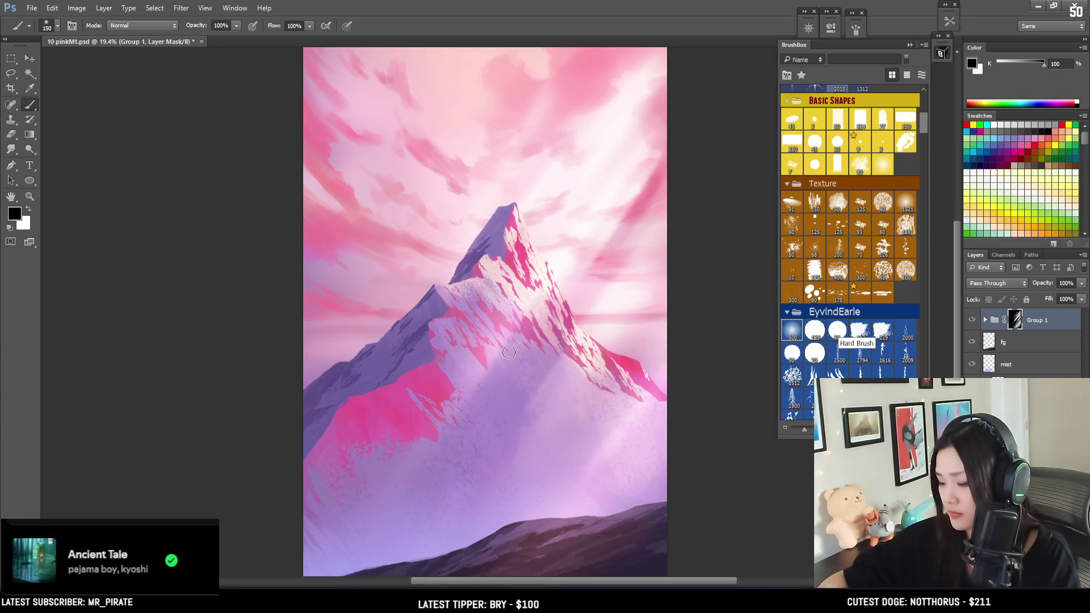
{"action": "left_click_drag", "start_coordinate": [480, 389], "coordinate": [528, 318]}
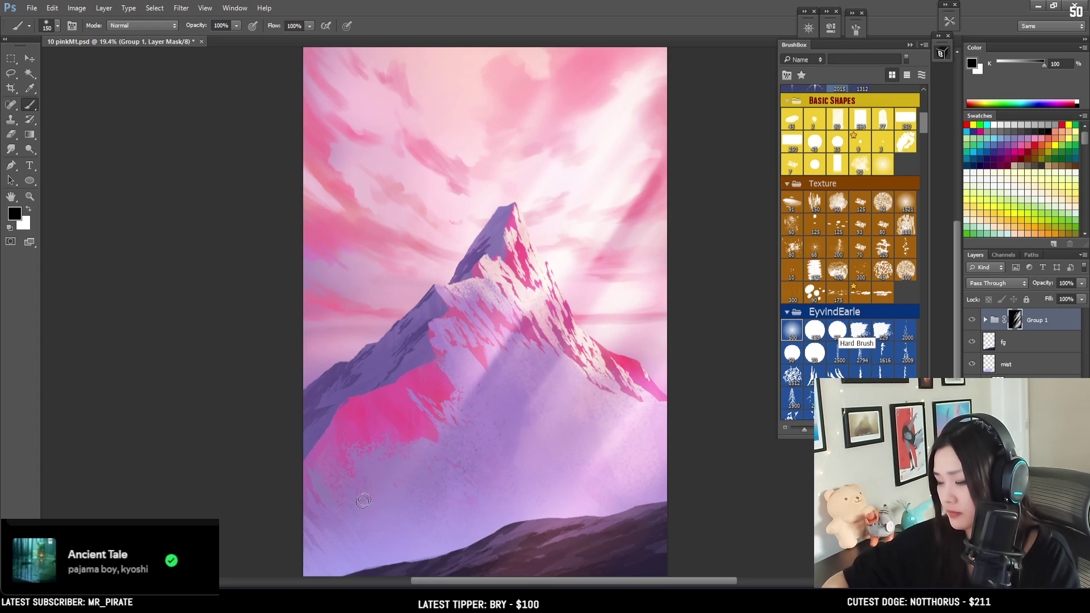
{"action": "key", "text": "ctrl+z"}
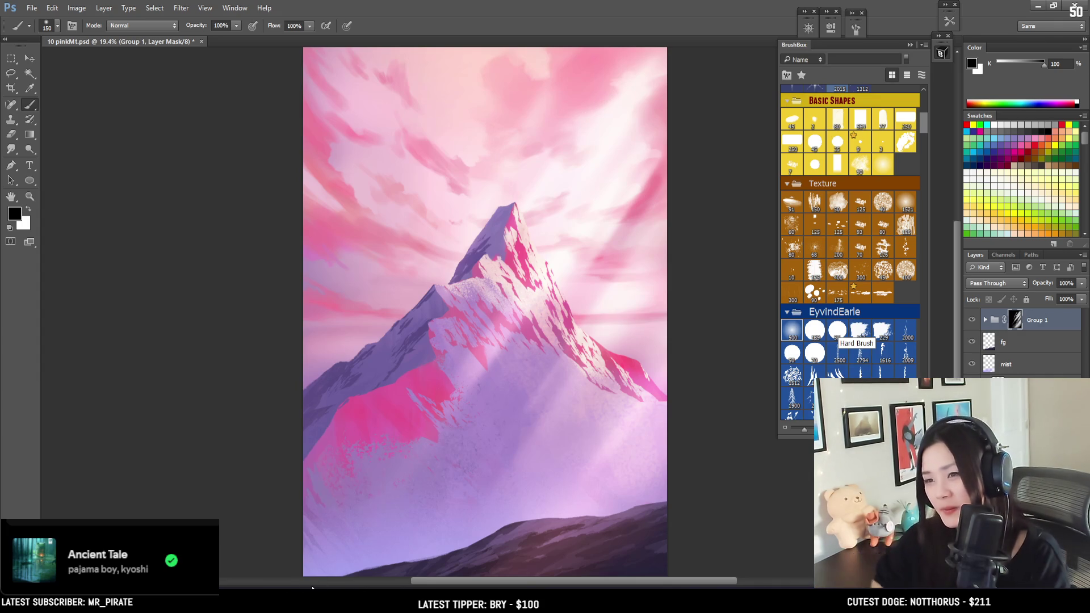
{"action": "key", "text": "ctrl+minus"}
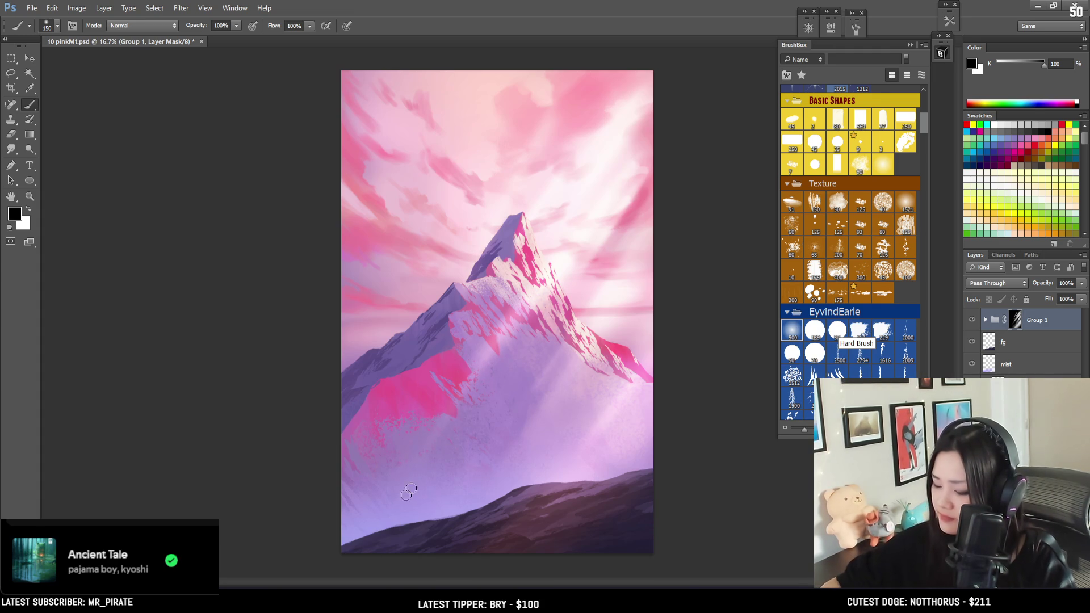
{"action": "key", "text": "x"}
{"action": "key", "text": "bracketleft"}
{"action": "key", "text": "bracketleft"}
{"action": "key", "text": "bracketleft"}
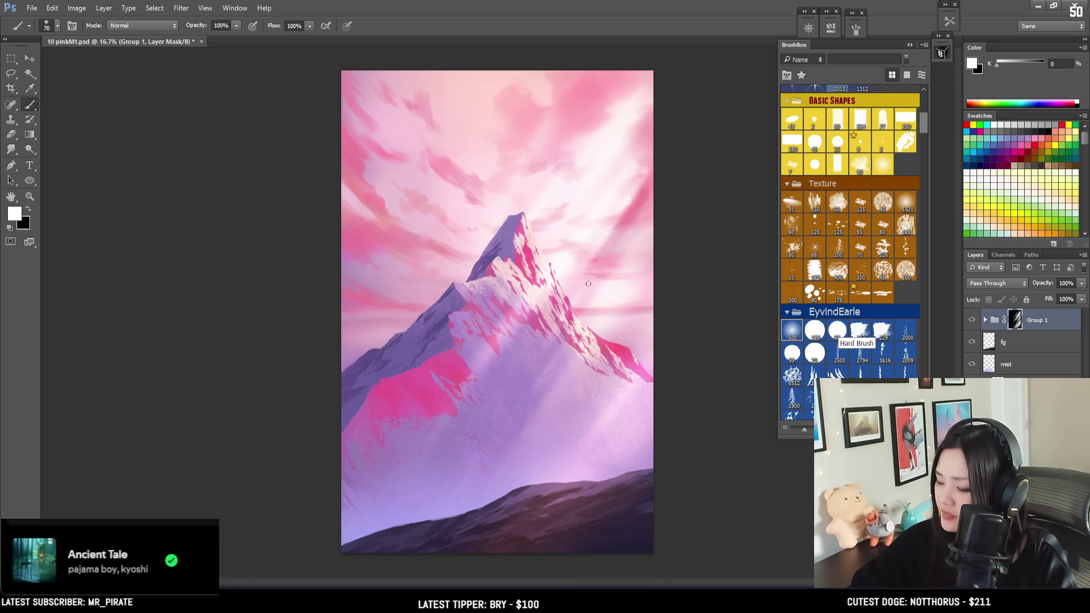
{"action": "key", "text": "x"}
{"action": "key", "text": "bracketright"}
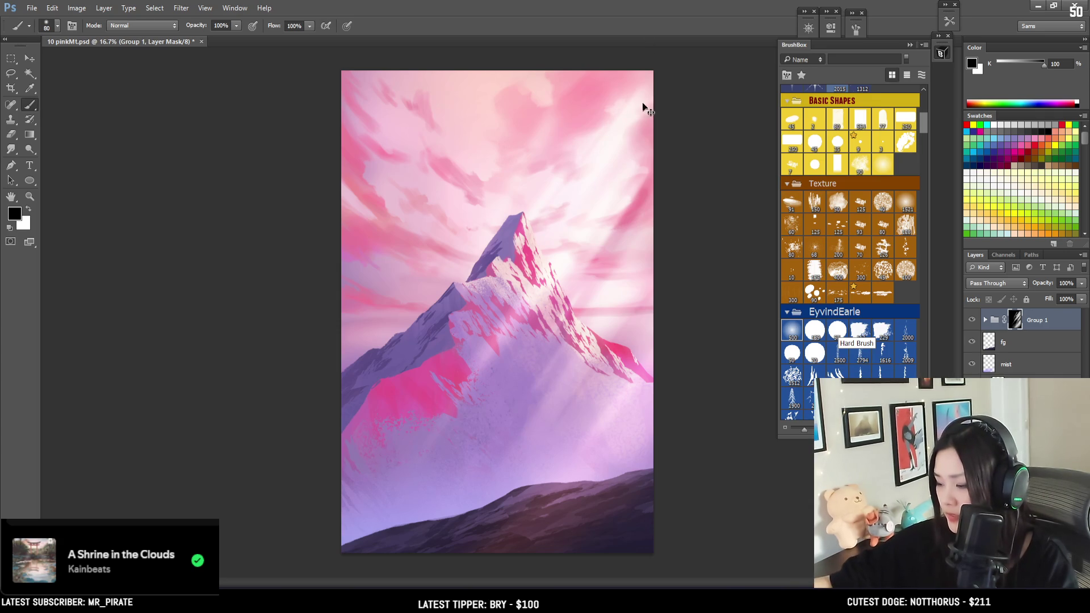
{"action": "key", "text": "bracketright"}
{"action": "key", "text": "bracketright"}
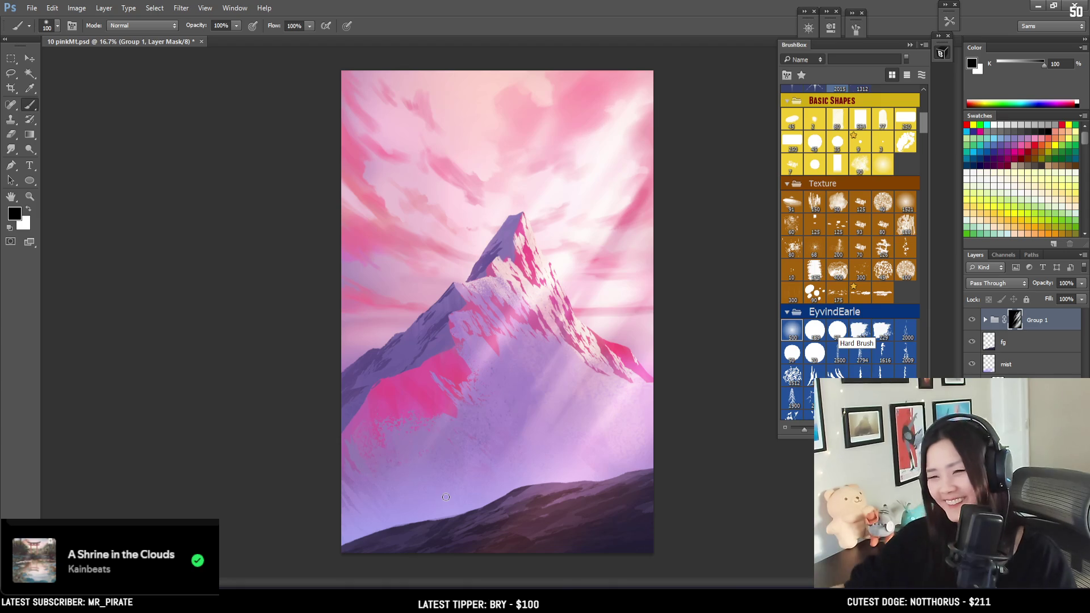
Compare the image with Group 1 hidden, then add a Curves adjustment above the fg layer.
{"action": "left_click", "coordinate": [970, 320]}
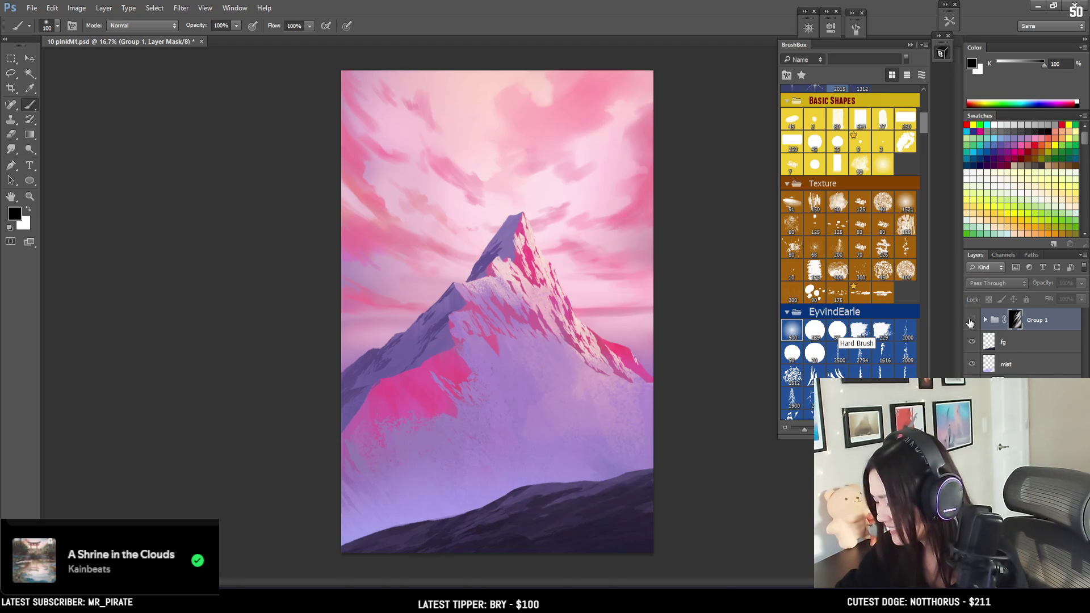
{"action": "left_click", "coordinate": [970, 320]}
{"action": "left_click", "coordinate": [1019, 342]}
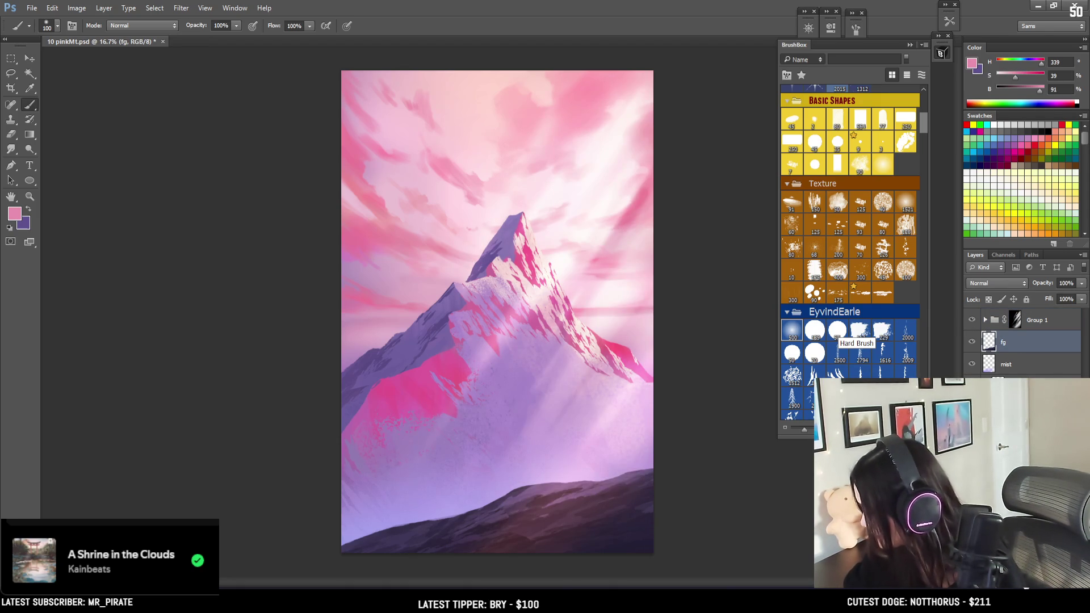
{"action": "left_click", "coordinate": [1021, 582]}
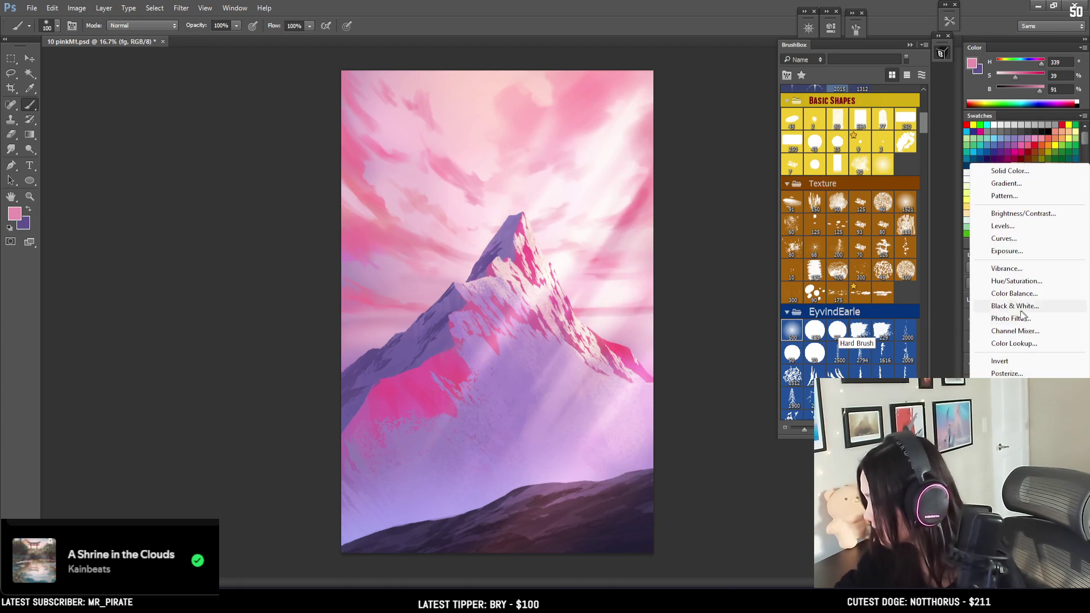
{"action": "left_click", "coordinate": [1002, 238]}
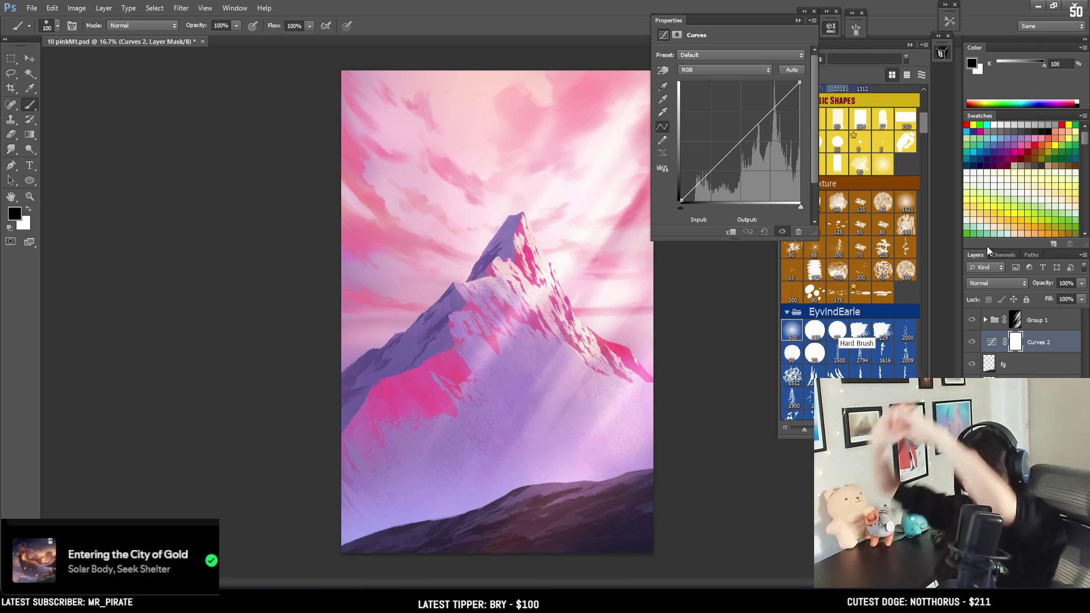
Shape Curves 2 into an S-curve with darker lows, collapse Properties, and hide Group 1 and Curves 2.
{"action": "left_click_drag", "start_coordinate": [799, 82], "coordinate": [799, 109]}
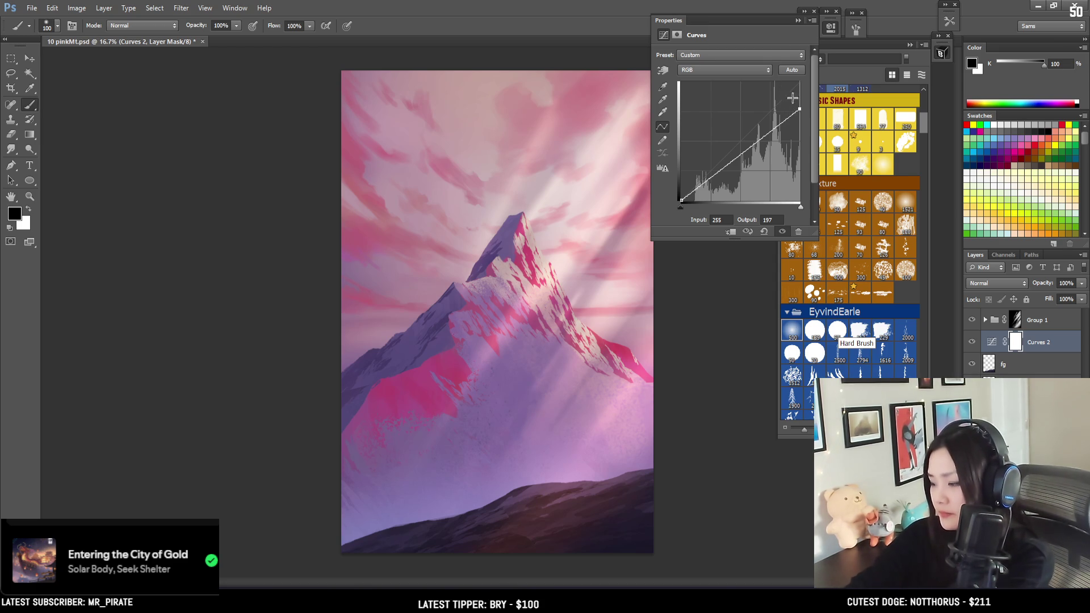
{"action": "left_click_drag", "start_coordinate": [799, 108], "coordinate": [799, 96]}
{"action": "left_click", "coordinate": [759, 135]}
{"action": "left_click_drag", "start_coordinate": [758, 135], "coordinate": [755, 139]}
{"action": "left_click_drag", "start_coordinate": [799, 96], "coordinate": [805, 86]}
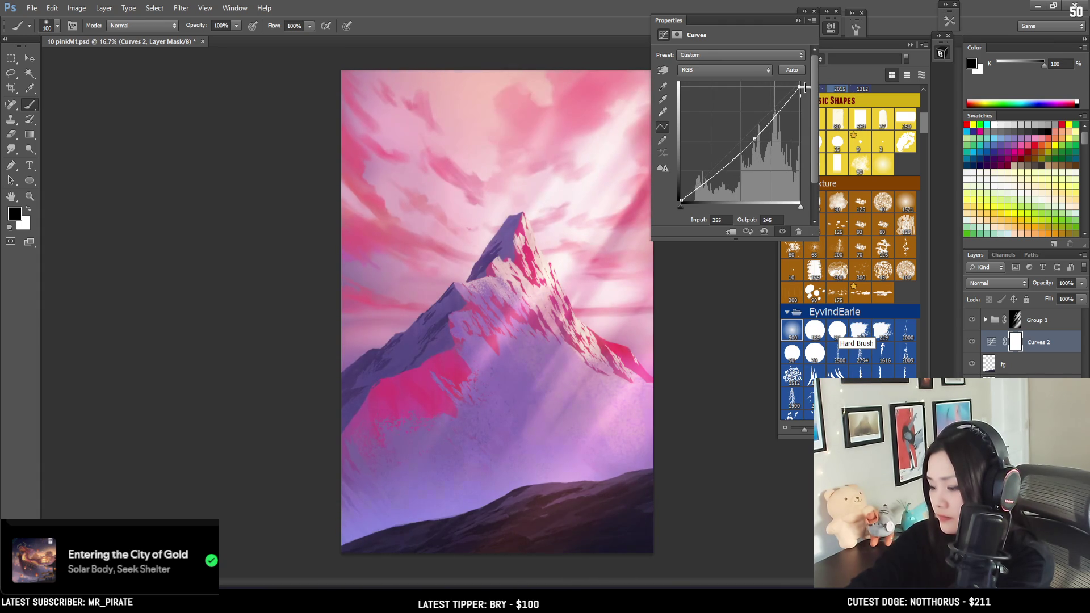
{"action": "left_click_drag", "start_coordinate": [730, 164], "coordinate": [727, 162]}
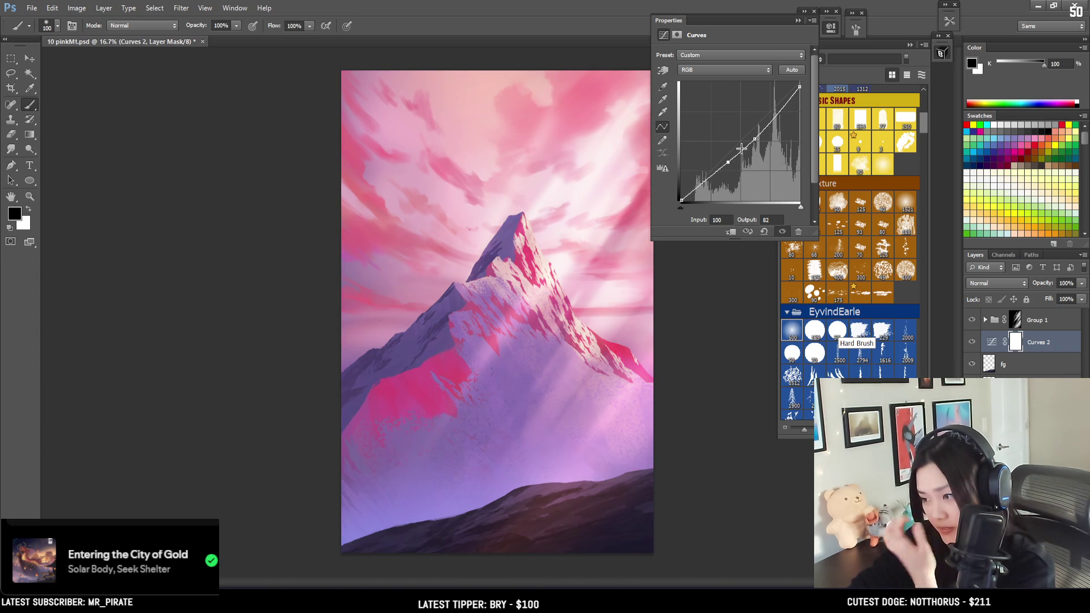
{"action": "left_click_drag", "start_coordinate": [755, 139], "coordinate": [729, 164]}
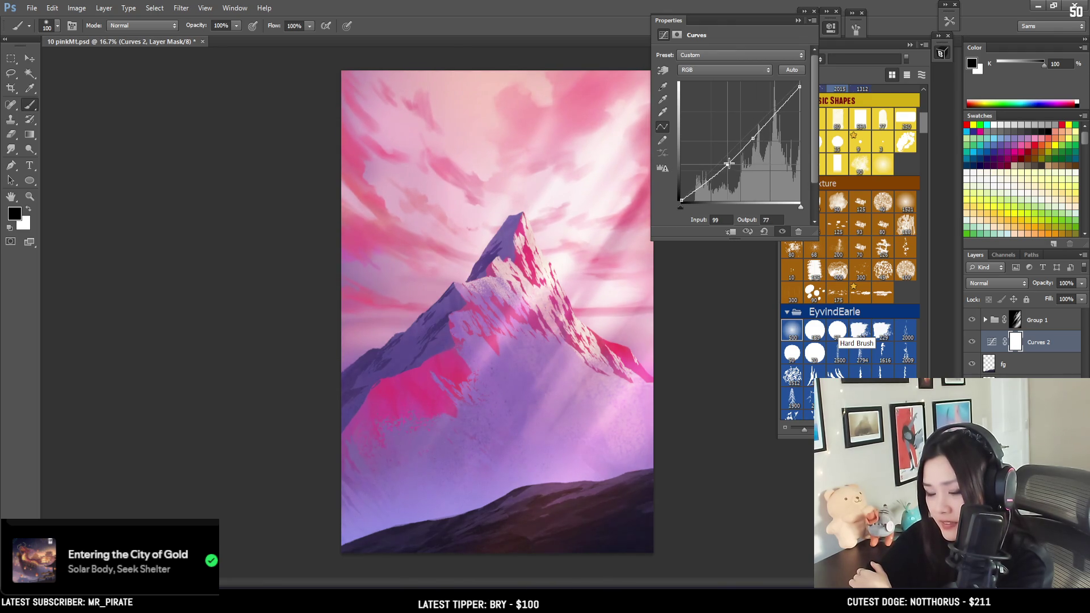
{"action": "left_click", "coordinate": [829, 29]}
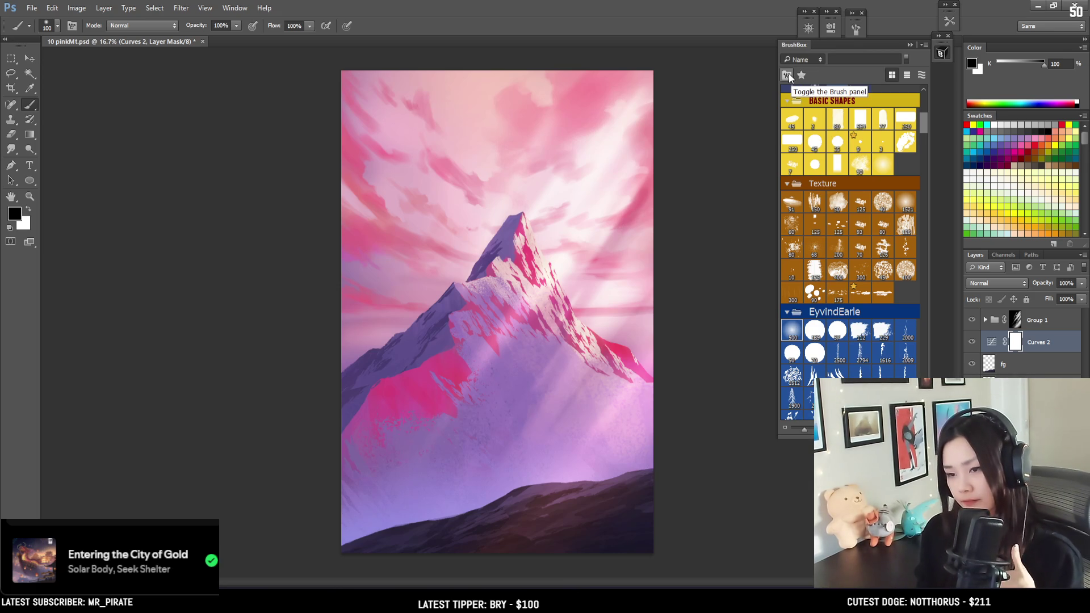
{"action": "left_click", "coordinate": [972, 320]}
{"action": "left_click", "coordinate": [971, 341]}
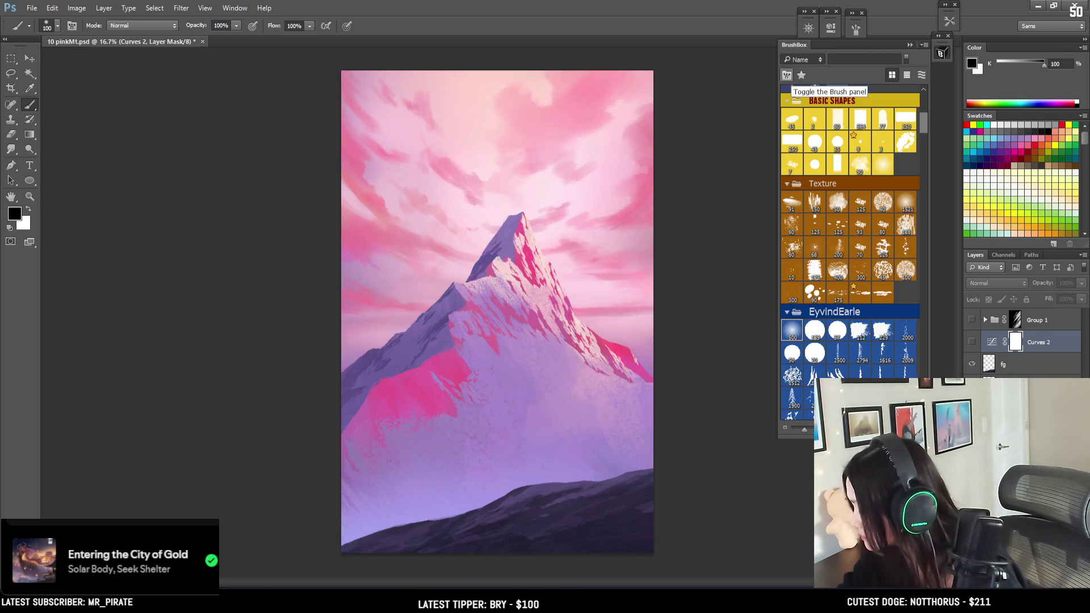
Select the shad layer, choose a Texture brush, sample the mountain's shadow purple, and enlarge the brush to 600.
{"action": "left_click", "coordinate": [1003, 386]}
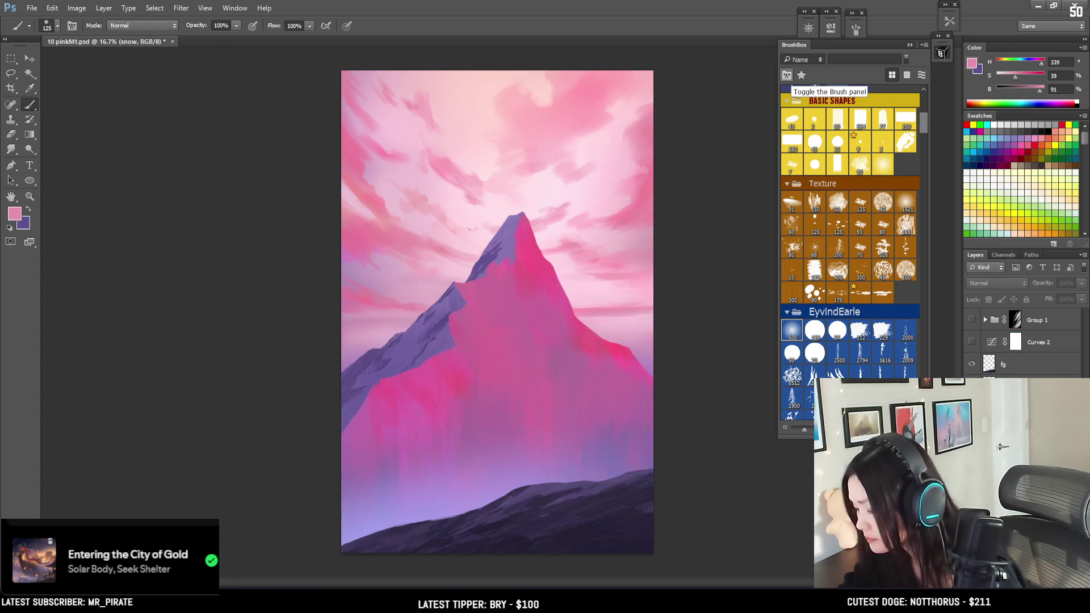
{"action": "left_click", "coordinate": [1003, 408]}
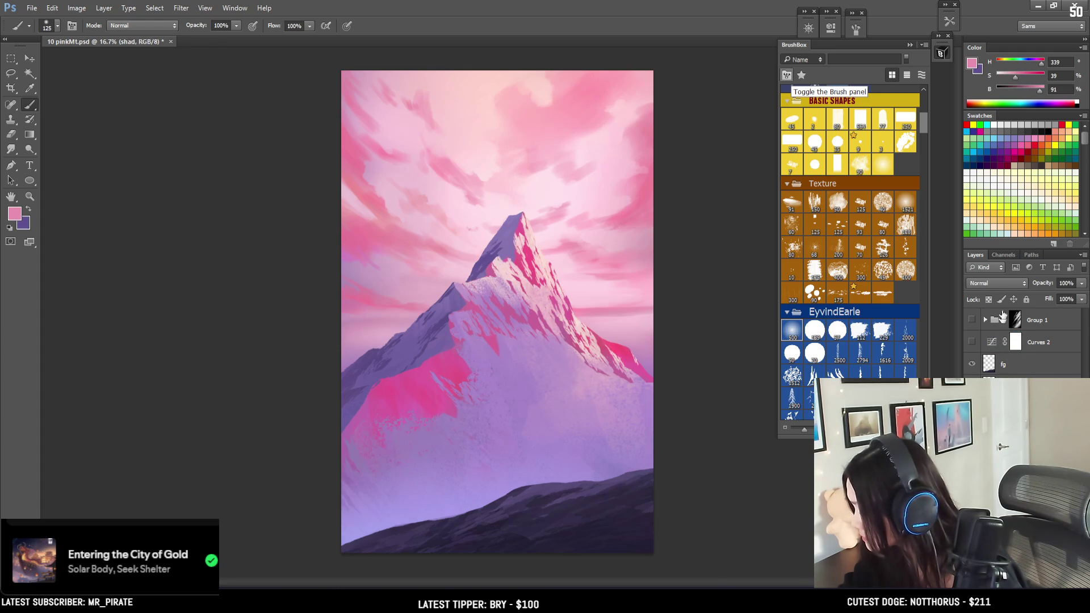
{"action": "left_click", "coordinate": [860, 291]}
{"action": "scroll", "coordinate": [428, 163], "scroll_direction": "up", "scroll_amount": 1}
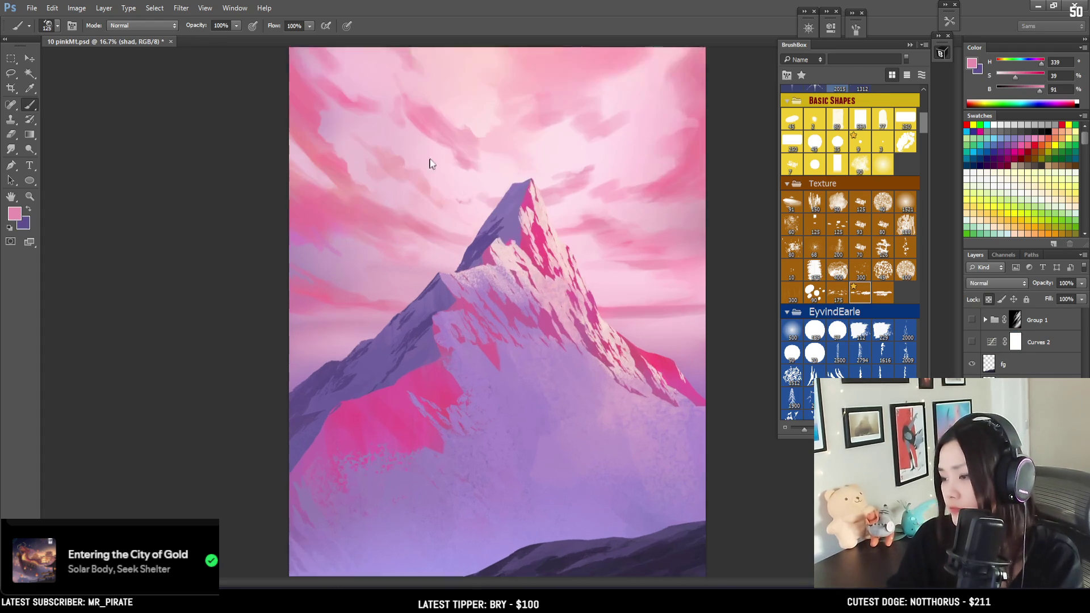
{"action": "left_click_drag", "start_coordinate": [384, 296], "coordinate": [379, 307]}
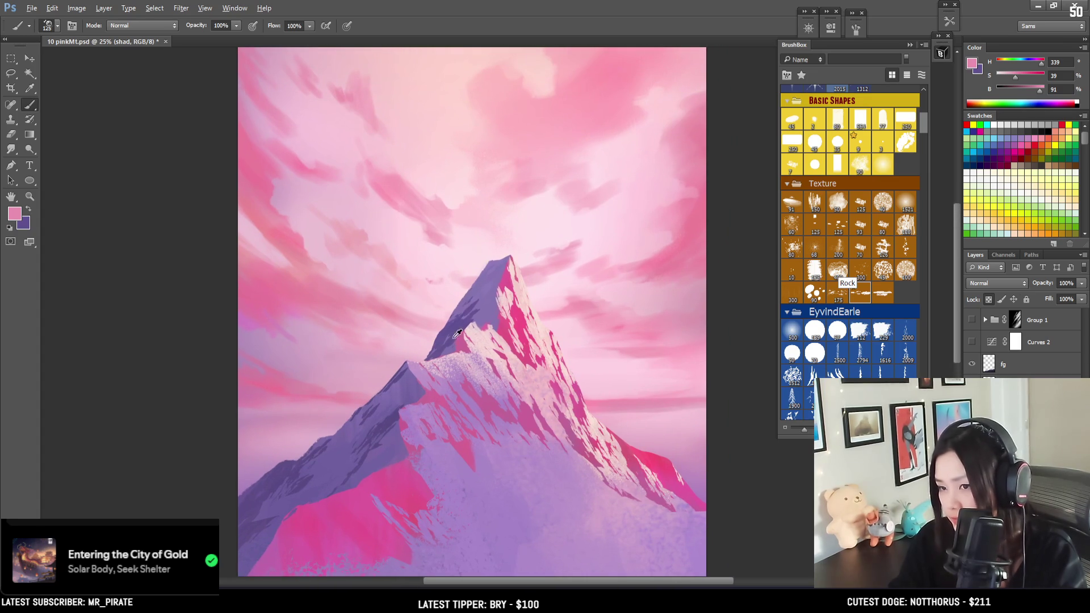
{"action": "left_click", "coordinate": [450, 323], "text": "alt"}
{"action": "key", "text": "bracketright"}
{"action": "key", "text": "bracketright"}
{"action": "key", "text": "bracketright"}
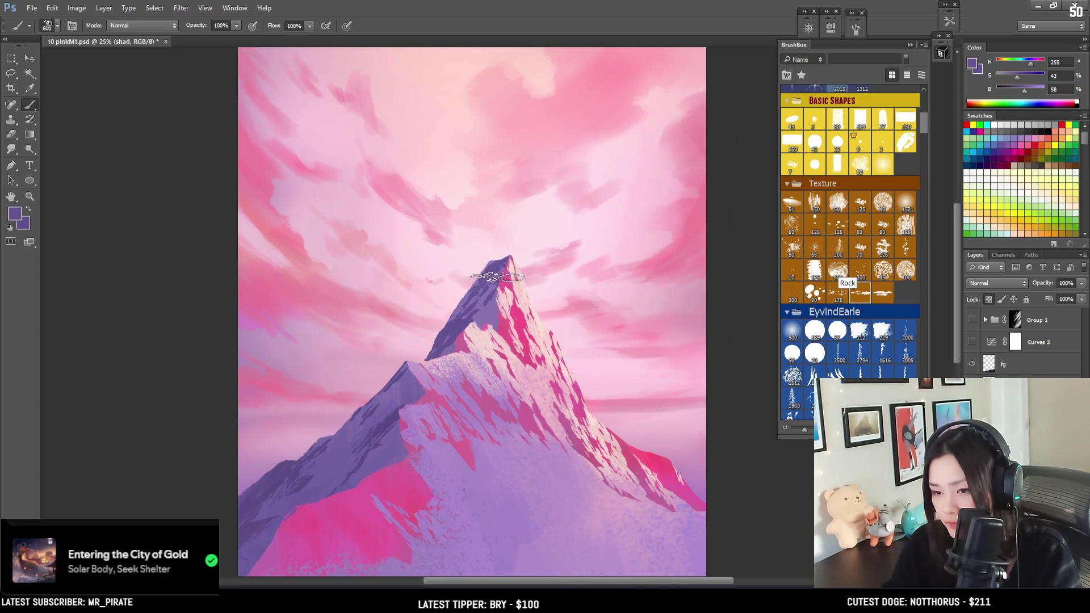
Lasso and paint a rock-textured shadow shape at the summit, resampling lighter purples from the peak.
{"action": "left_click_drag", "start_coordinate": [532, 242], "coordinate": [547, 212]}
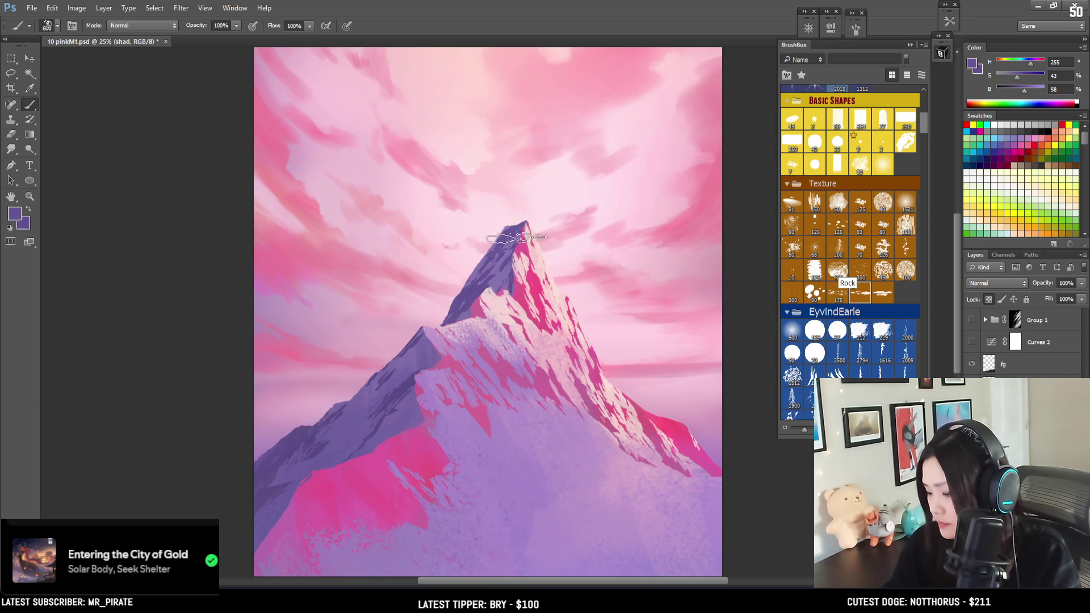
{"action": "left_click", "coordinate": [500, 261], "text": "alt"}
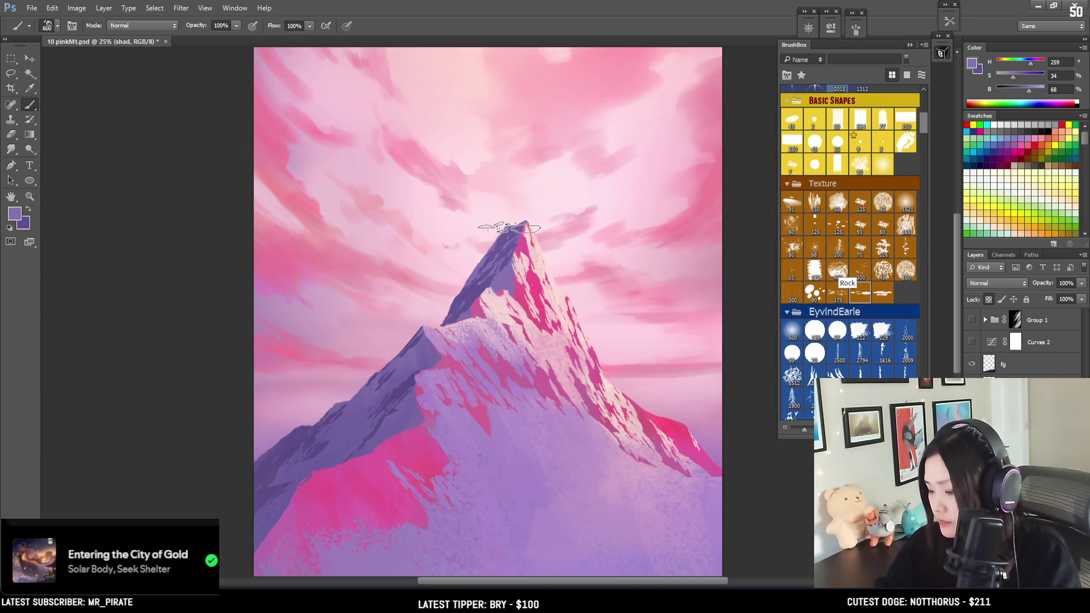
{"action": "key", "text": "l"}
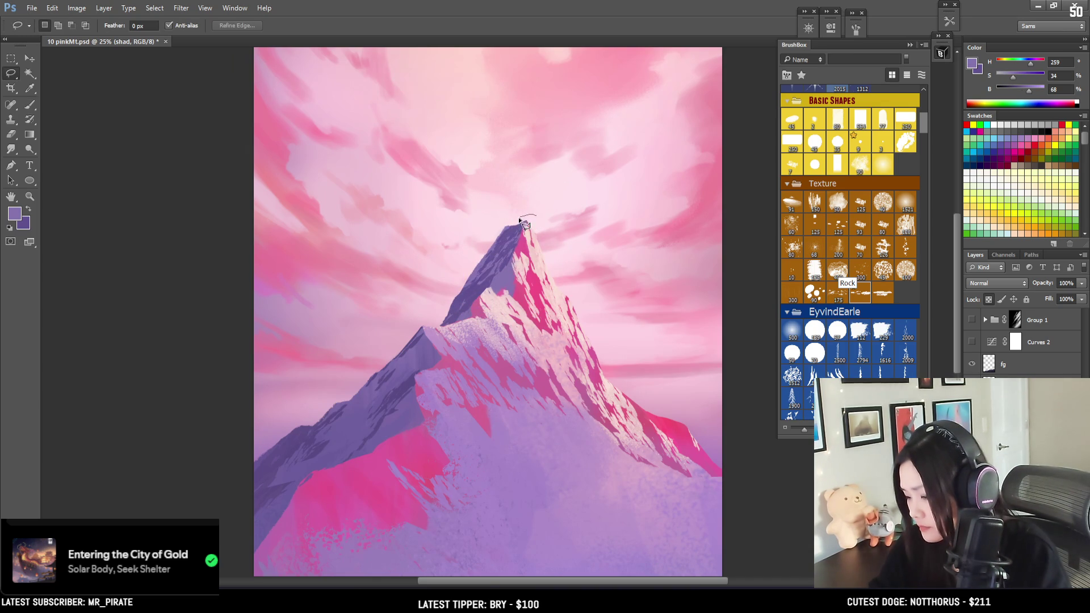
{"action": "left_click_drag", "start_coordinate": [535, 268], "coordinate": [536, 270]}
{"action": "key", "text": "b"}
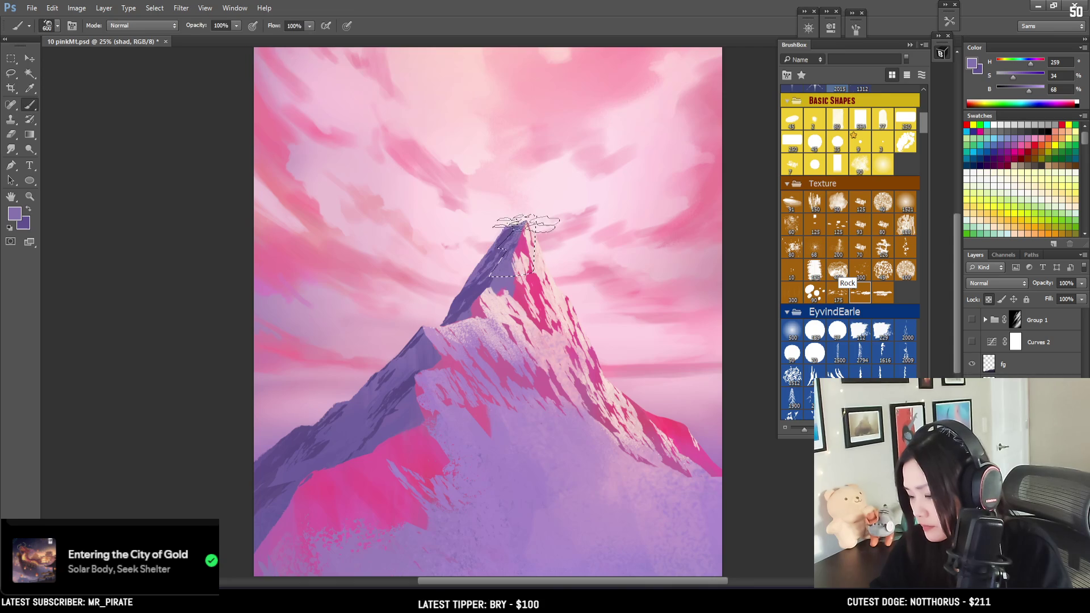
{"action": "left_click", "coordinate": [509, 233], "text": "alt"}
{"action": "key", "text": "ctrl+d"}
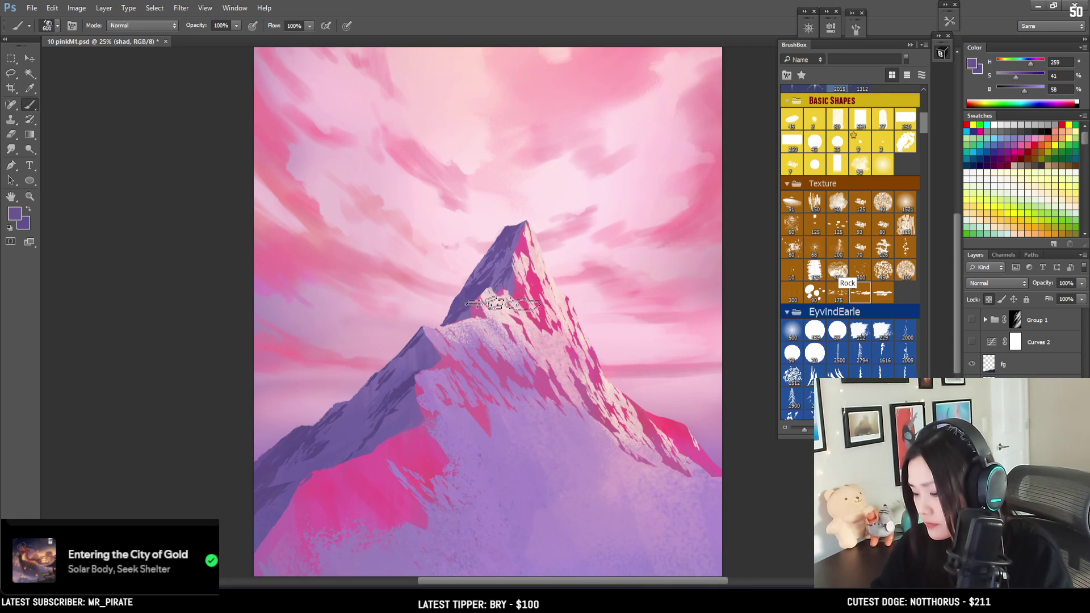
{"action": "left_click", "coordinate": [504, 263], "text": "alt"}
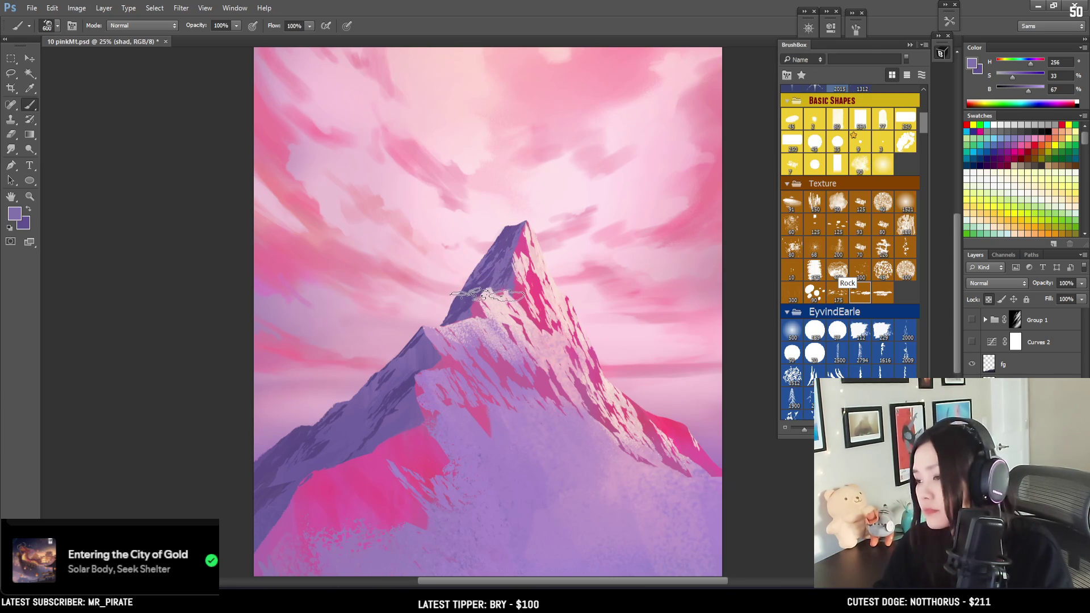
{"action": "mouse_move", "coordinate": [488, 294]}
{"action": "left_mouse_down"}
{"action": "mouse_move", "coordinate": [505, 218]}
{"action": "mouse_move", "coordinate": [513, 262]}
{"action": "left_mouse_up"}
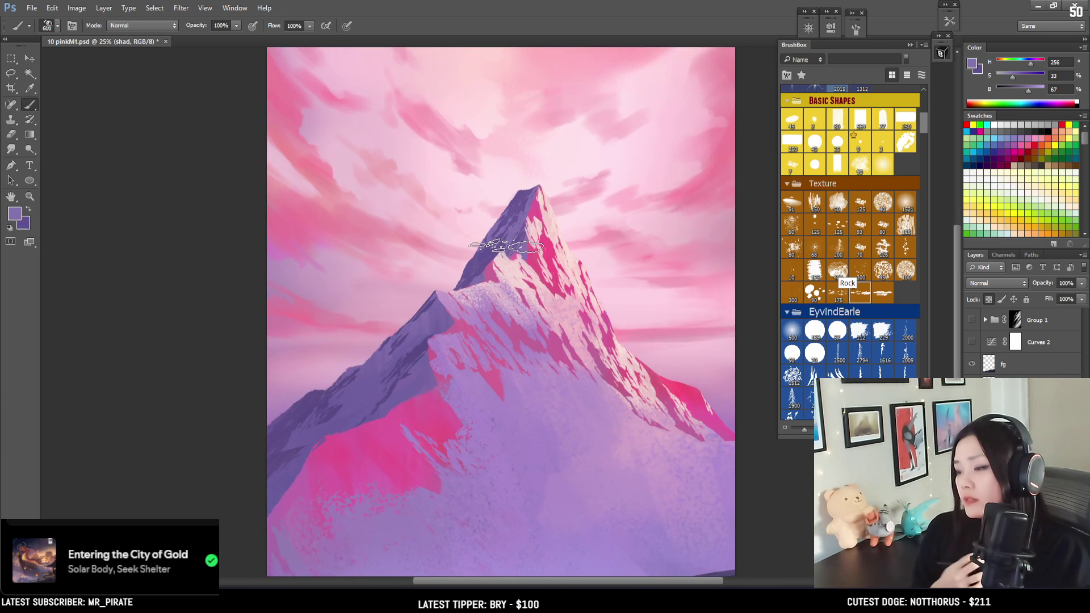
{"action": "scroll", "coordinate": [505, 245], "scroll_direction": "down", "scroll_amount": 3}
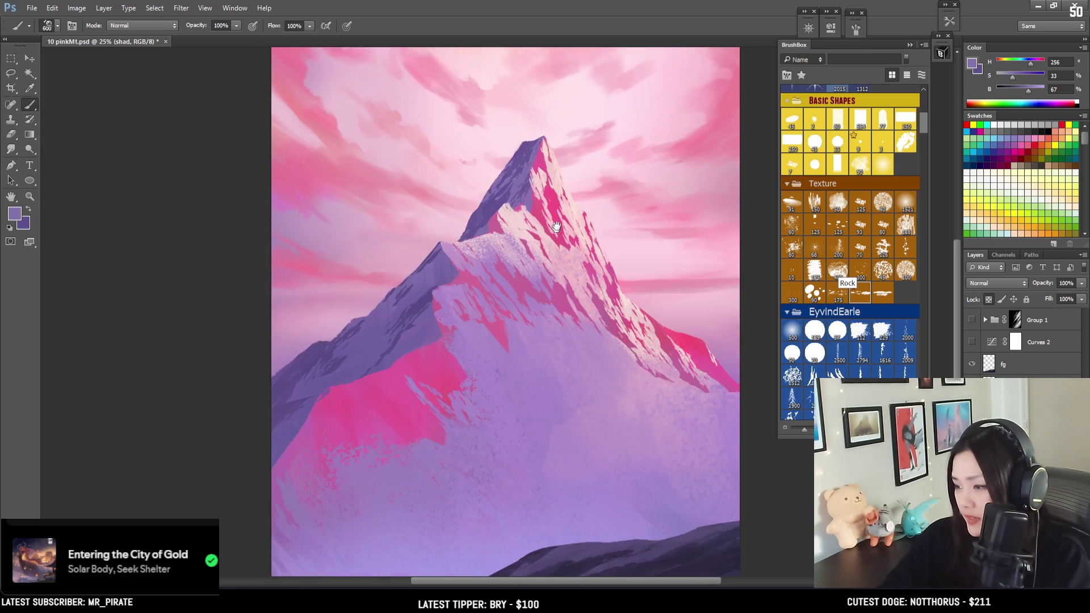
Lasso and paint a darker purple shadow shape along the left ridge, then shrink the brush to 500.
{"action": "left_click", "coordinate": [432, 245], "text": "alt"}
{"action": "key", "text": "l"}
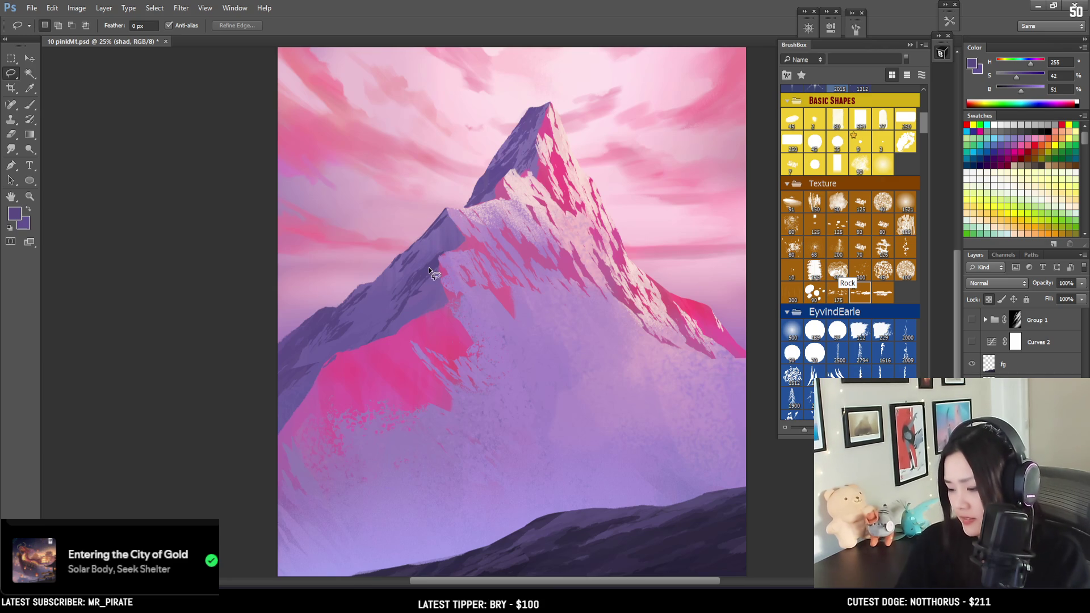
{"action": "mouse_move", "coordinate": [441, 253]}
{"action": "left_mouse_down"}
{"action": "mouse_move", "coordinate": [387, 299]}
{"action": "mouse_move", "coordinate": [408, 274]}
{"action": "left_mouse_up"}
{"action": "key", "text": "b"}
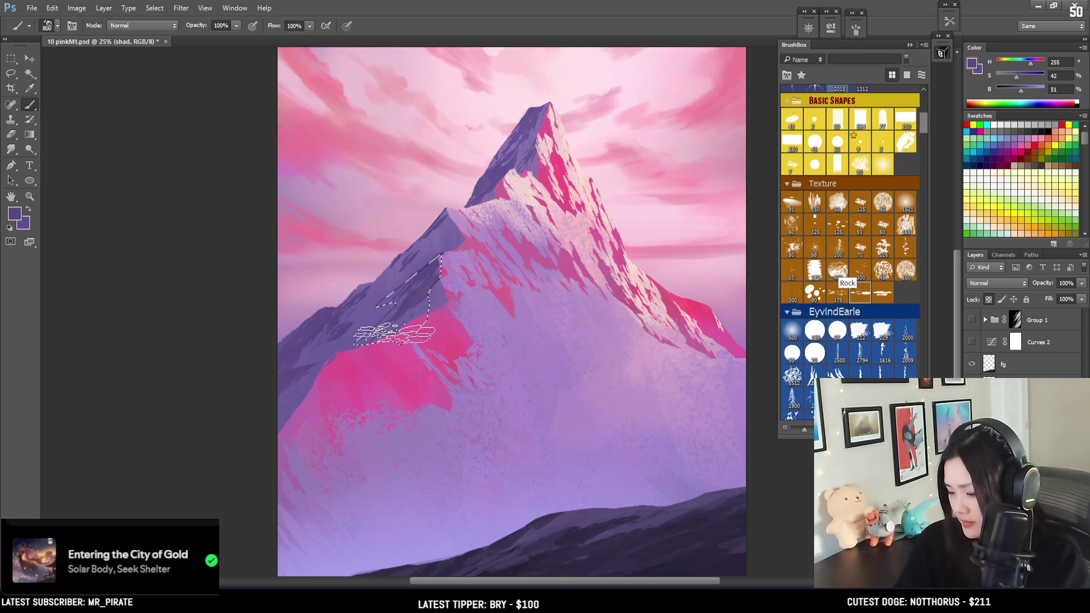
{"action": "key", "text": "ctrl+d"}
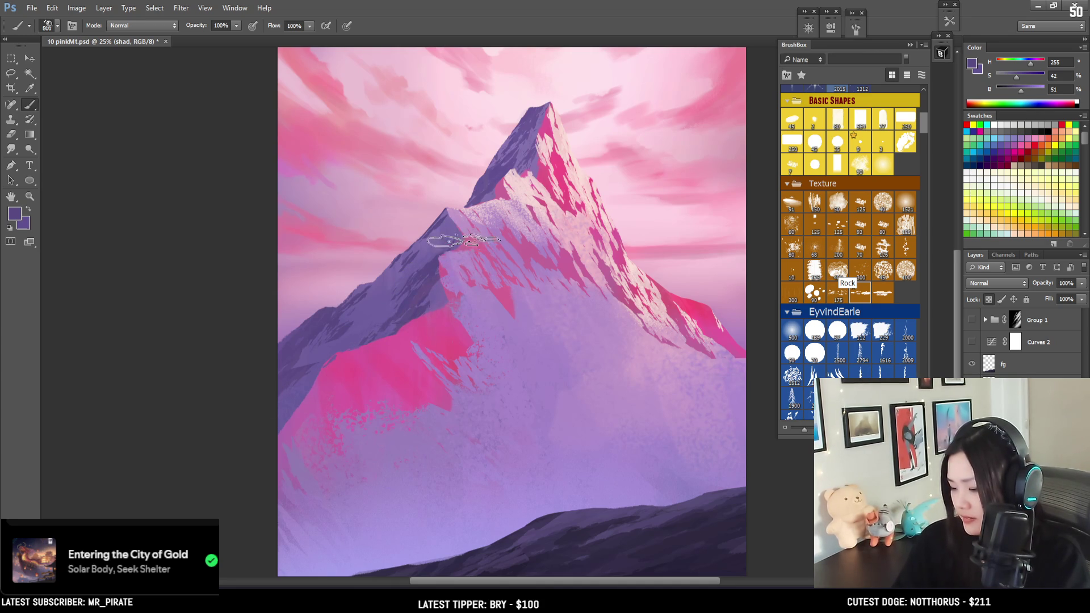
{"action": "left_click", "coordinate": [445, 230], "text": "alt"}
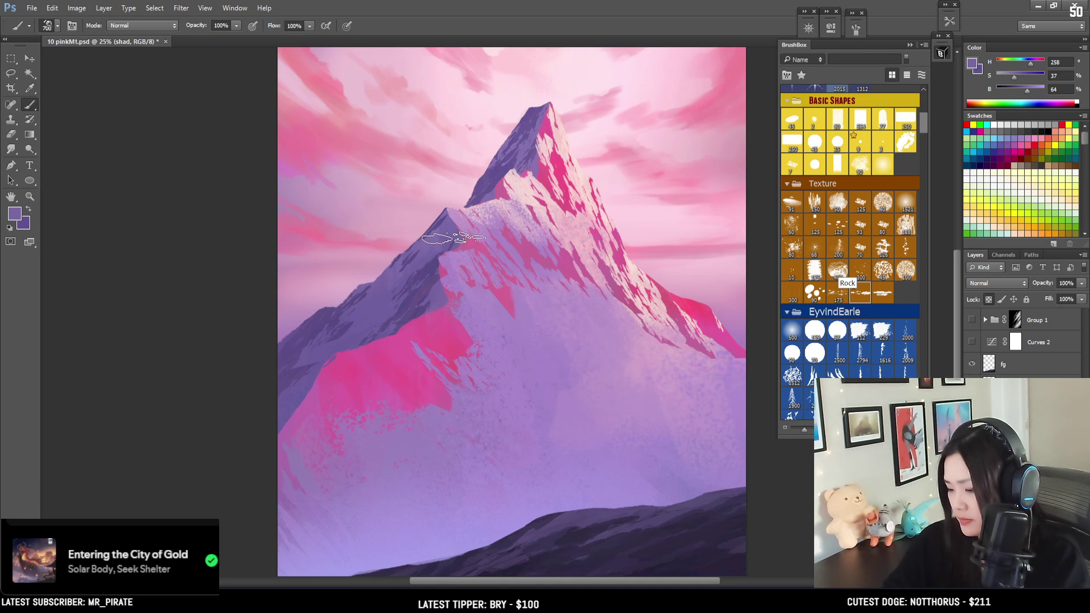
{"action": "key", "text": "bracketleft"}
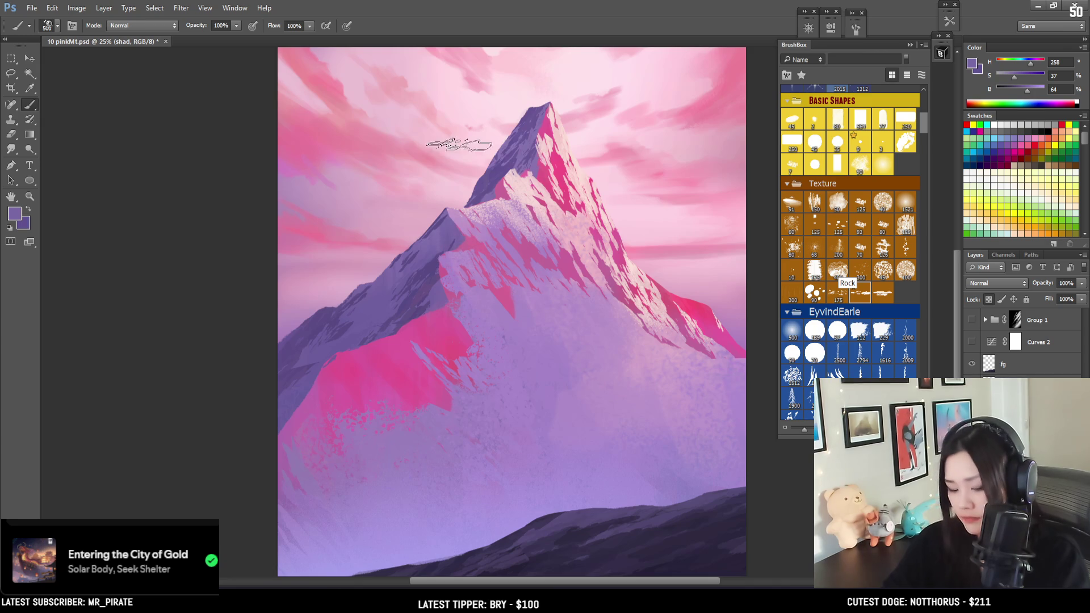
{"action": "key", "text": "l"}
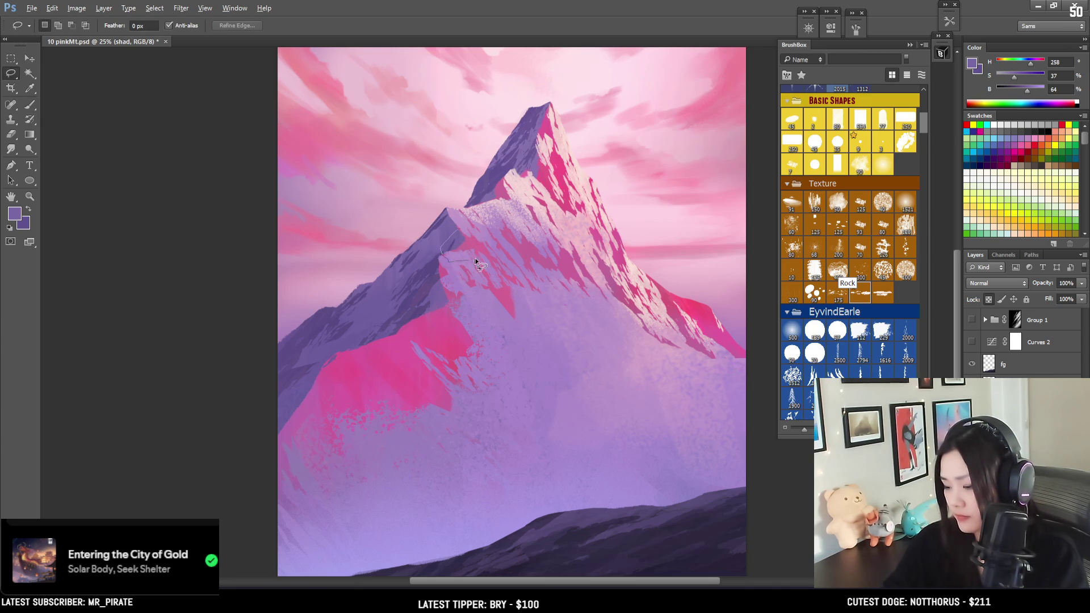
{"action": "key", "text": "b"}
Paint another textured shadow shape higher on the left ridge, resampling purples, then zoom out to the whole painting.
{"action": "mouse_move", "coordinate": [449, 269]}
{"action": "left_mouse_down"}
{"action": "mouse_move", "coordinate": [433, 239]}
{"action": "mouse_move", "coordinate": [421, 312]}
{"action": "mouse_move", "coordinate": [396, 261]}
{"action": "mouse_move", "coordinate": [414, 250]}
{"action": "mouse_move", "coordinate": [421, 279]}
{"action": "mouse_move", "coordinate": [397, 214]}
{"action": "mouse_move", "coordinate": [411, 282]}
{"action": "mouse_move", "coordinate": [389, 238]}
{"action": "mouse_move", "coordinate": [405, 202]}
{"action": "mouse_move", "coordinate": [390, 243]}
{"action": "mouse_move", "coordinate": [402, 295]}
{"action": "mouse_move", "coordinate": [389, 275]}
{"action": "mouse_move", "coordinate": [433, 200]}
{"action": "mouse_move", "coordinate": [409, 243]}
{"action": "mouse_move", "coordinate": [416, 255]}
{"action": "mouse_move", "coordinate": [376, 287]}
{"action": "left_mouse_up"}
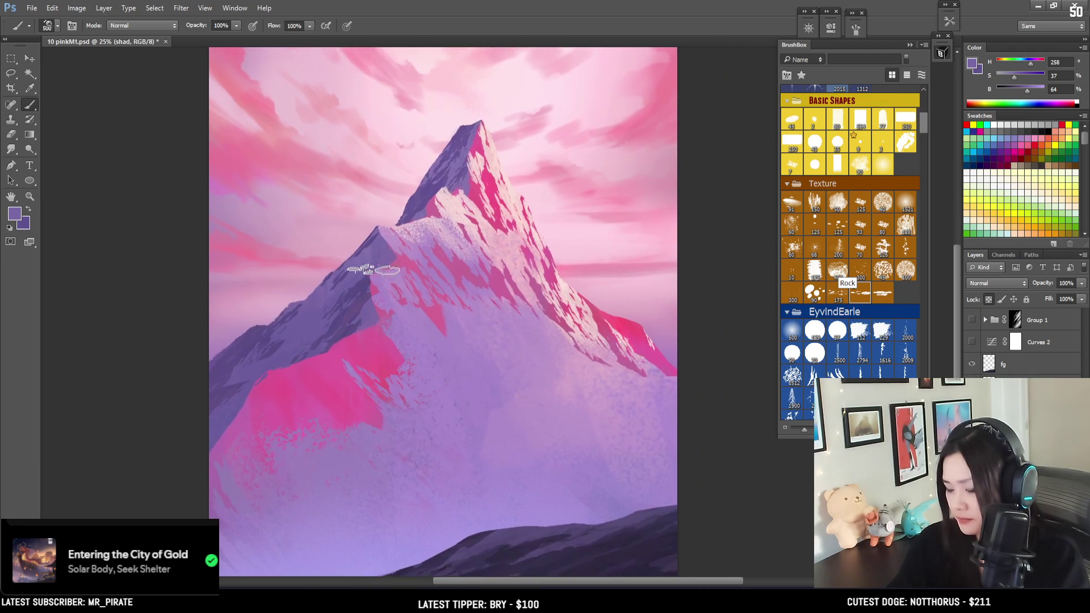
{"action": "key", "text": "l"}
{"action": "mouse_move", "coordinate": [301, 300]}
{"action": "left_mouse_down"}
{"action": "mouse_move", "coordinate": [275, 318]}
{"action": "mouse_move", "coordinate": [254, 312]}
{"action": "left_mouse_up"}
{"action": "key", "text": "b"}
{"action": "left_click", "coordinate": [263, 329], "text": "alt"}
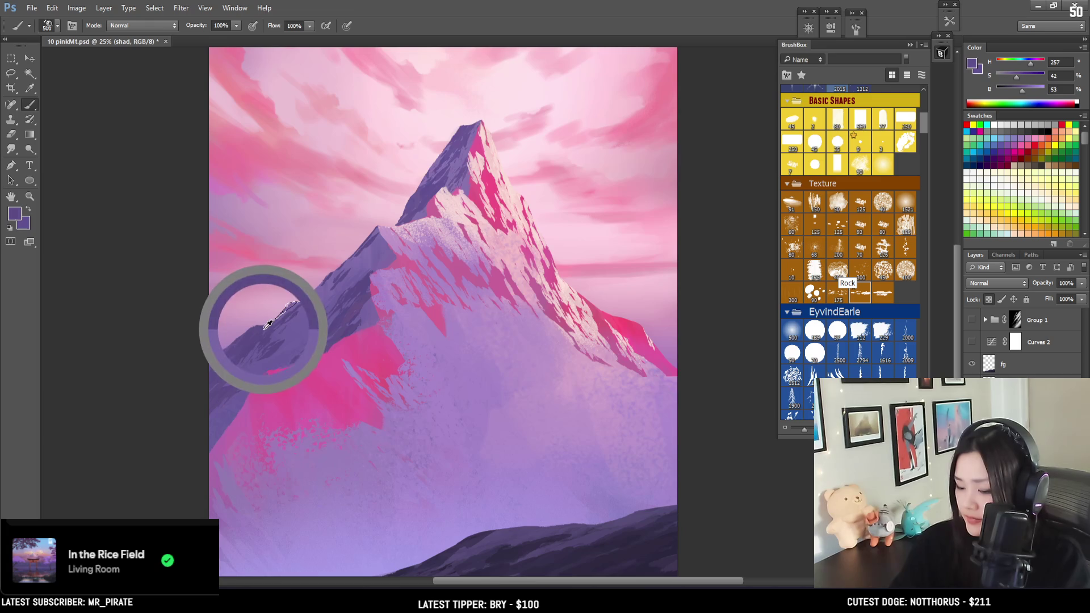
{"action": "left_click", "coordinate": [393, 240], "text": "alt"}
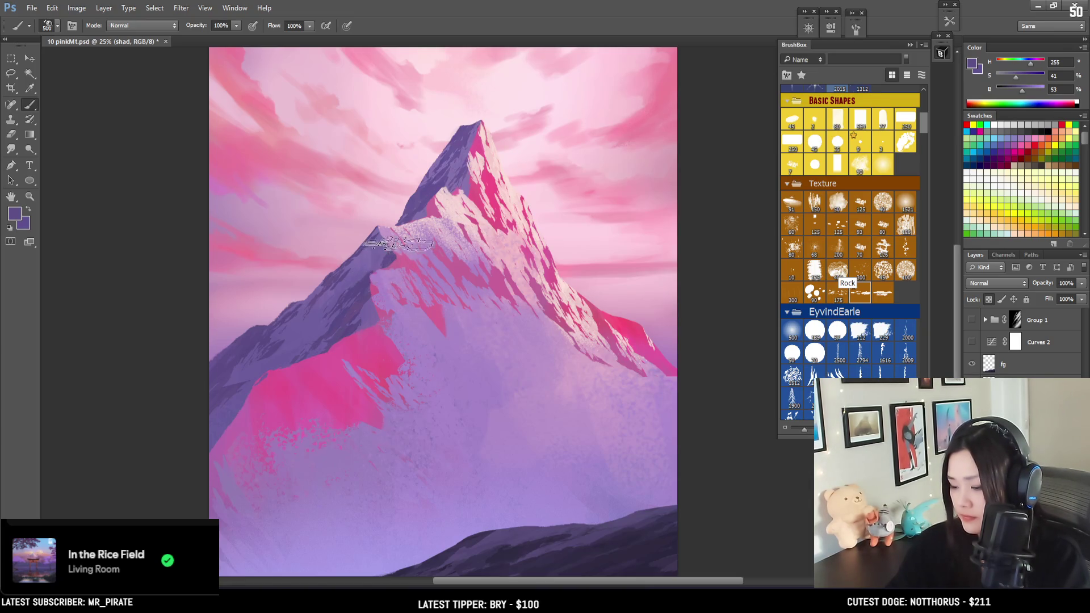
{"action": "key", "text": "bracketright"}
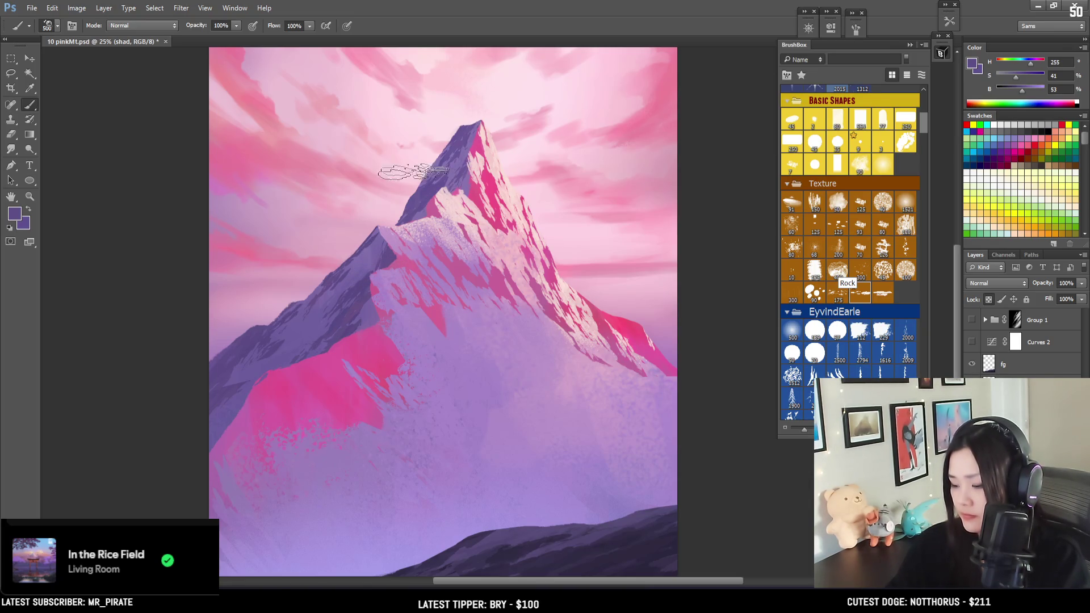
{"action": "left_click", "coordinate": [422, 211], "text": "alt"}
{"action": "key", "text": "bracketleft"}
{"action": "mouse_move", "coordinate": [427, 198]}
{"action": "left_mouse_down"}
{"action": "mouse_move", "coordinate": [408, 163]}
{"action": "mouse_move", "coordinate": [384, 273]}
{"action": "mouse_move", "coordinate": [377, 248]}
{"action": "mouse_move", "coordinate": [395, 251]}
{"action": "left_mouse_up"}
{"action": "key", "text": "ctrl+minus"}
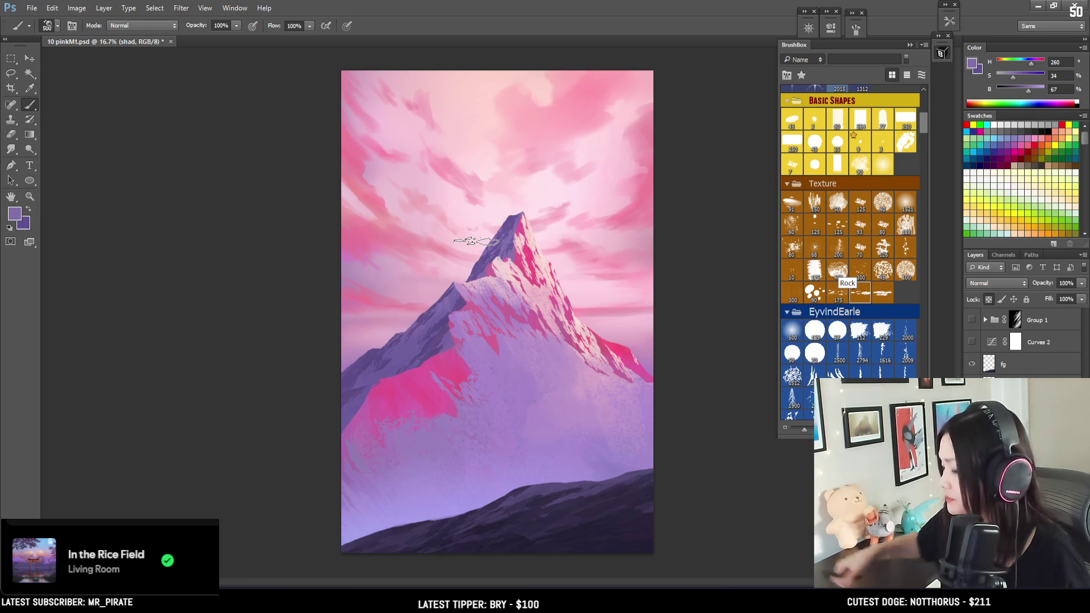
On the snow layer, sample the lavender and paint a lassoed hard-edged shape on the pink lower-left slope.
{"action": "left_click", "coordinate": [1021, 408]}
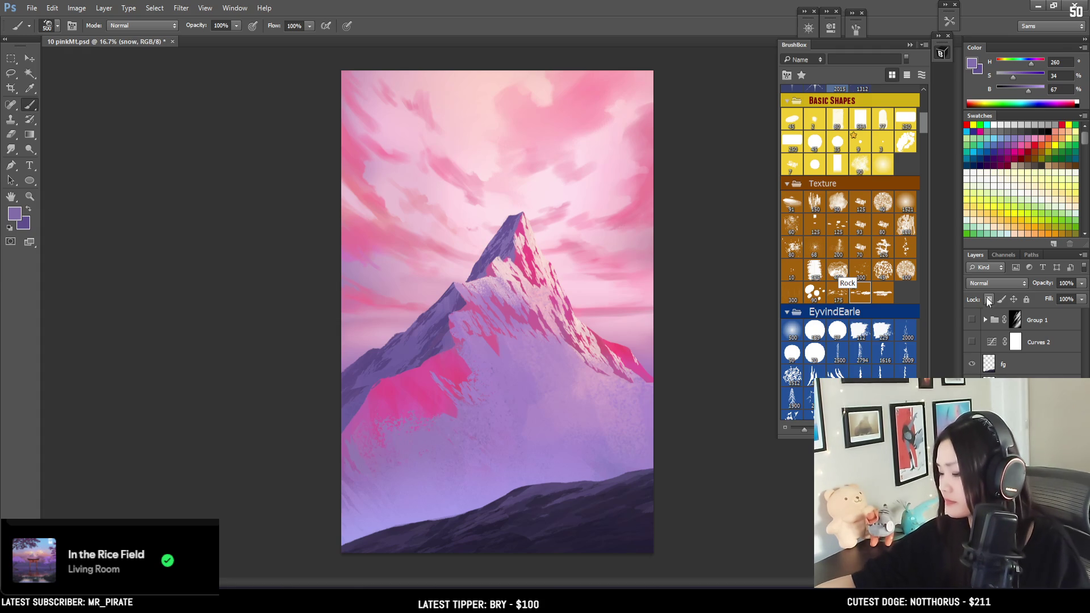
{"action": "key", "text": "e"}
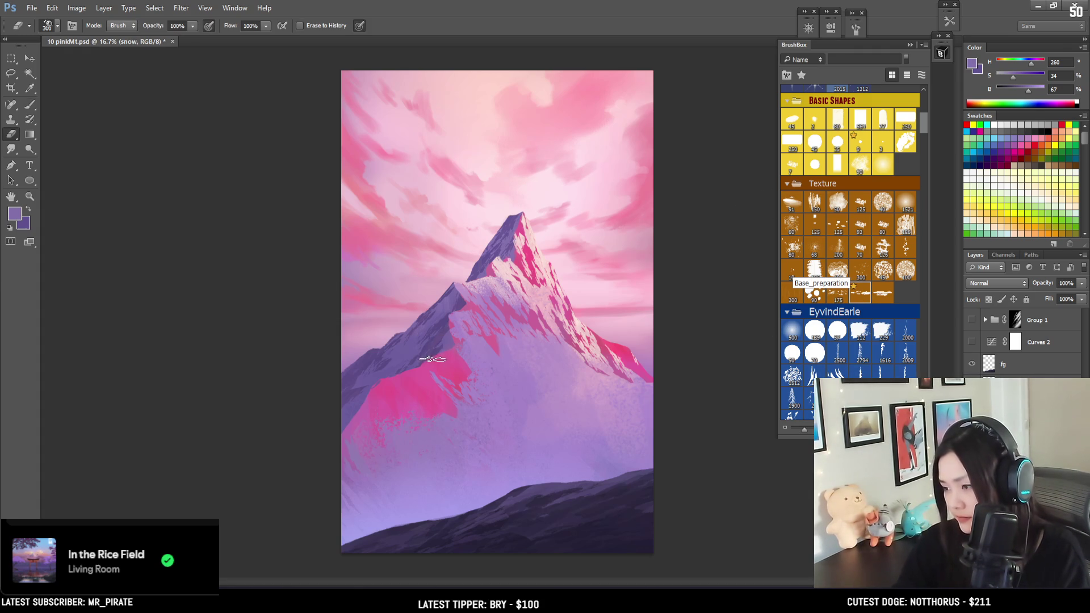
{"action": "key", "text": "bracketright"}
{"action": "key", "text": "bracketright"}
{"action": "key", "text": "bracketright"}
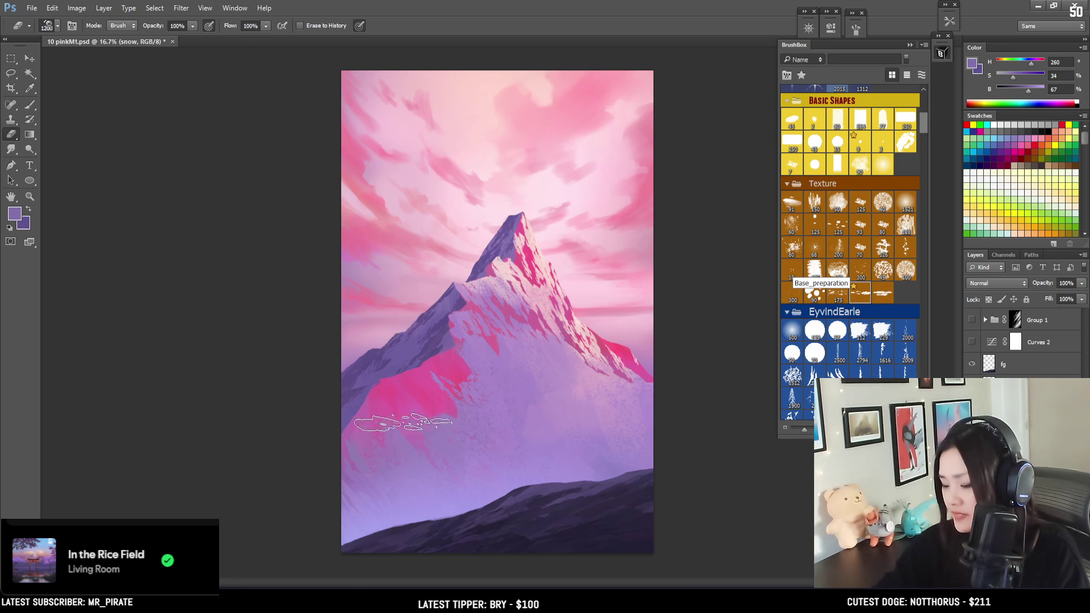
{"action": "key", "text": "b"}
{"action": "left_click", "coordinate": [398, 447], "text": "alt"}
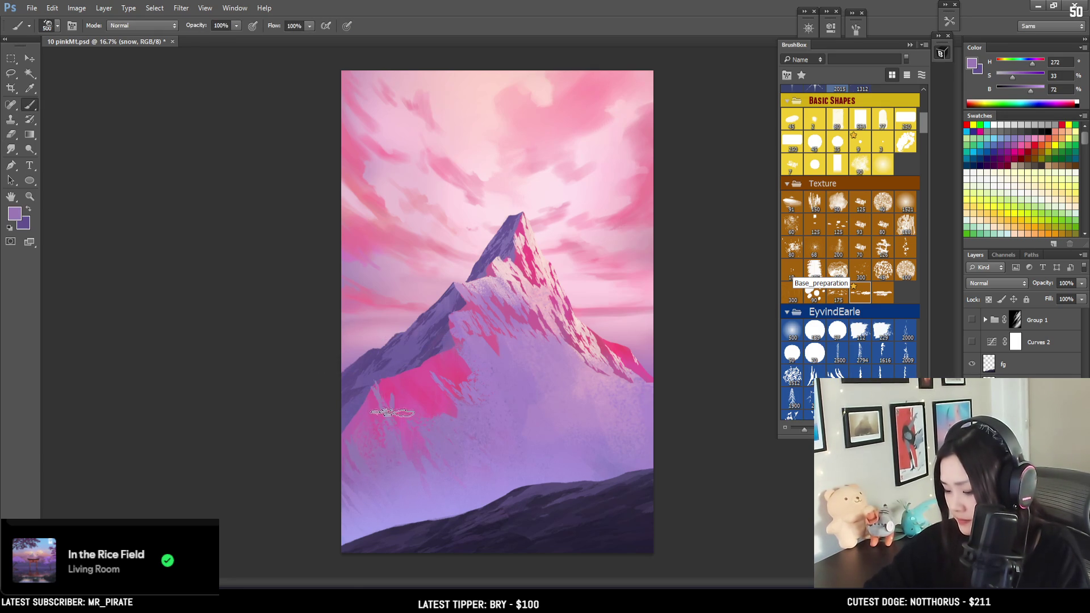
{"action": "key", "text": "l"}
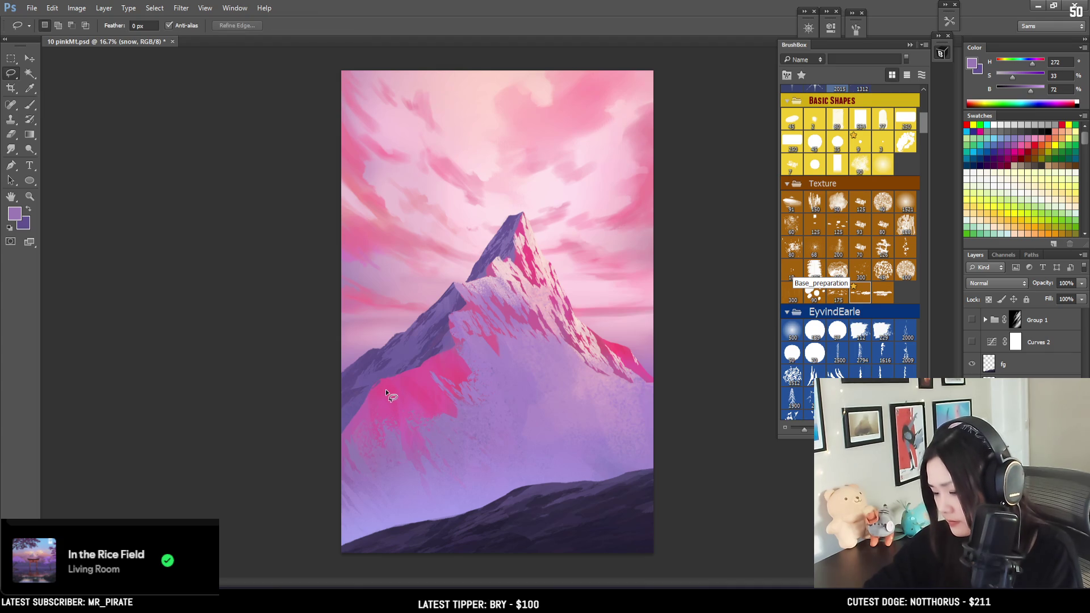
{"action": "mouse_move", "coordinate": [379, 385]}
{"action": "left_mouse_down"}
{"action": "mouse_move", "coordinate": [368, 407]}
{"action": "mouse_move", "coordinate": [379, 377]}
{"action": "left_mouse_up"}
{"action": "key", "text": "b"}
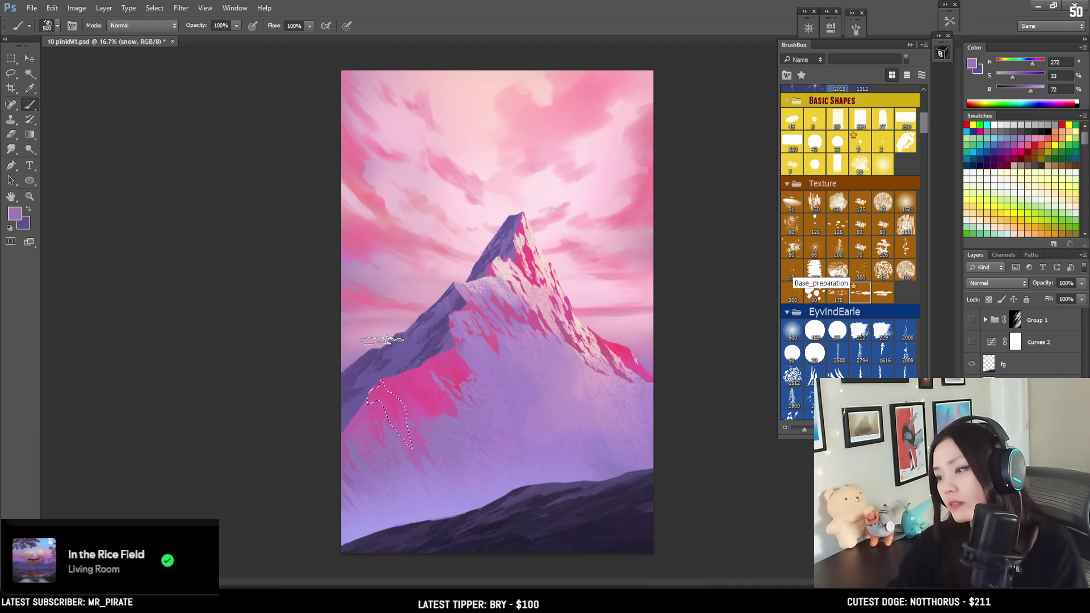
{"action": "key", "text": "]"}
{"action": "key", "text": "]"}
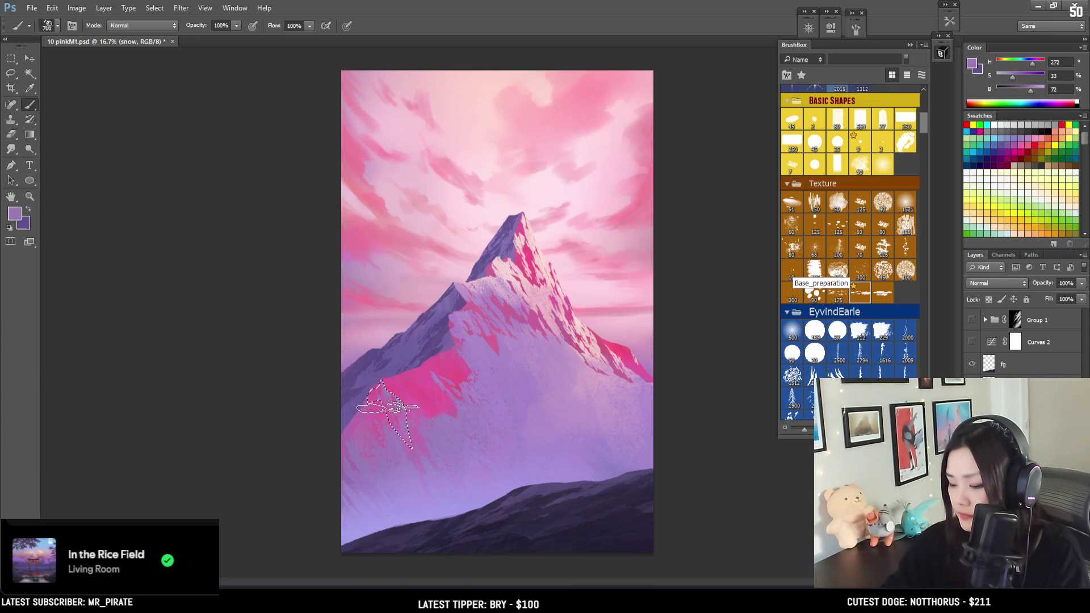
{"action": "key", "text": "ctrl+d"}
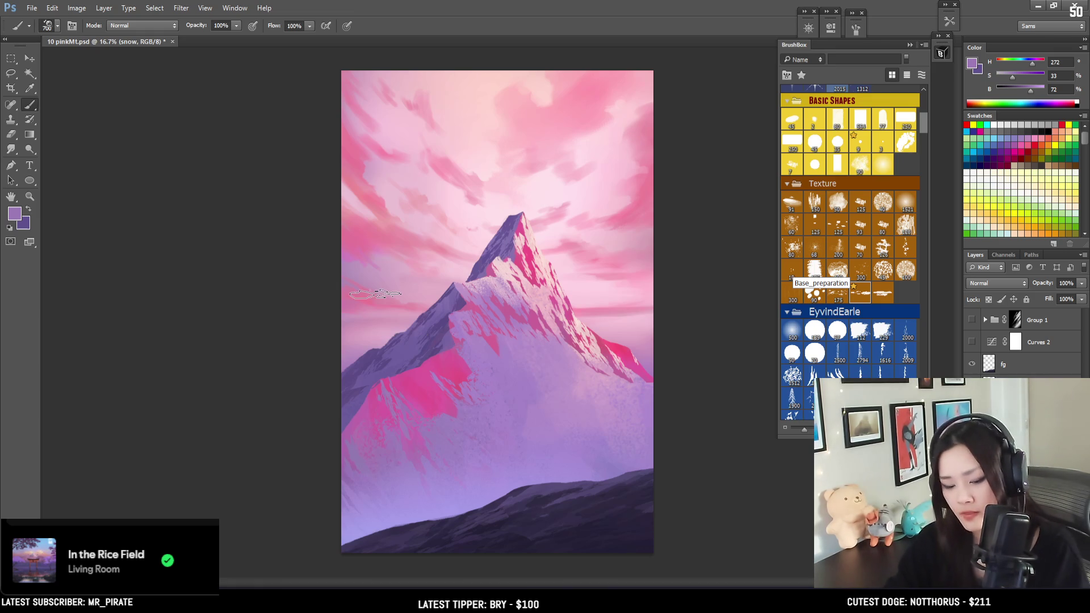
Lasso another slope shape, fill it with saturated pink, then deselect and shrink the brush to 900.
{"action": "key", "text": "l"}
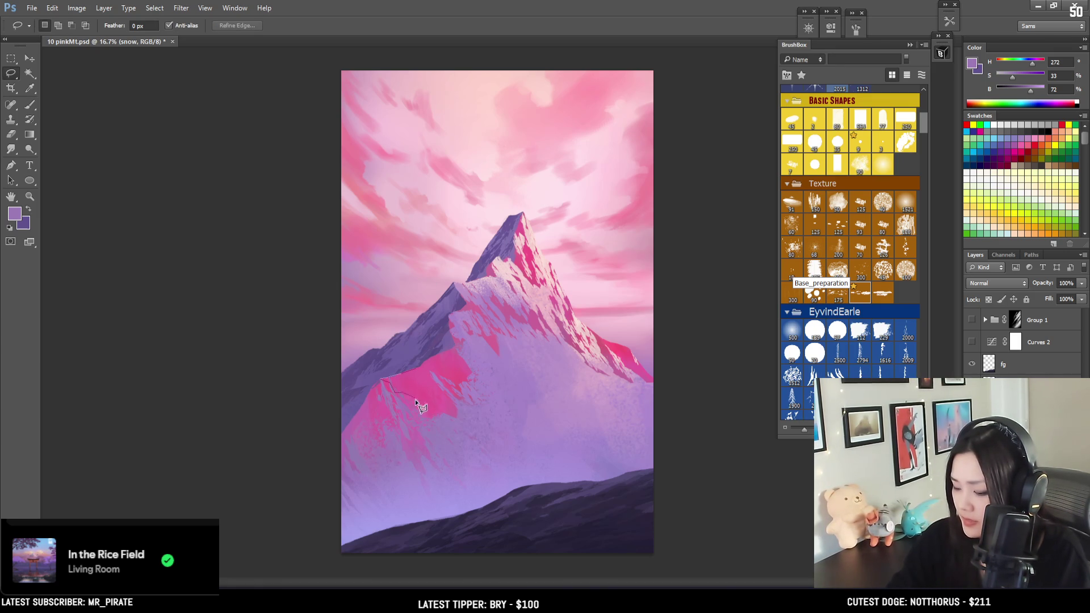
{"action": "left_click_drag", "start_coordinate": [427, 369], "coordinate": [437, 381]}
{"action": "key", "text": "b"}
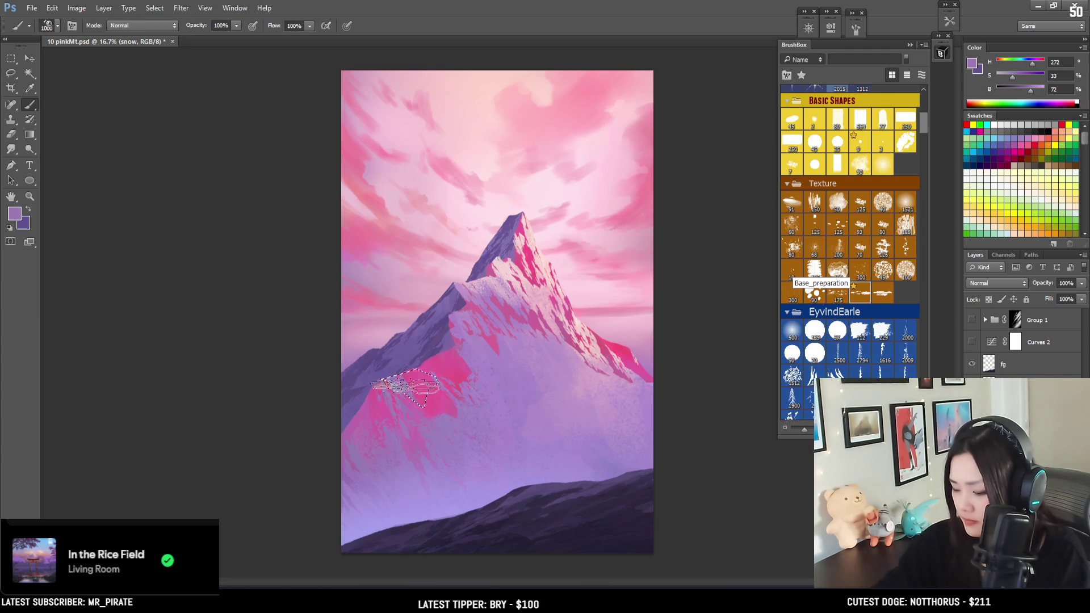
{"action": "mouse_move", "coordinate": [365, 372]}
{"action": "left_mouse_down"}
{"action": "mouse_move", "coordinate": [420, 389]}
{"action": "mouse_move", "coordinate": [408, 392]}
{"action": "mouse_move", "coordinate": [391, 369]}
{"action": "mouse_move", "coordinate": [414, 379]}
{"action": "mouse_move", "coordinate": [415, 356]}
{"action": "mouse_move", "coordinate": [400, 404]}
{"action": "left_mouse_up"}
{"action": "key", "text": "ctrl+d"}
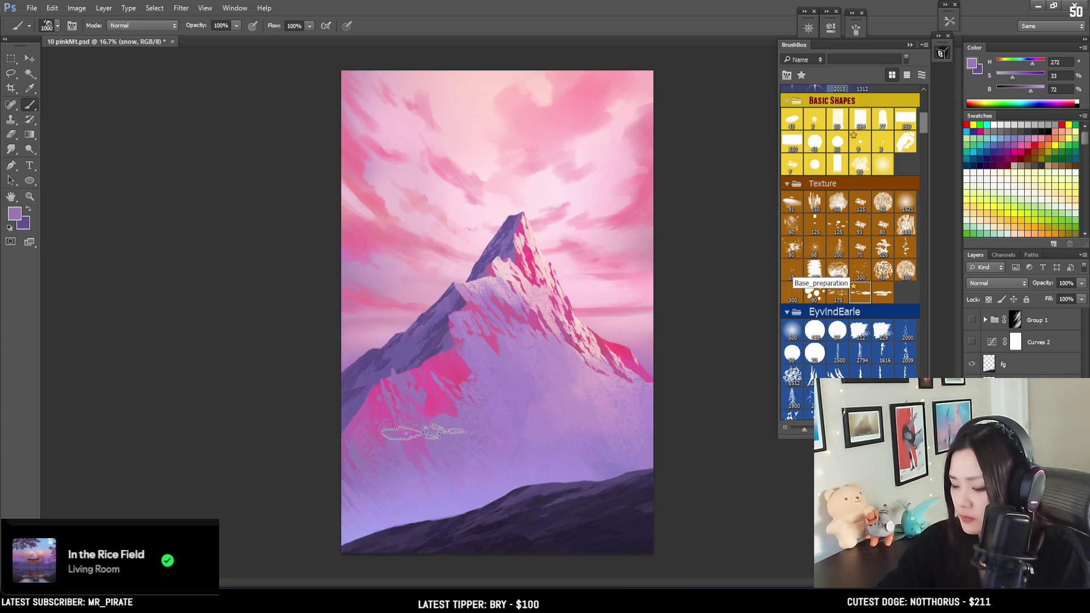
{"action": "key", "text": "bracketleft"}
{"action": "key", "text": "bracketleft"}
{"action": "key", "text": "bracketleft"}
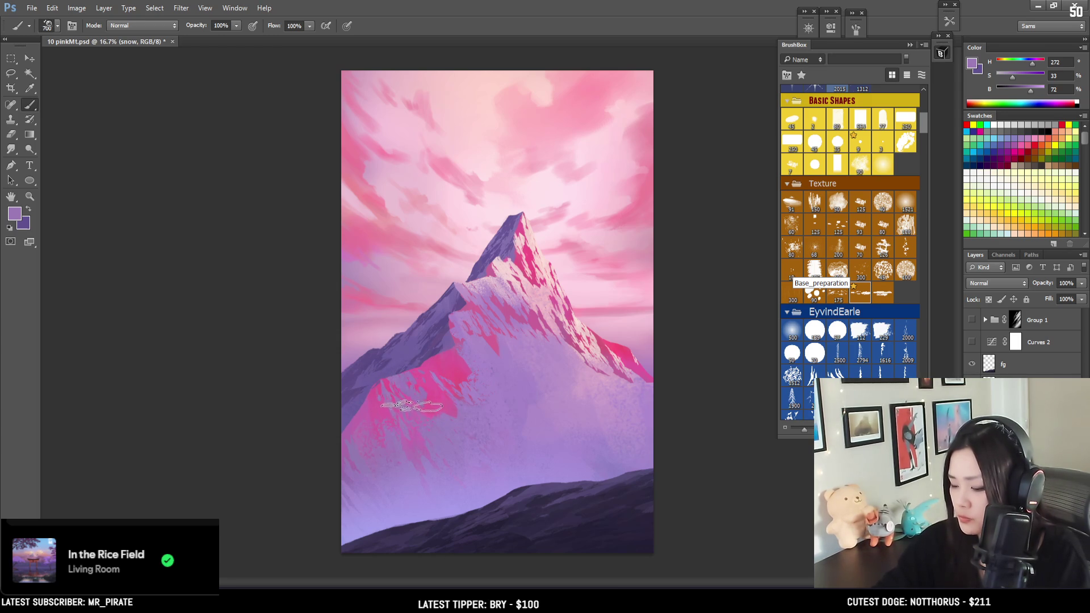
Set up a textured eraser tip from BrushBox at size 250 to roughen the slope's snow.
{"action": "key", "text": "e"}
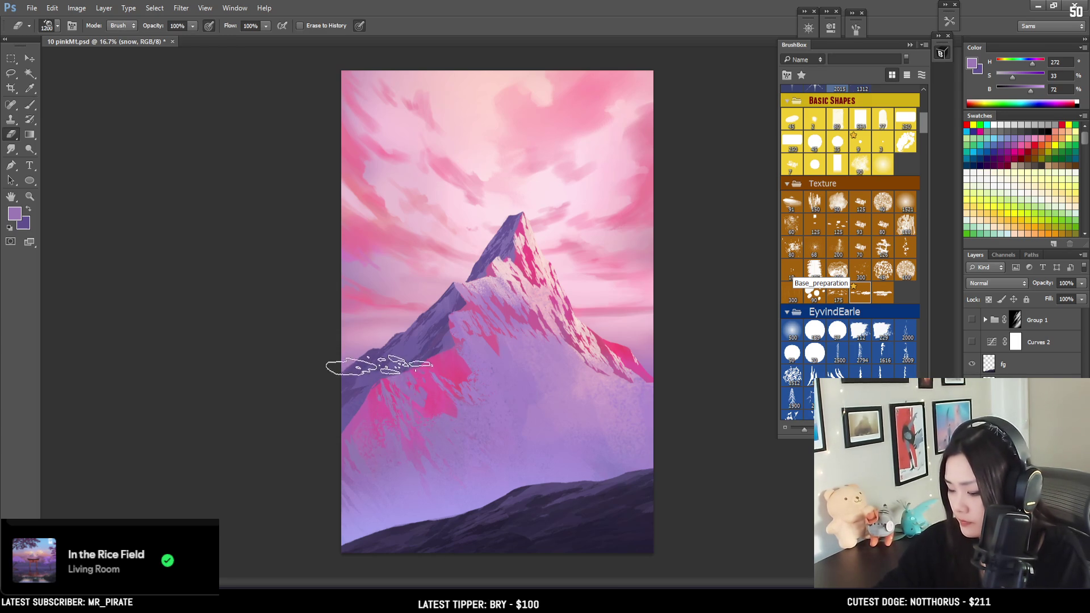
{"action": "left_click", "coordinate": [882, 208]}
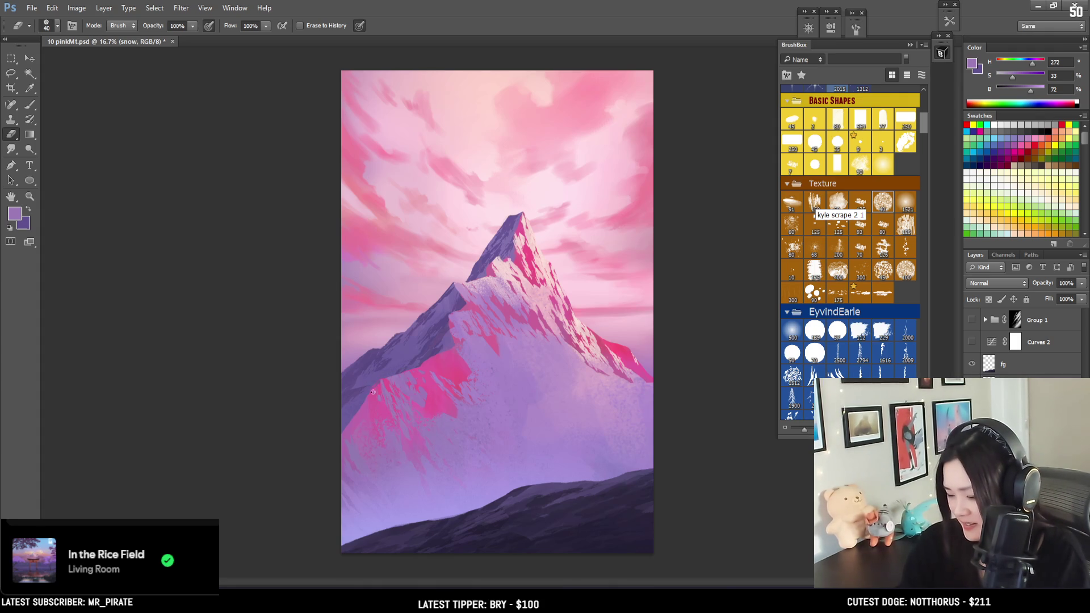
{"action": "key", "text": "bracketright"}
{"action": "key", "text": "bracketright"}
{"action": "key", "text": "bracketright"}
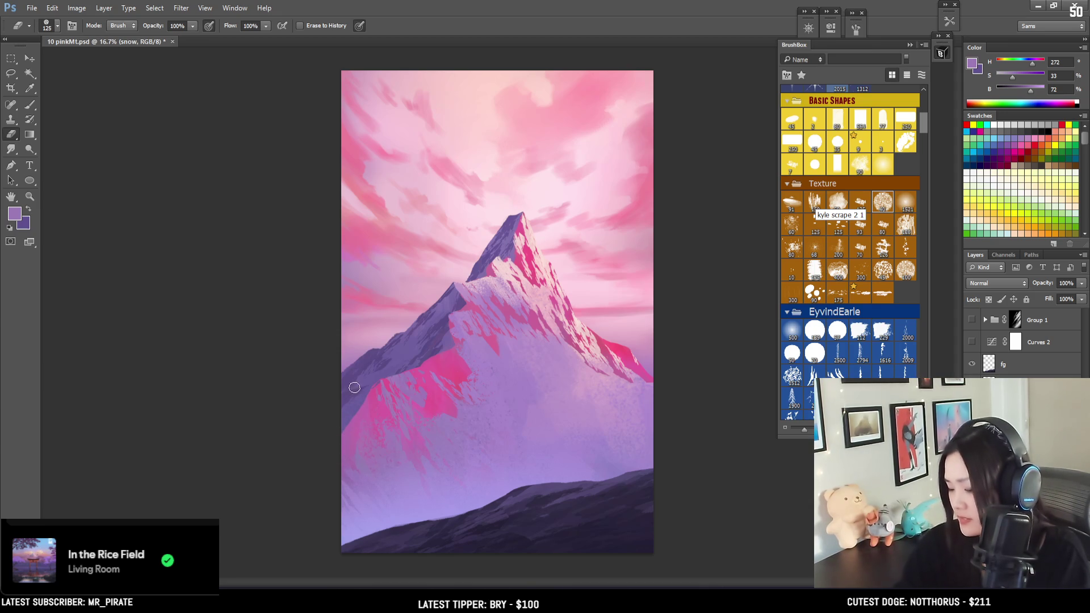
{"action": "key", "text": "bracketleft"}
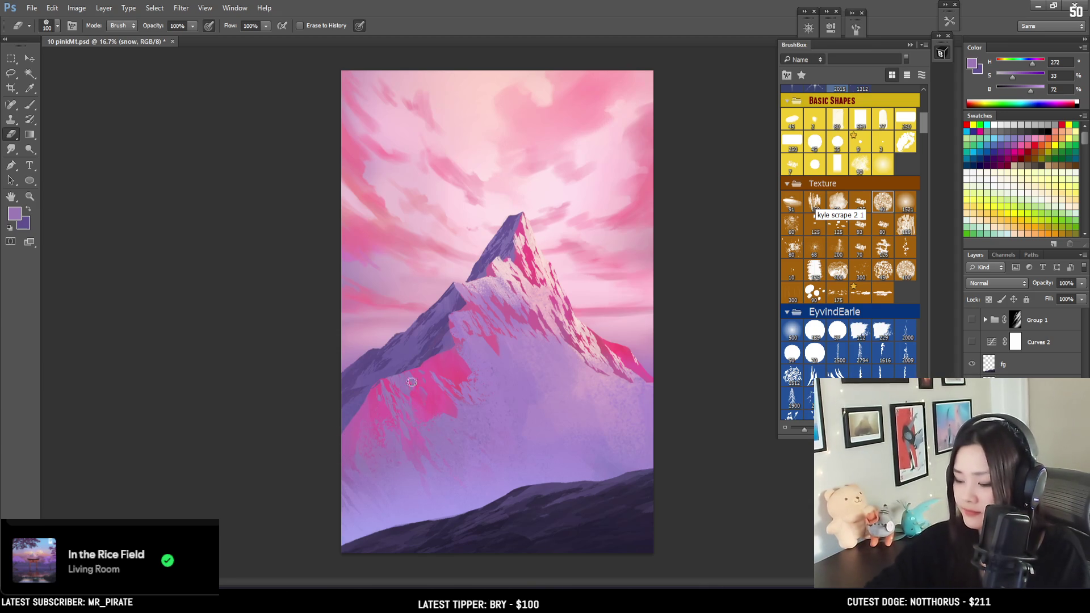
{"action": "left_click", "coordinate": [859, 160]}
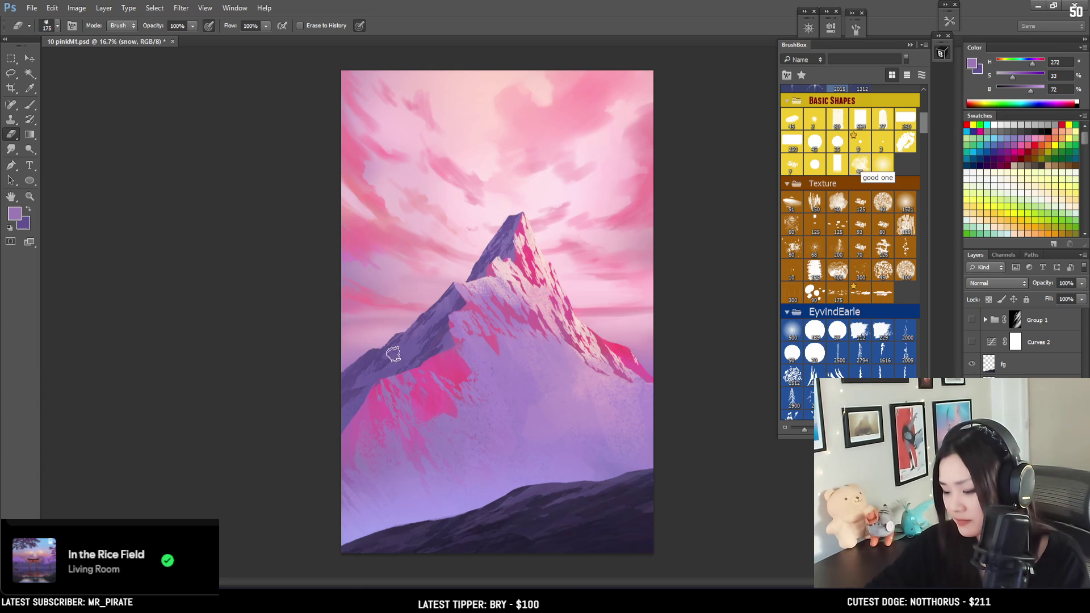
{"action": "key", "text": "bracketright"}
{"action": "key", "text": "bracketright"}
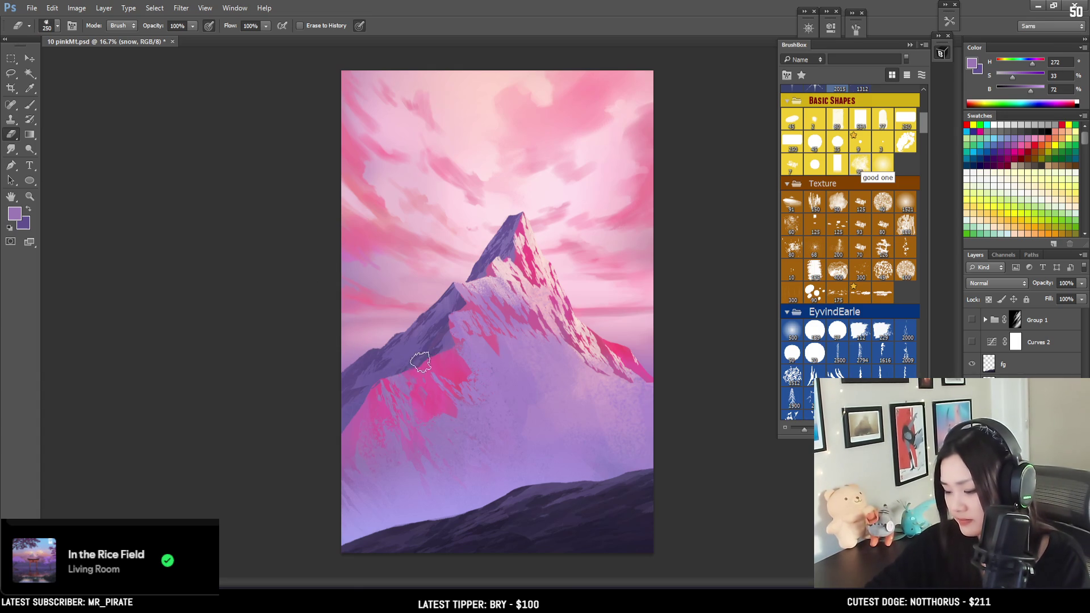
Lasso a shape on the pink patch below the ridge and enlarge the brush to 500.
{"action": "key", "text": "b"}
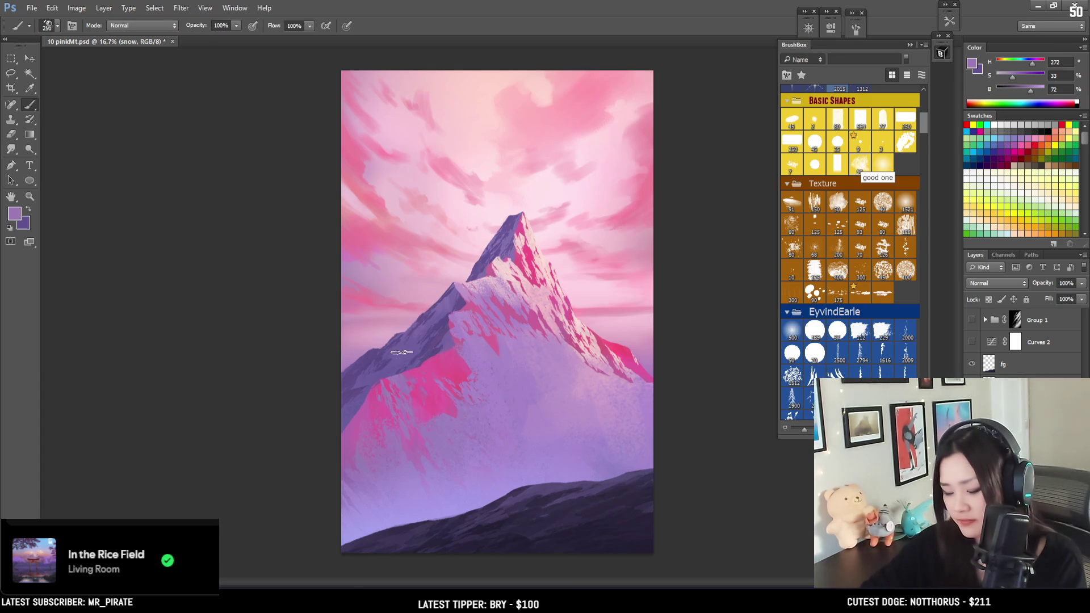
{"action": "key", "text": "l"}
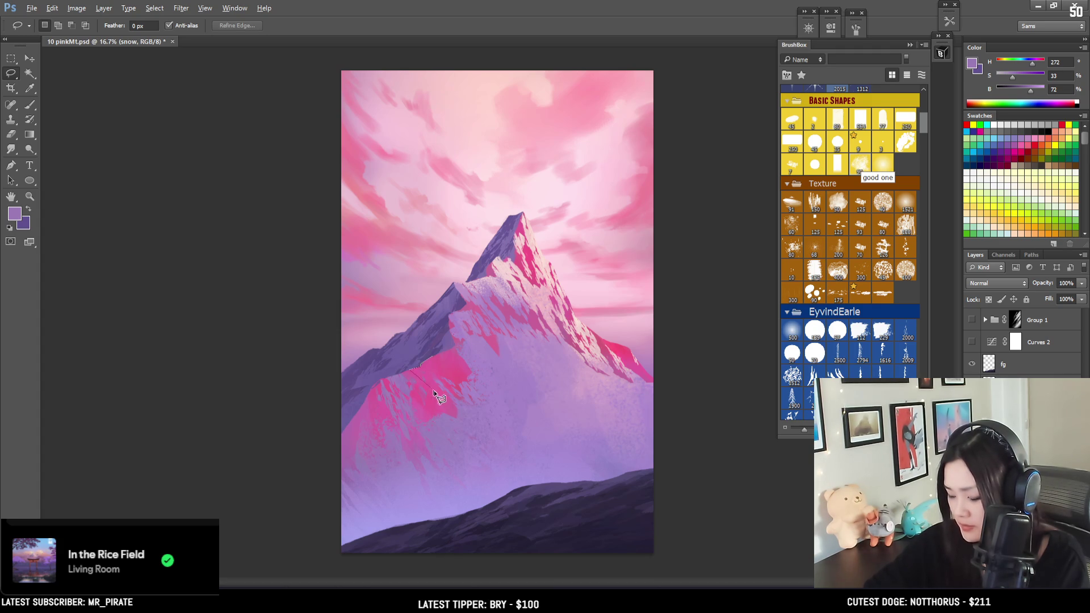
{"action": "left_click_drag", "start_coordinate": [466, 411], "coordinate": [431, 358]}
{"action": "key", "text": "b"}
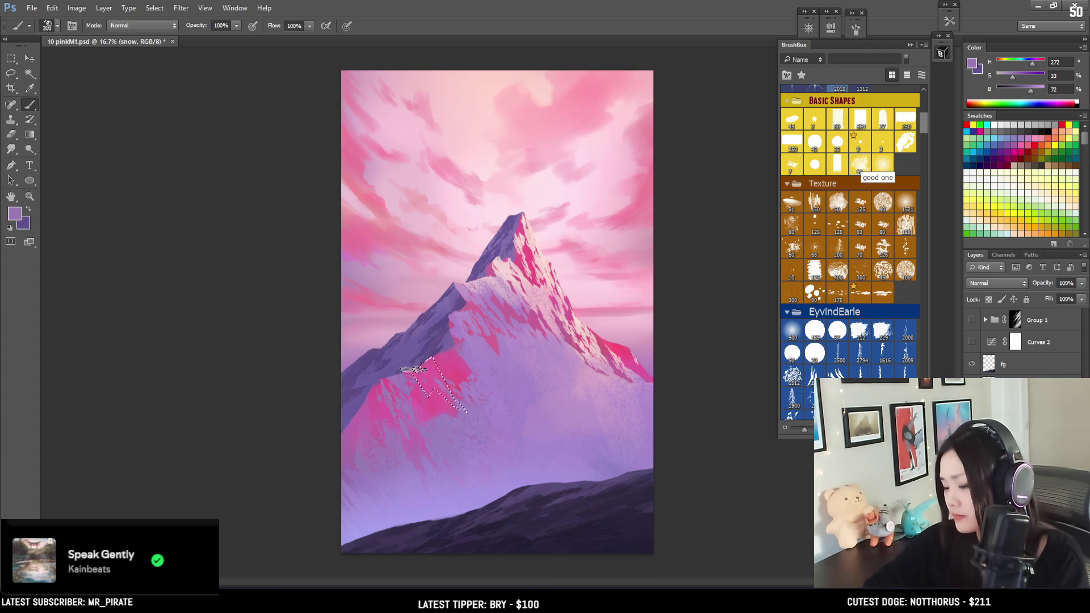
{"action": "key", "text": "bracketright"}
{"action": "key", "text": "bracketright"}
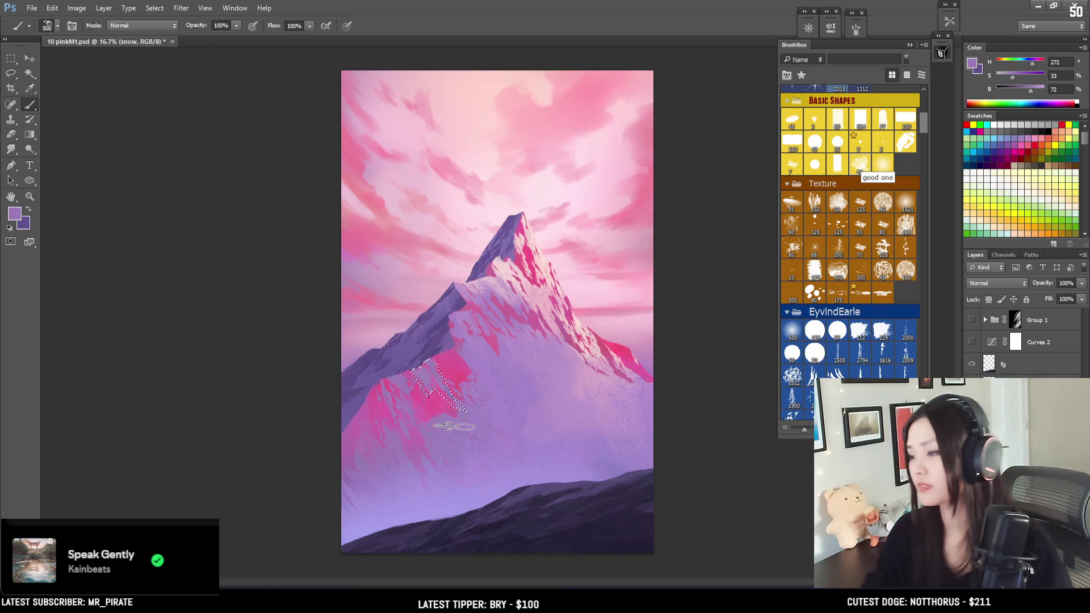
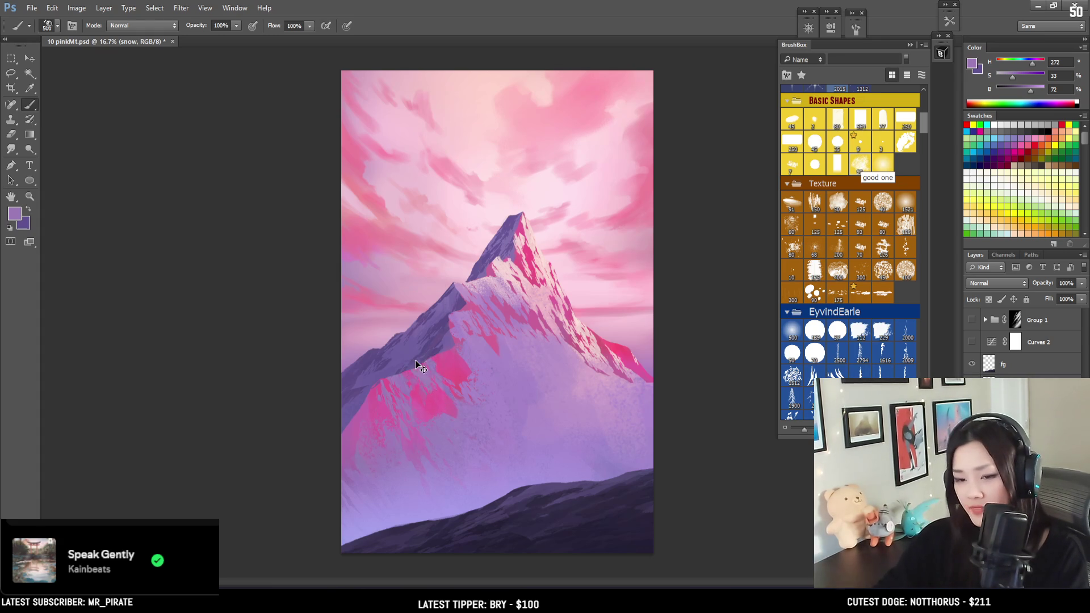
Deselect and set up the Eraser with the Rain texture brush at size 1200.
{"action": "key", "text": "ctrl+d"}
{"action": "key", "text": "e"}
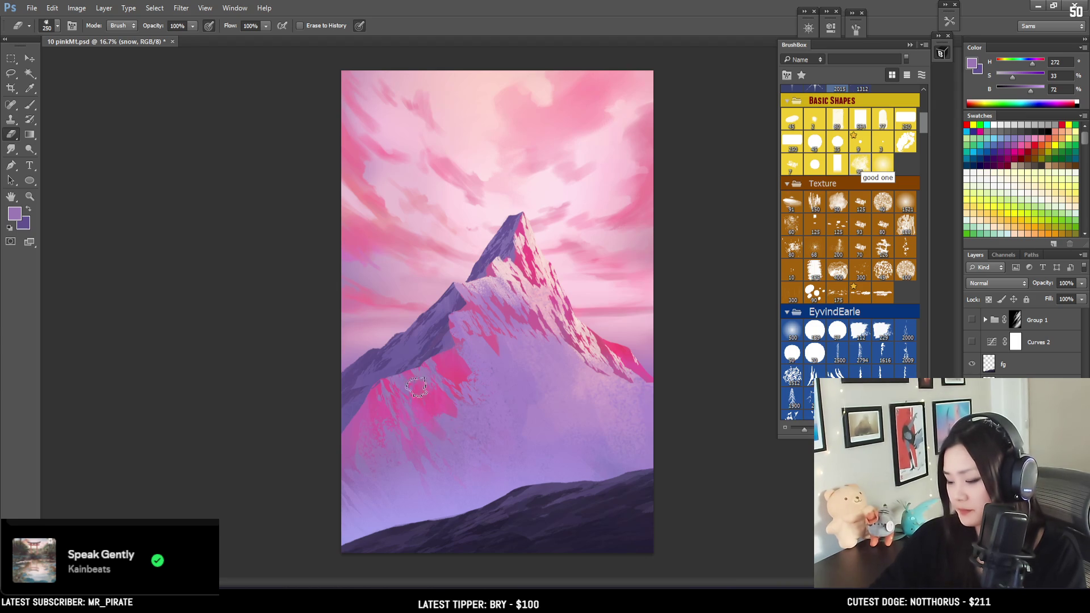
{"action": "key", "text": "bracketright"}
{"action": "key", "text": "bracketright"}
{"action": "key", "text": "bracketleft"}
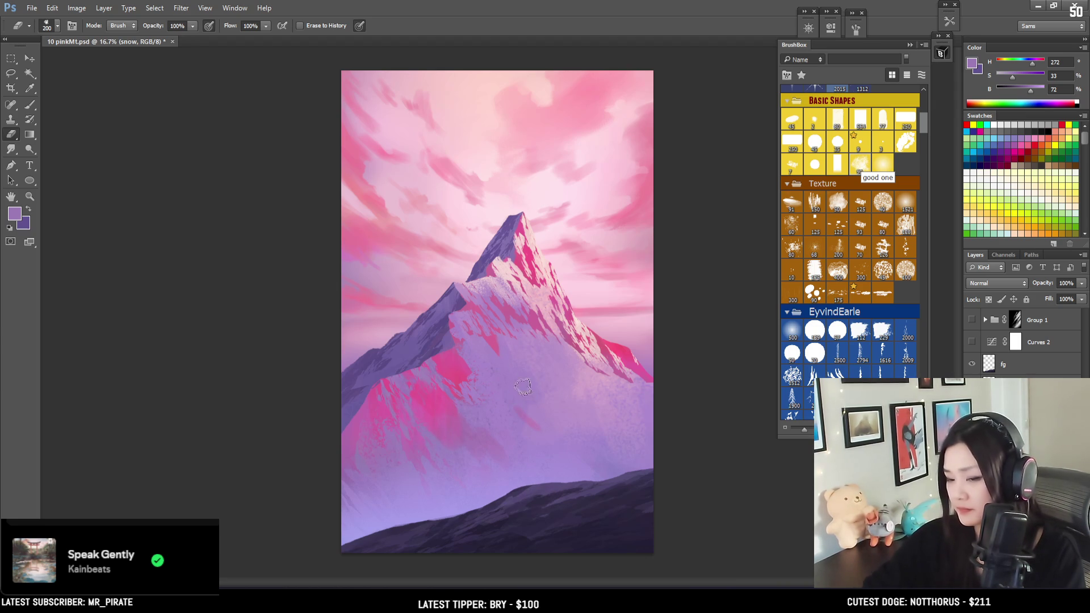
{"action": "left_click", "coordinate": [860, 296]}
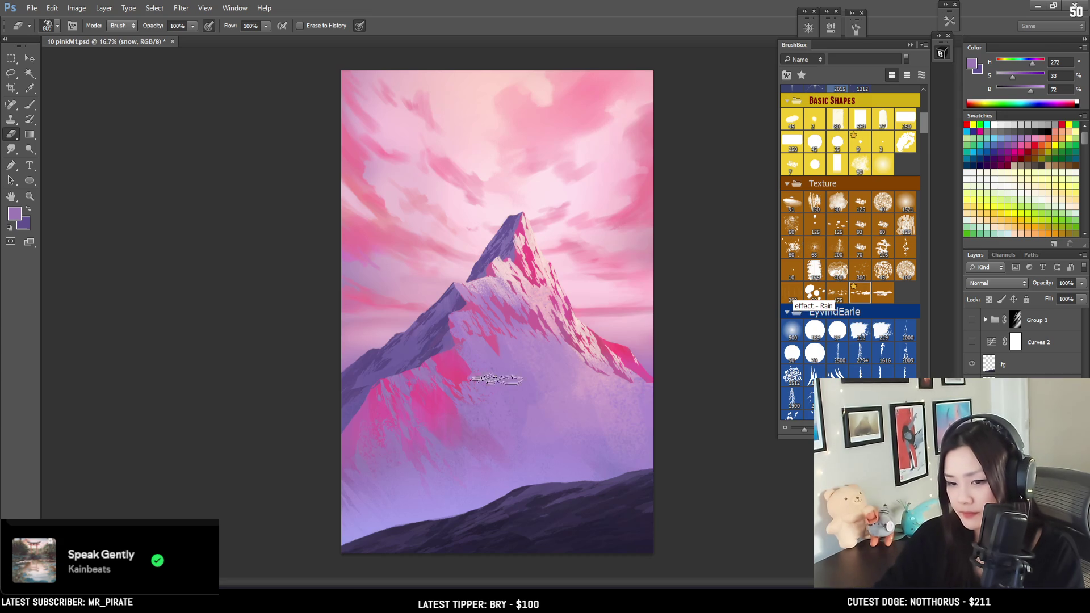
{"action": "key", "text": "bracketright"}
{"action": "key", "text": "bracketright"}
{"action": "key", "text": "bracketright"}
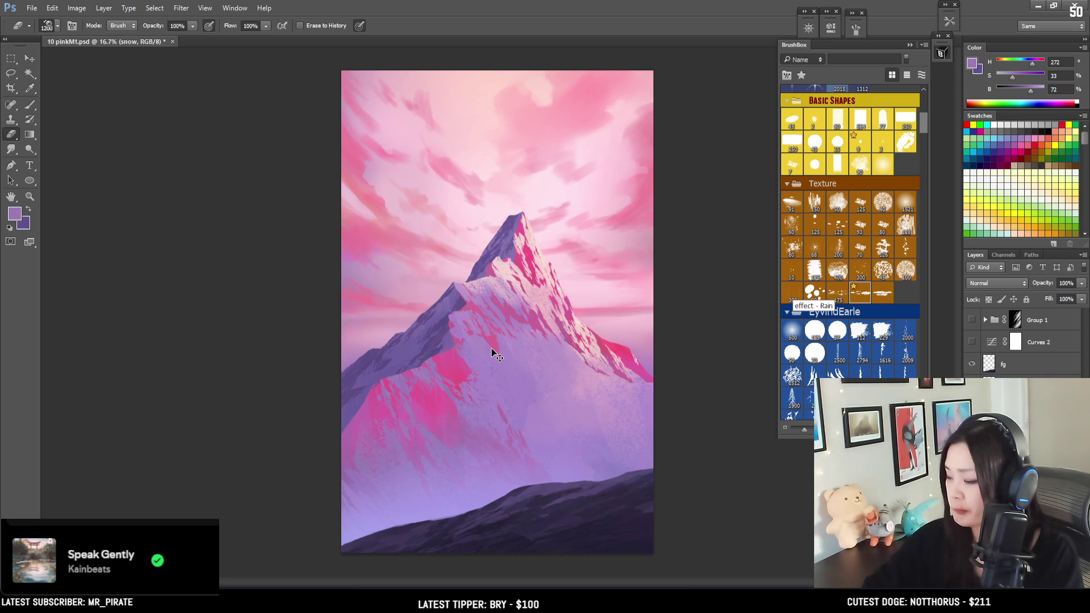
Streak-erase the lit snow slope with a different textured brush at size 600.
{"action": "left_click", "coordinate": [882, 293]}
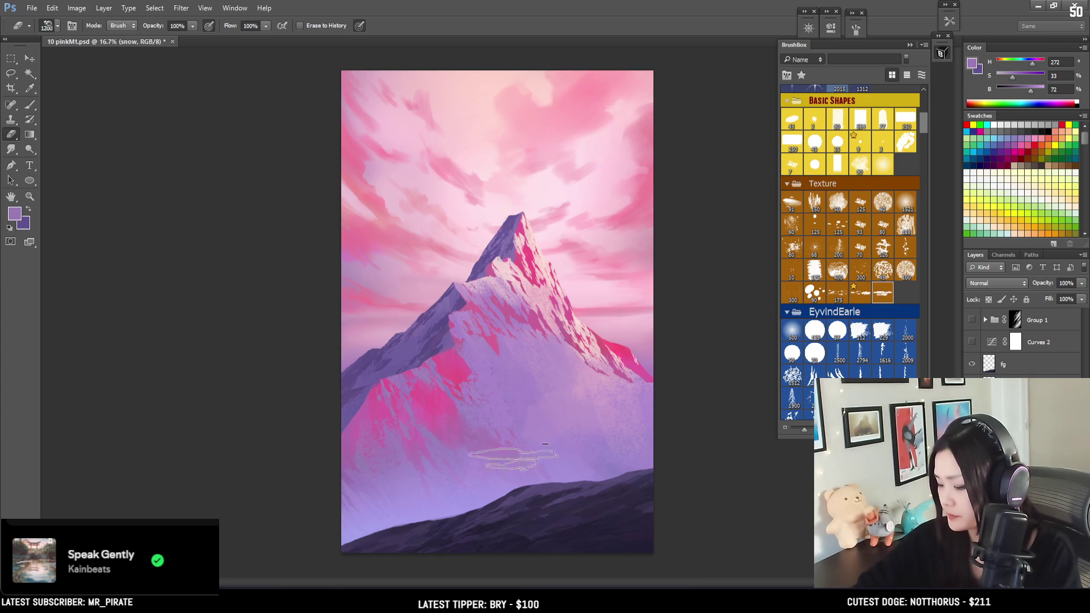
{"action": "right_click", "coordinate": [522, 471]}
{"action": "key", "text": "Escape"}
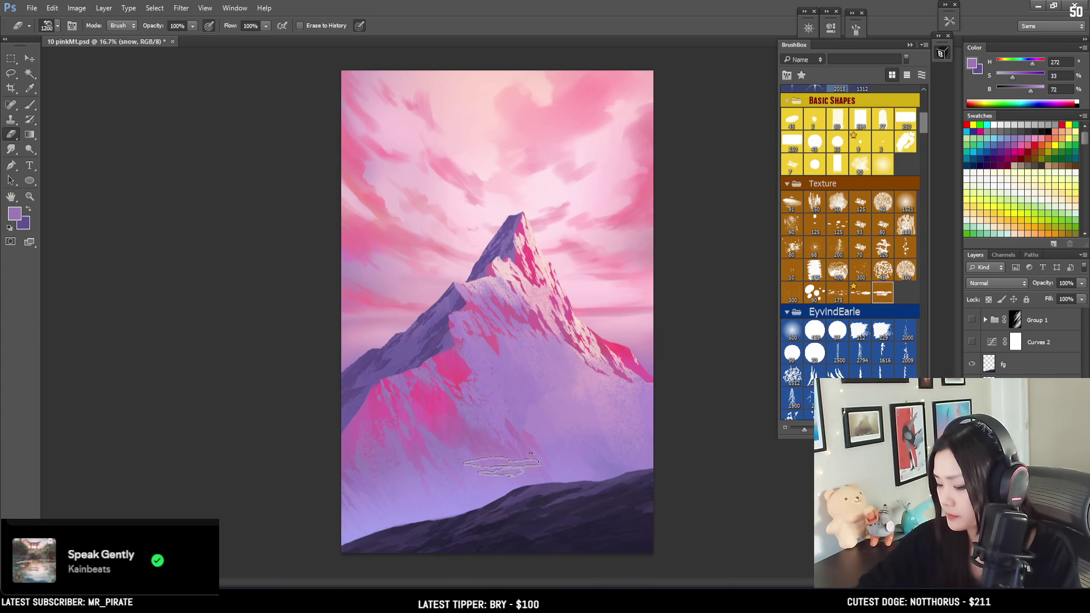
{"action": "key", "text": "bracketleft"}
{"action": "key", "text": "bracketleft"}
{"action": "key", "text": "bracketleft"}
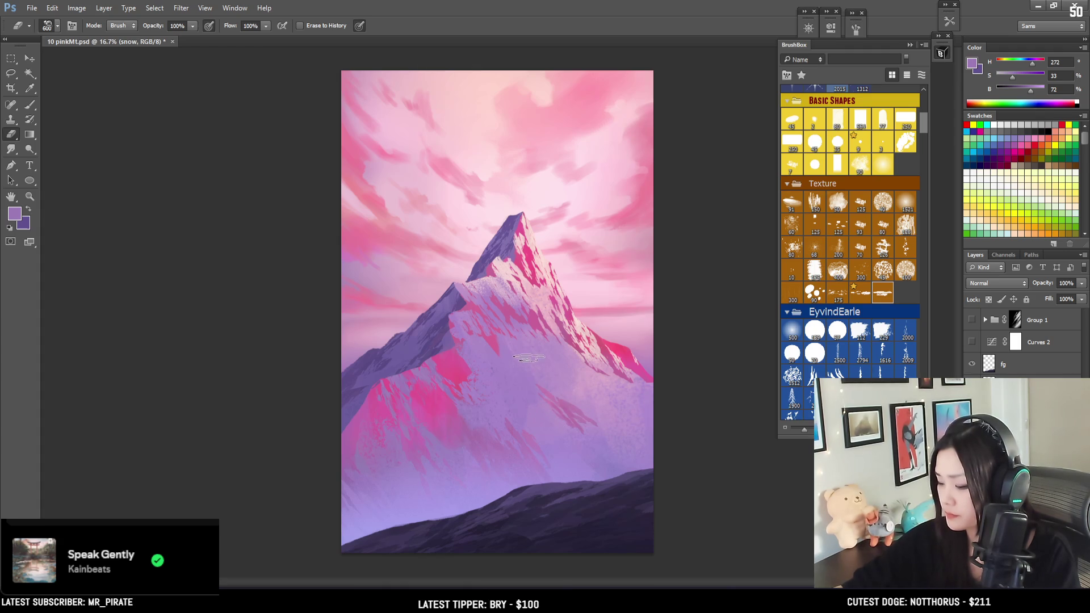
{"action": "key", "text": "b"}
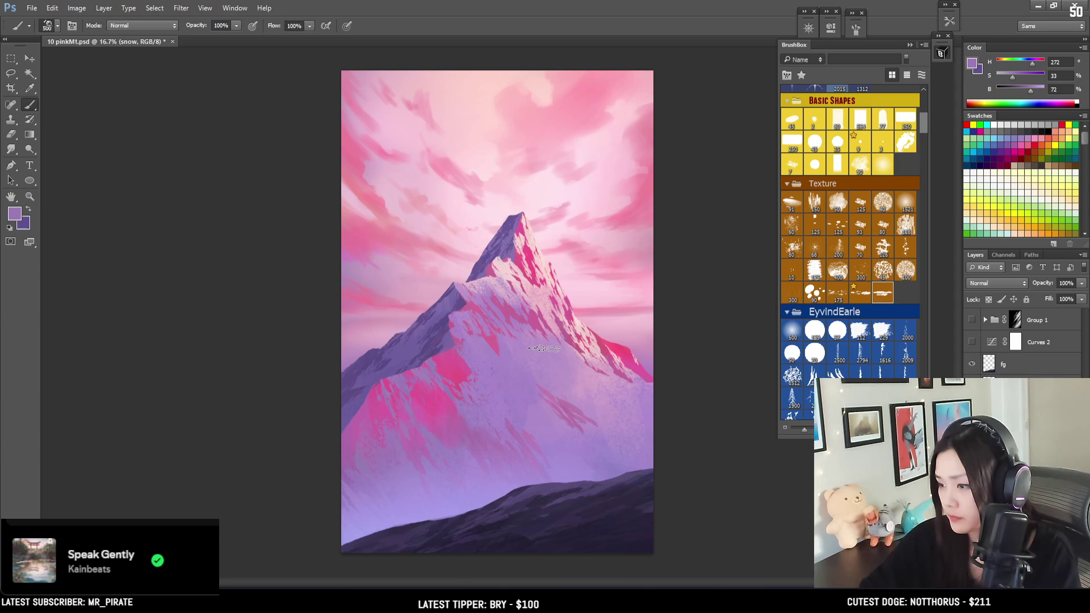
{"action": "key", "text": "e"}
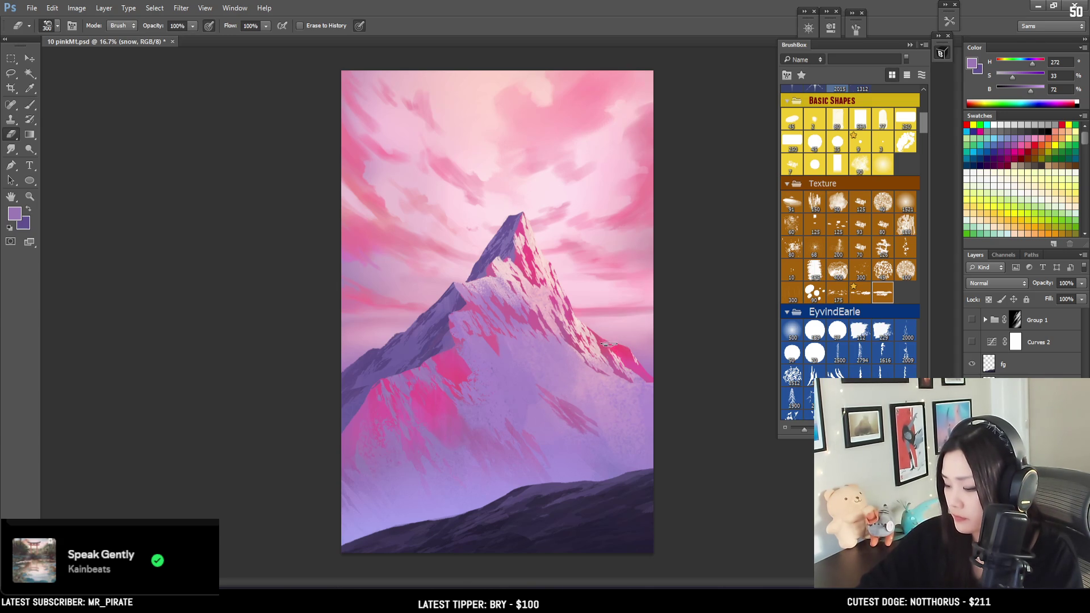
{"action": "key", "text": "b"}
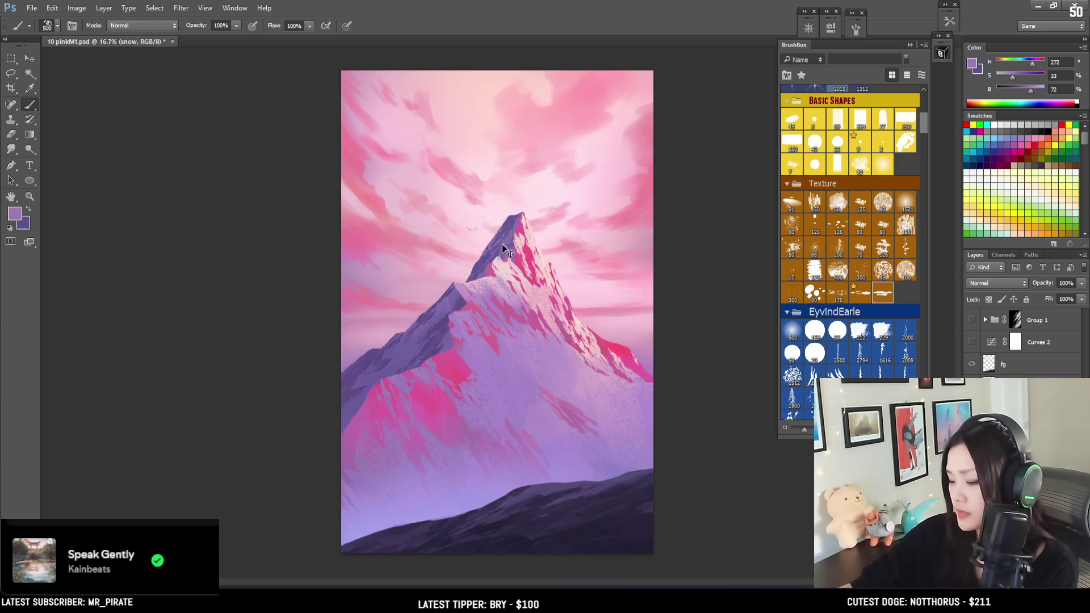
{"action": "key", "text": "ctrl+plus"}
{"action": "key", "text": "ctrl+plus"}
Erase at size 175, then paint touches of lilac sampled from the snow at size 250.
{"action": "key", "text": "e"}
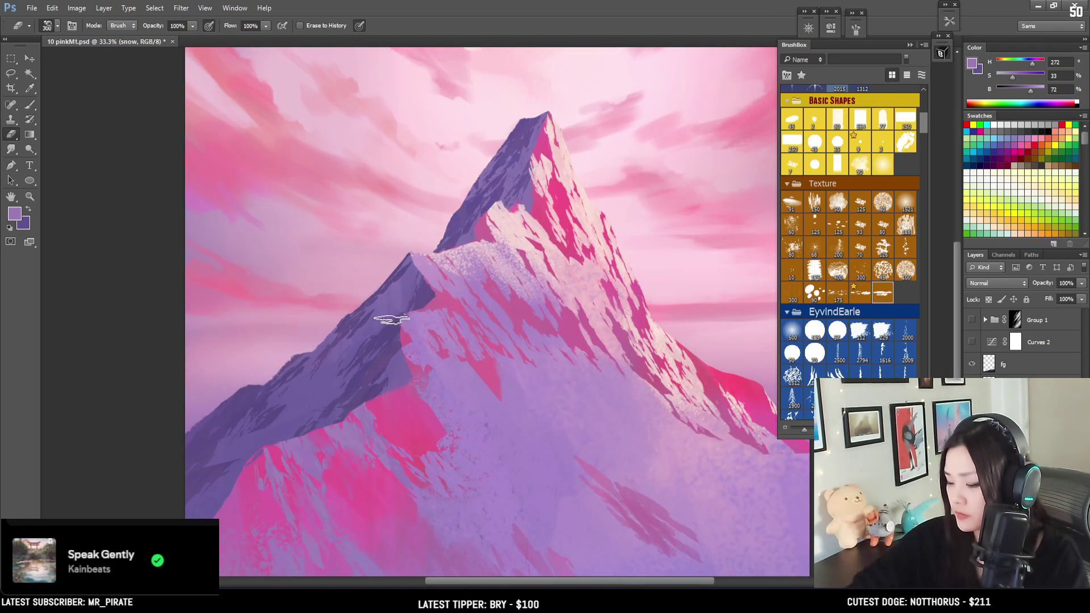
{"action": "key", "text": "bracketleft"}
{"action": "key", "text": "bracketleft"}
{"action": "key", "text": "bracketleft"}
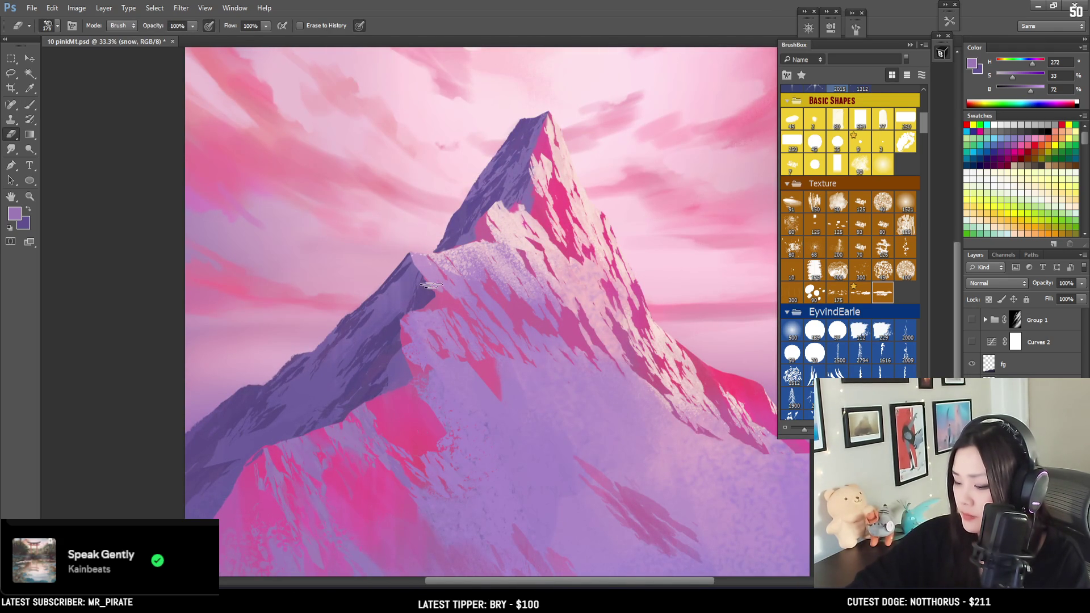
{"action": "key", "text": "b"}
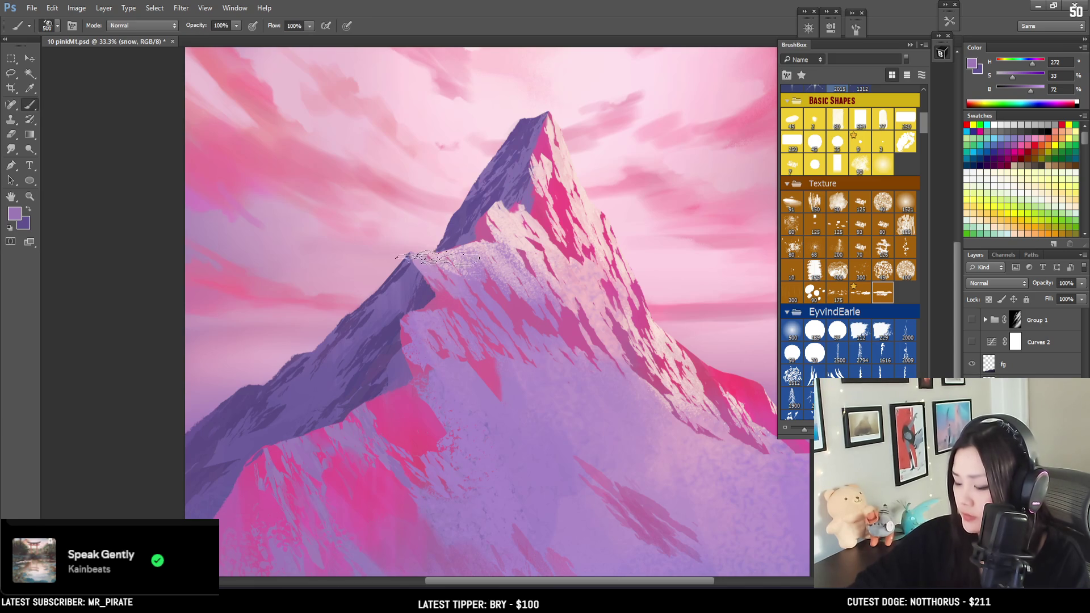
{"action": "left_click", "coordinate": [451, 277], "text": "alt"}
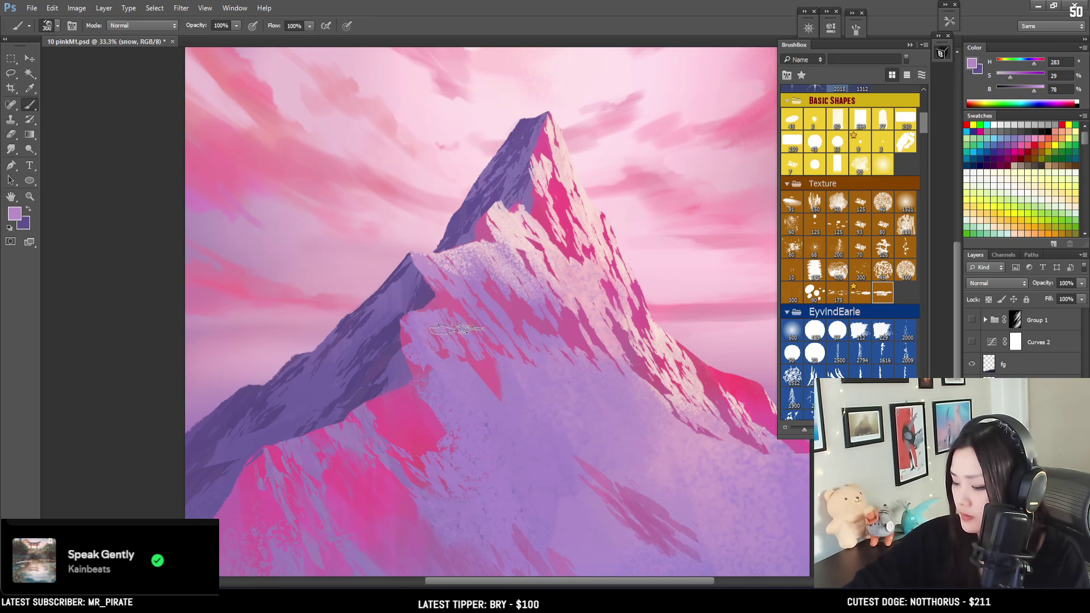
{"action": "key", "text": "bracketleft"}
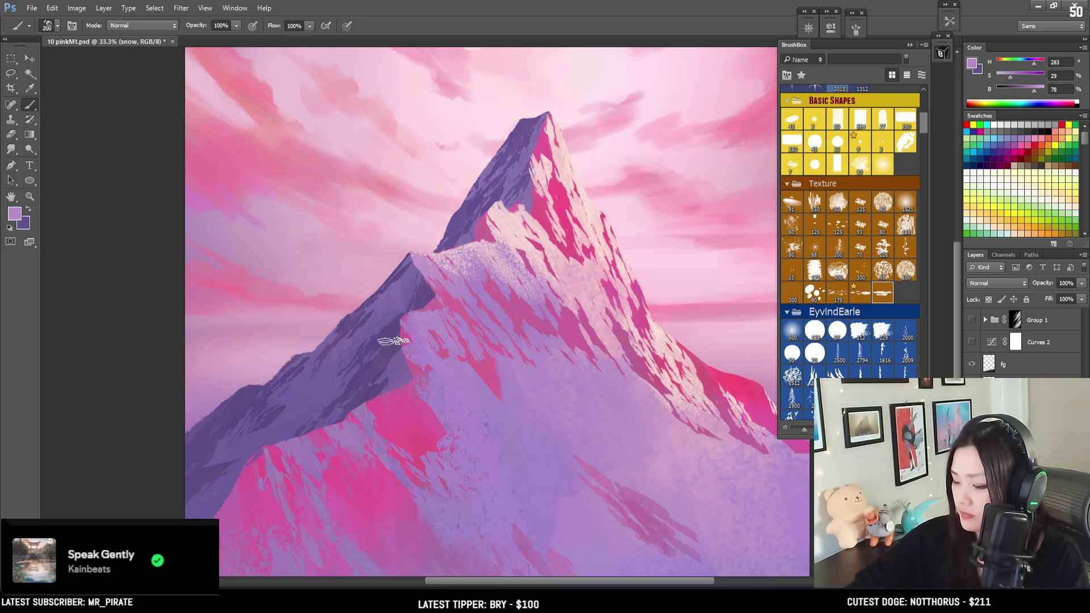
Erase the lower-slope snow with eraser sizes from 300 up to 1300, ending at 500.
{"action": "key", "text": "e"}
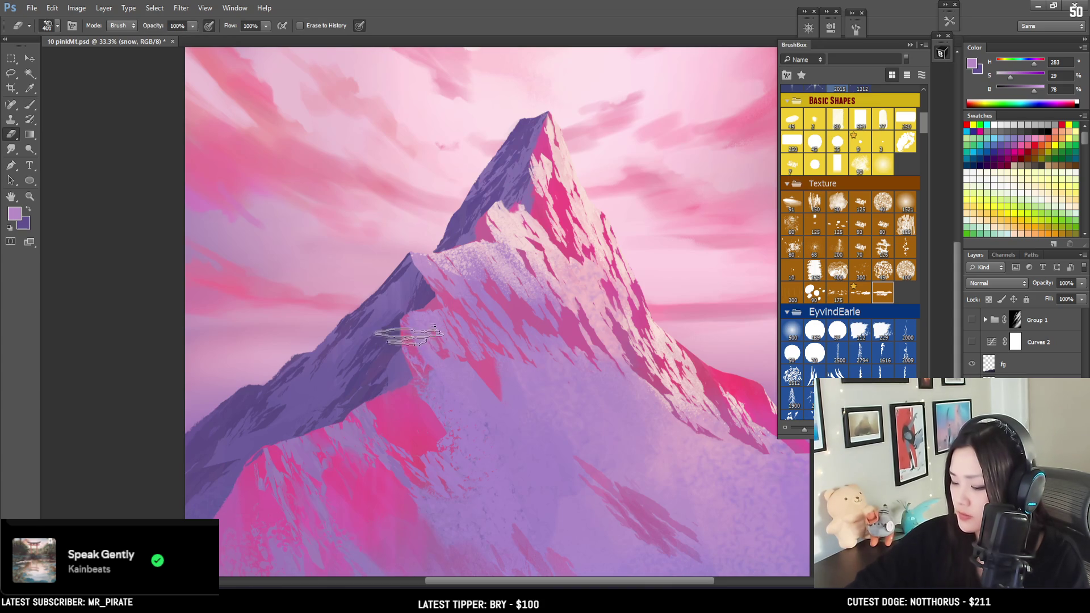
{"action": "key", "text": "bracketleft"}
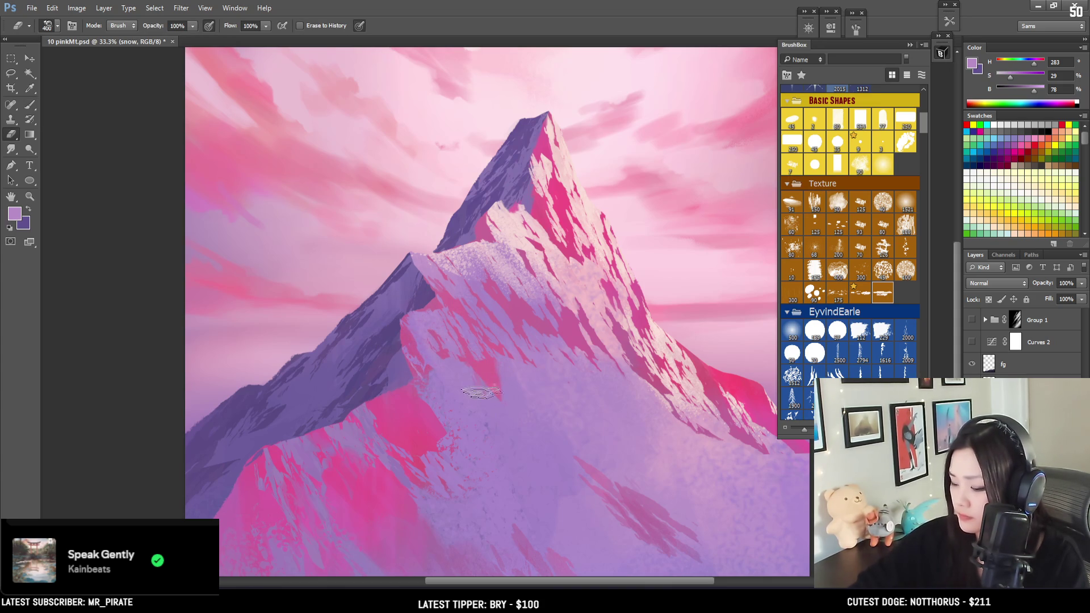
{"action": "key", "text": "bracketright"}
{"action": "key", "text": "bracketright"}
{"action": "key", "text": "bracketright"}
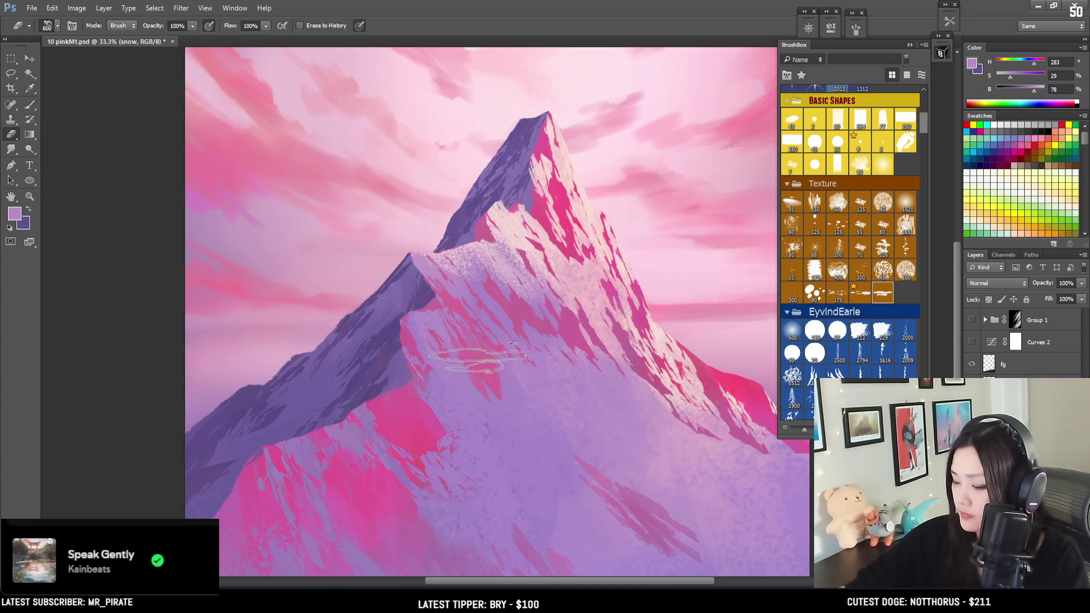
{"action": "scroll", "coordinate": [460, 289], "scroll_direction": "down", "scroll_amount": 3}
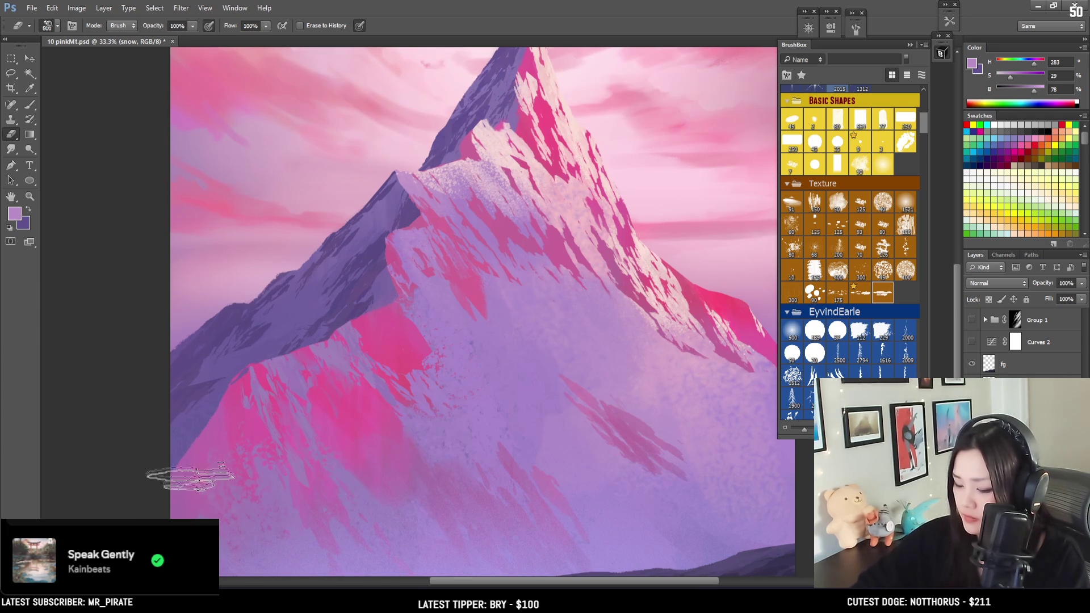
{"action": "key", "text": "bracketright"}
{"action": "scroll", "coordinate": [187, 494], "scroll_direction": "down", "scroll_amount": 3}
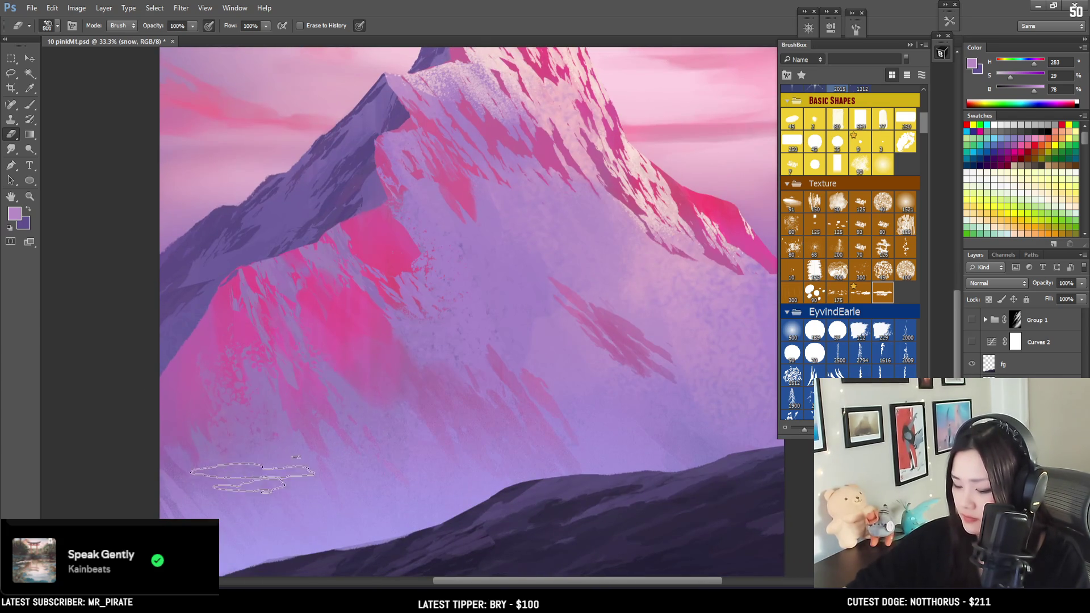
{"action": "key", "text": "bracketright"}
{"action": "key", "text": "bracketright"}
{"action": "key", "text": "bracketright"}
{"action": "key", "text": "bracketleft"}
{"action": "key", "text": "bracketleft"}
{"action": "key", "text": "bracketleft"}
{"action": "key", "text": "bracketleft"}
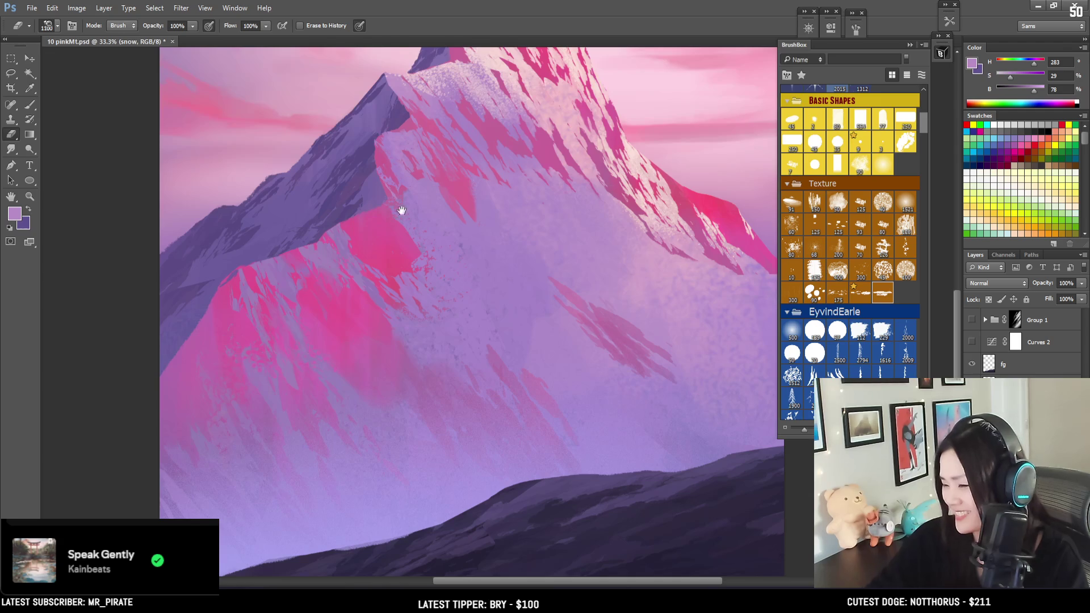
{"action": "key", "text": "ctrl+minus"}
{"action": "scroll", "coordinate": [375, 227], "scroll_direction": "up", "scroll_amount": 1}
{"action": "key", "text": "bracketleft"}
{"action": "key", "text": "bracketleft"}
{"action": "key", "text": "bracketleft"}
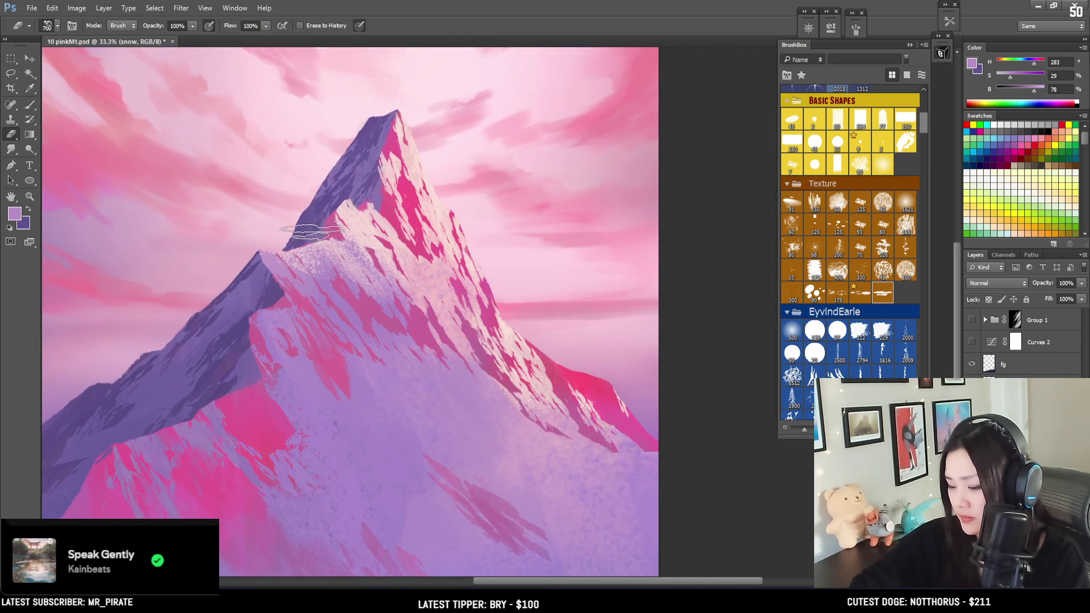
{"action": "key", "text": "bracketleft"}
{"action": "key", "text": "bracketleft"}
{"action": "key", "text": "bracketleft"}
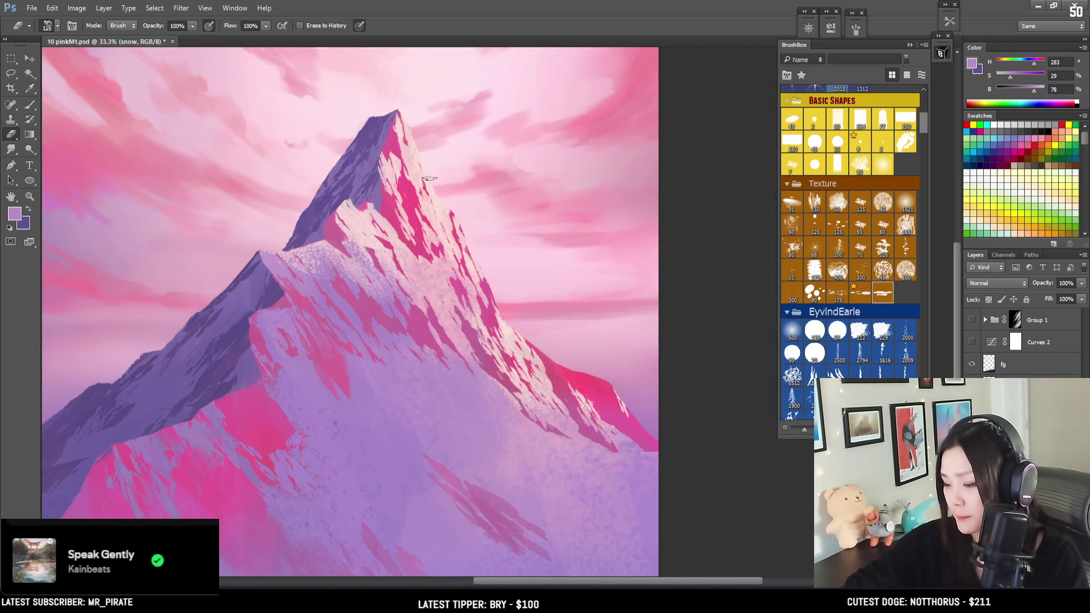
Erase snow near the peak with a 200–300 eraser.
{"action": "key", "text": "bracketright"}
{"action": "key", "text": "bracketright"}
{"action": "key", "text": "bracketright"}
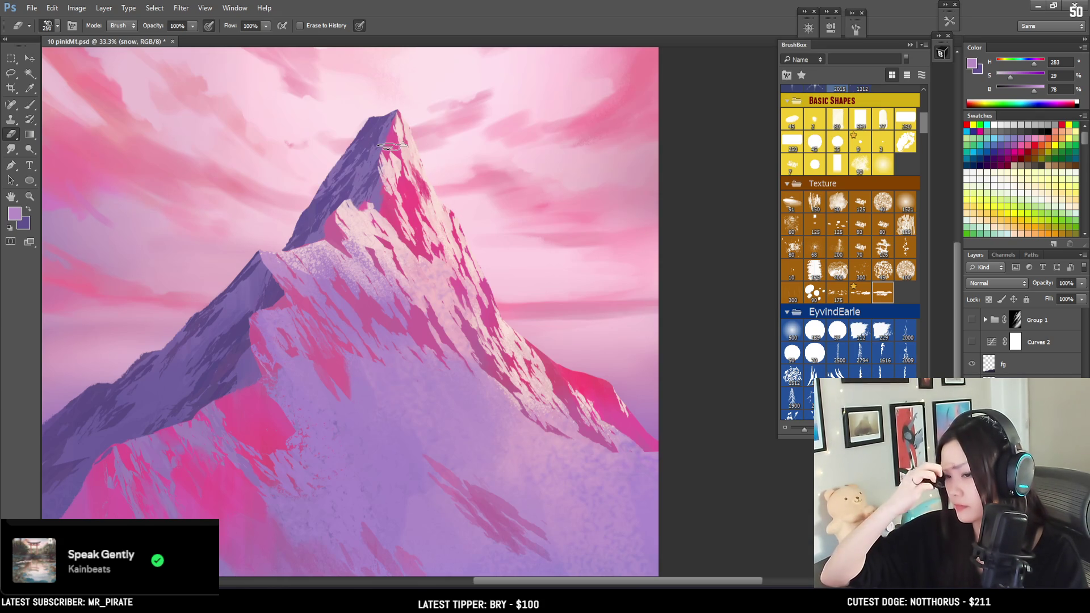
{"action": "key", "text": "bracketright"}
{"action": "key", "text": "bracketright"}
{"action": "key", "text": "bracketright"}
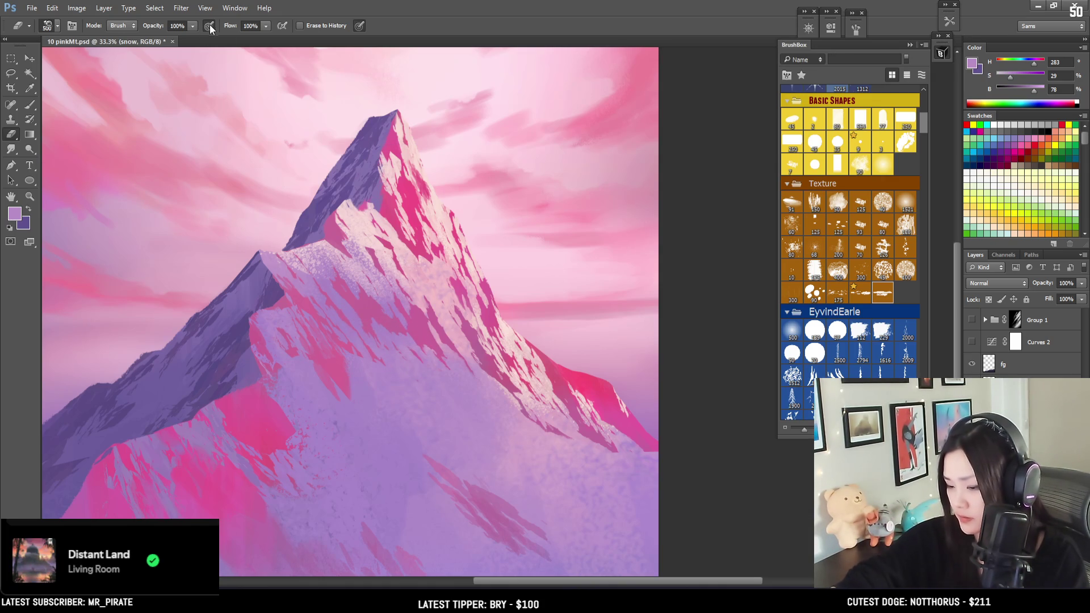
{"action": "key", "text": "bracketleft"}
{"action": "key", "text": "bracketleft"}
{"action": "key", "text": "bracketleft"}
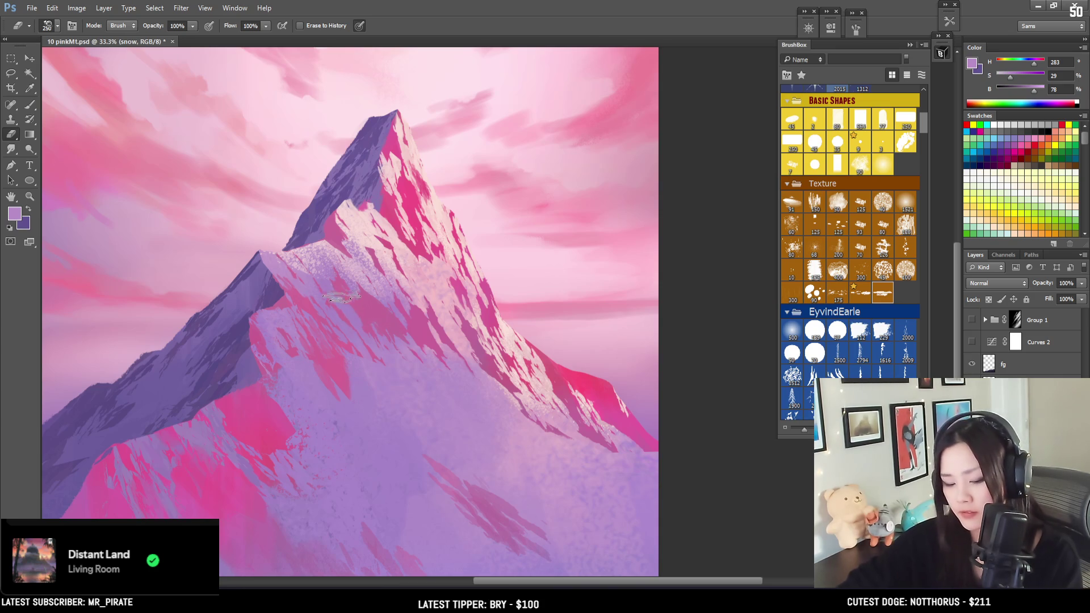
Lasso a snow patch below the ridge, erase inside it, and show the light-ray group.
{"action": "key", "text": "l"}
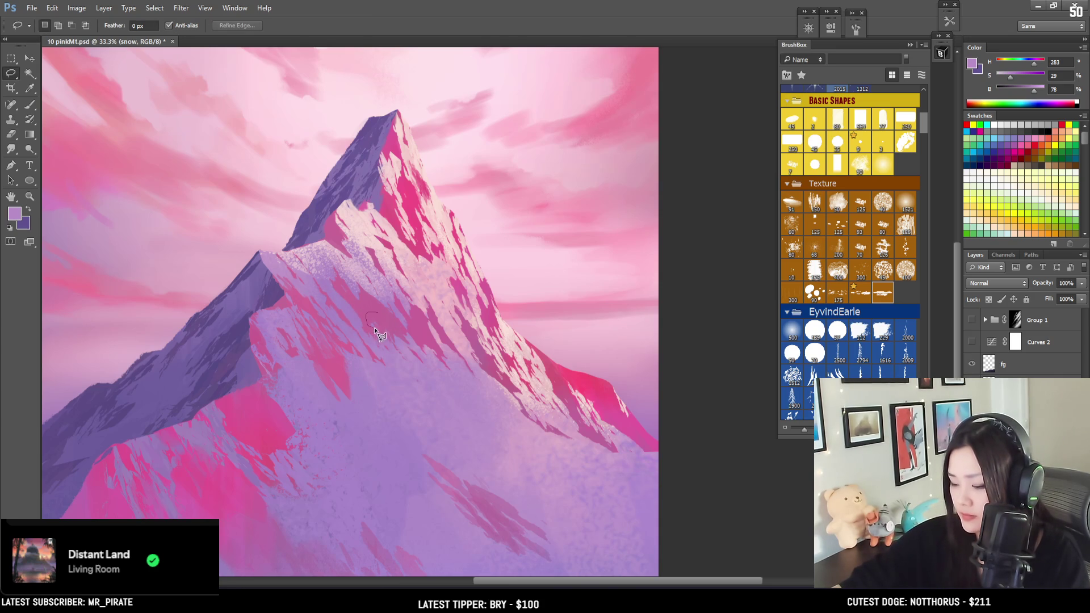
{"action": "mouse_move", "coordinate": [408, 363]}
{"action": "left_mouse_down"}
{"action": "mouse_move", "coordinate": [424, 373]}
{"action": "mouse_move", "coordinate": [397, 328]}
{"action": "mouse_move", "coordinate": [372, 318]}
{"action": "mouse_move", "coordinate": [446, 277]}
{"action": "mouse_move", "coordinate": [455, 325]}
{"action": "left_mouse_up"}
{"action": "key", "text": "e"}
{"action": "key", "text": "ctrl+d"}
{"action": "scroll", "coordinate": [455, 325], "scroll_direction": "down", "scroll_amount": 1}
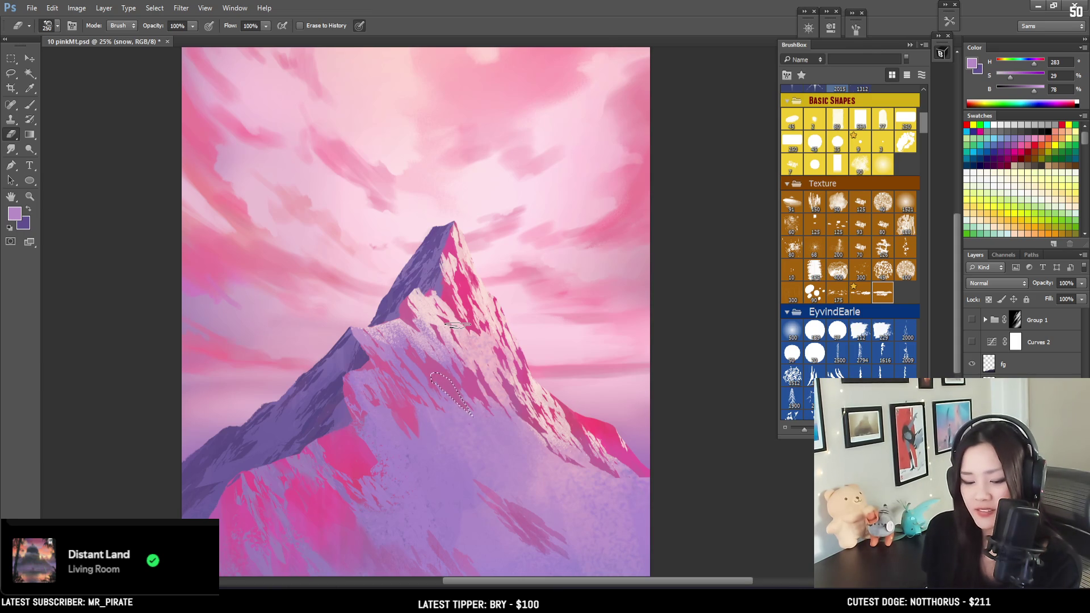
{"action": "left_click", "coordinate": [972, 320]}
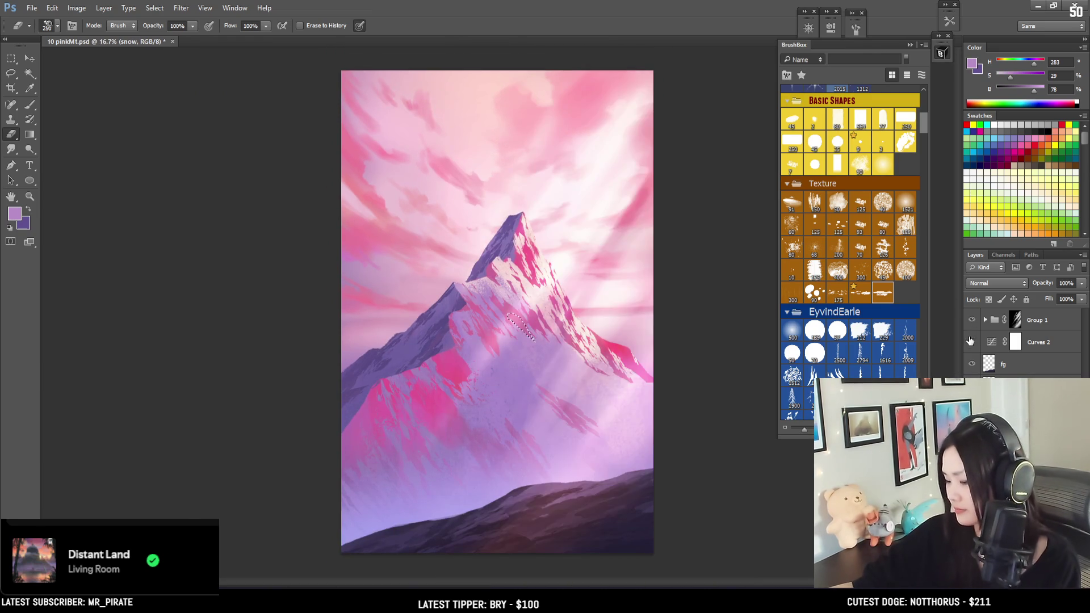
Show Curves 2 again and erase lower-slope snow with a 600 eraser.
{"action": "left_click", "coordinate": [972, 341]}
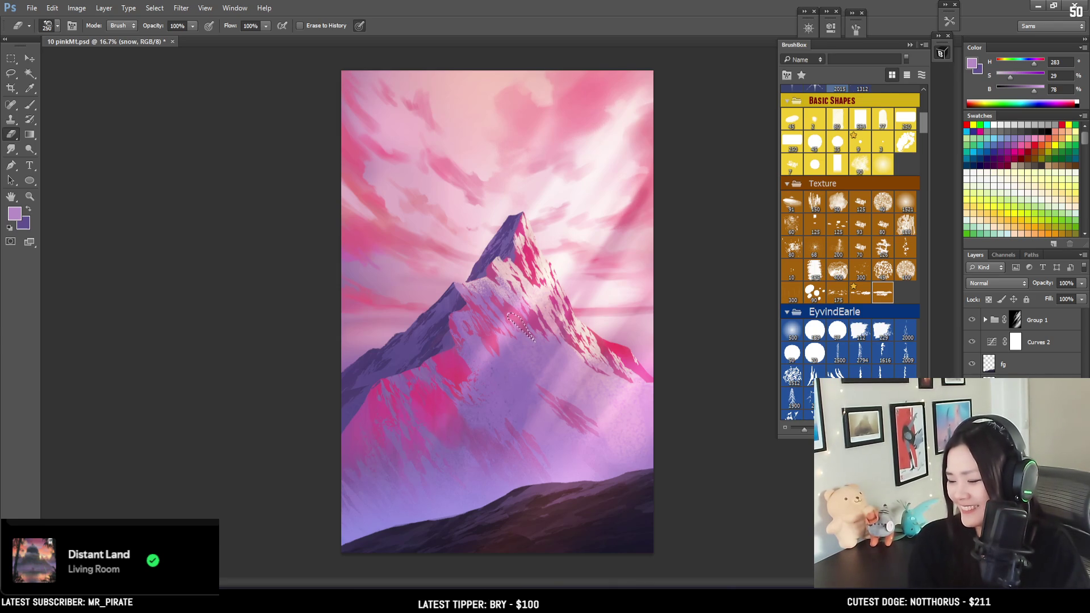
{"action": "key", "text": "ctrl+d"}
{"action": "key", "text": "bracketright"}
{"action": "key", "text": "bracketright"}
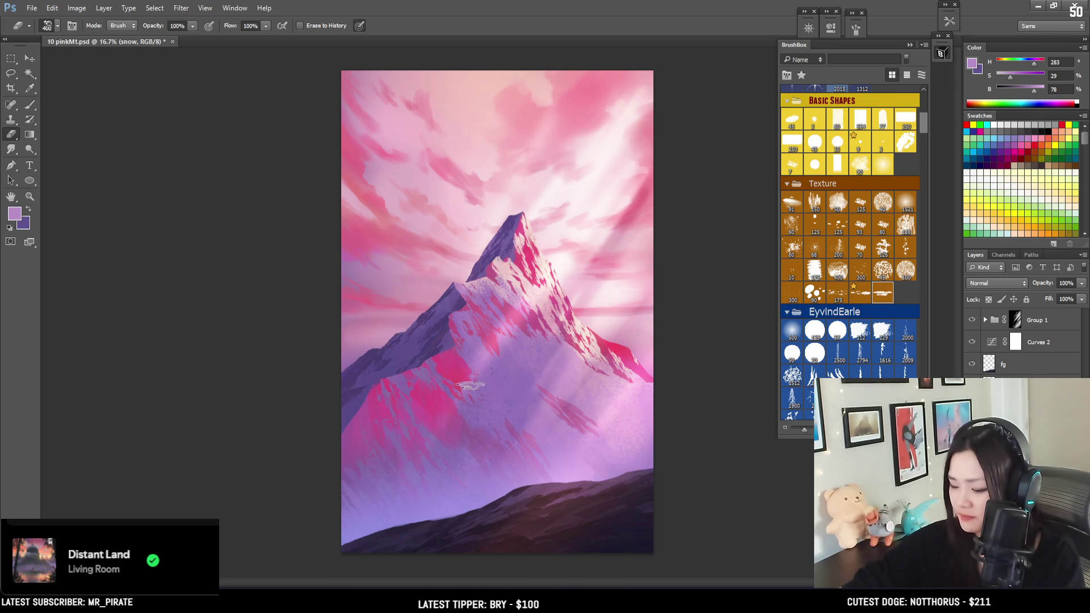
{"action": "key", "text": "bracketright"}
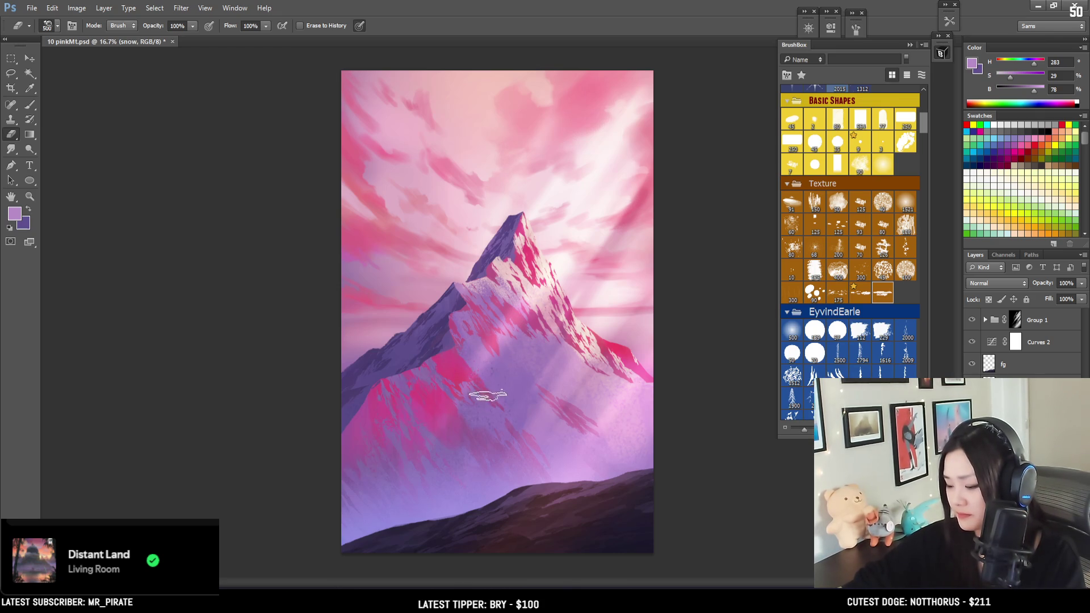
{"action": "key", "text": "bracketright"}
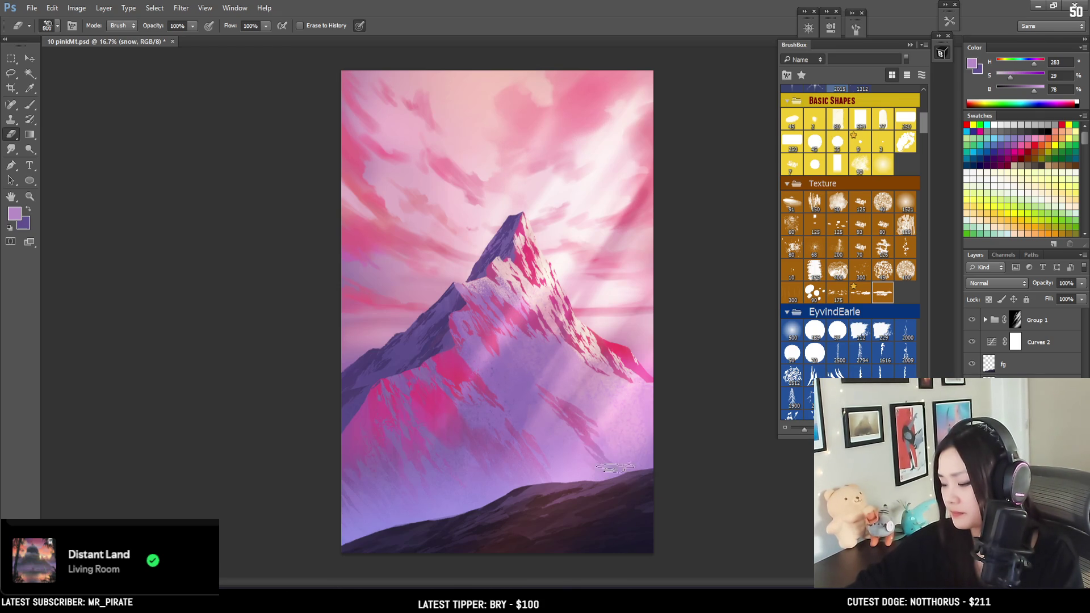
{"action": "key", "text": "b"}
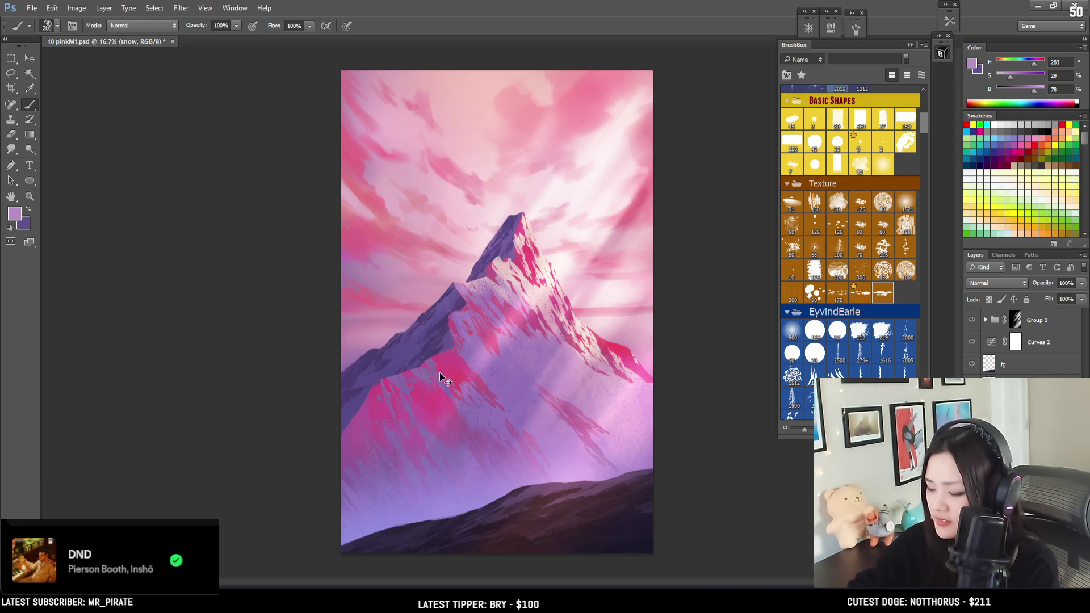
Fit the painting in view and compare it with Curves 2 briefly hidden.
{"action": "scroll", "coordinate": [417, 376], "scroll_direction": "up", "scroll_amount": 1, "text": "alt"}
{"action": "key", "text": "e"}
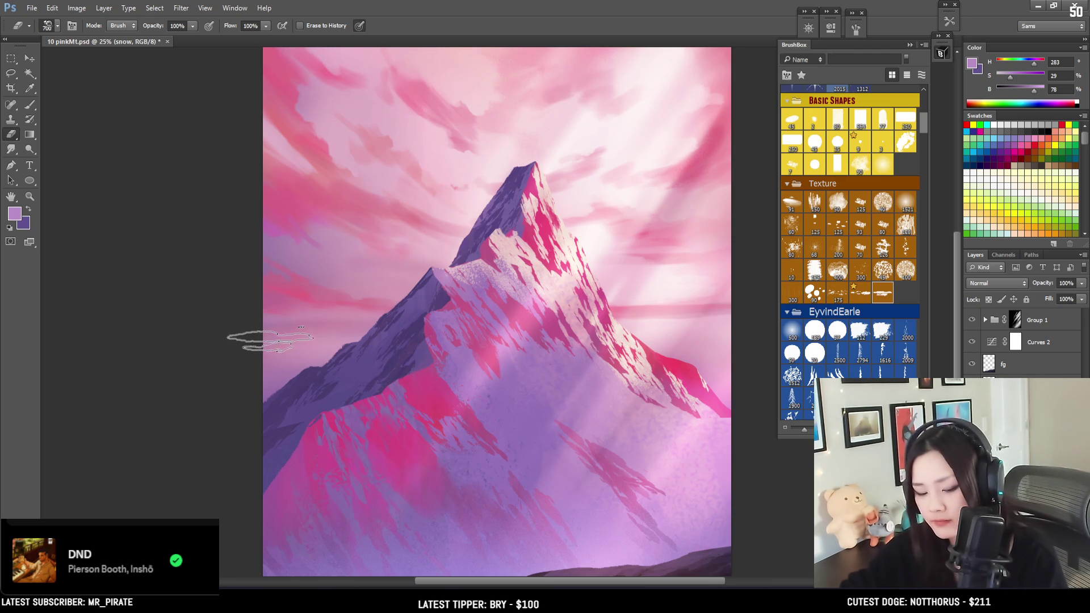
{"action": "key", "text": "l"}
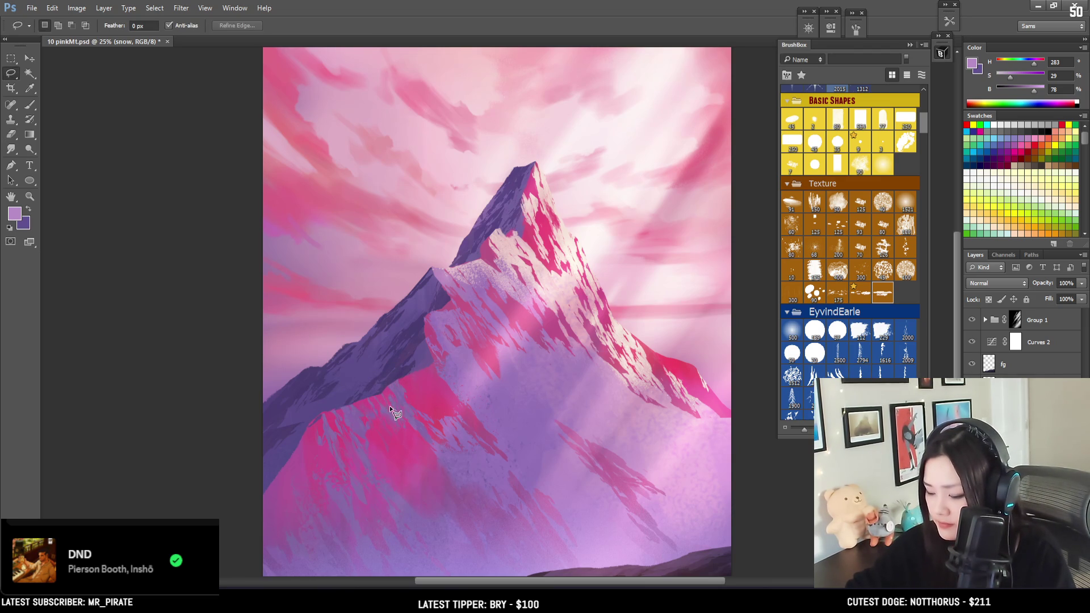
{"action": "key", "text": "e"}
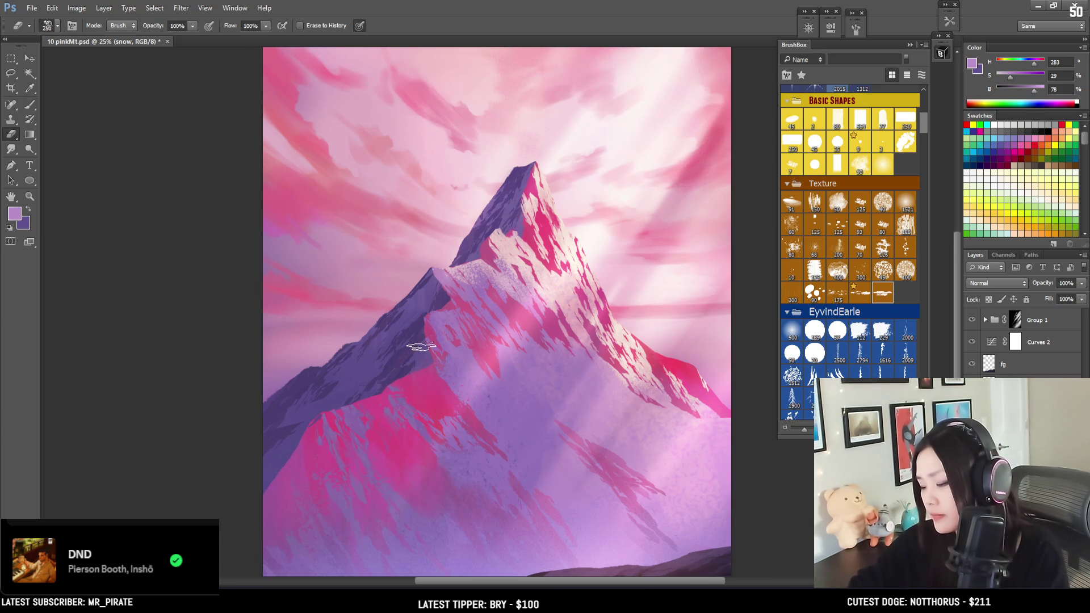
{"action": "key", "text": "l"}
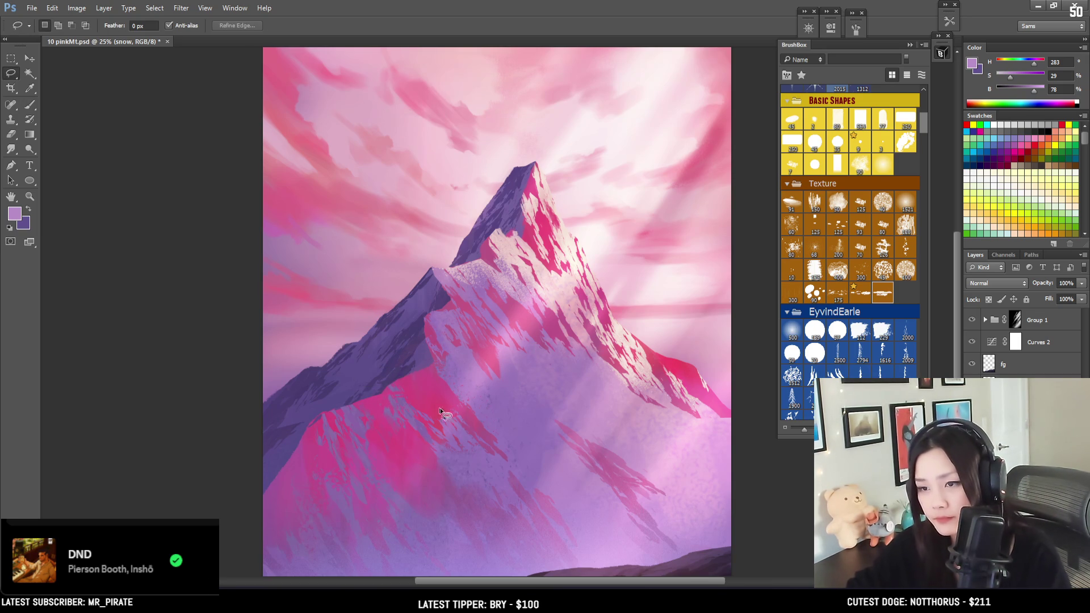
{"action": "key", "text": "ctrl+minus"}
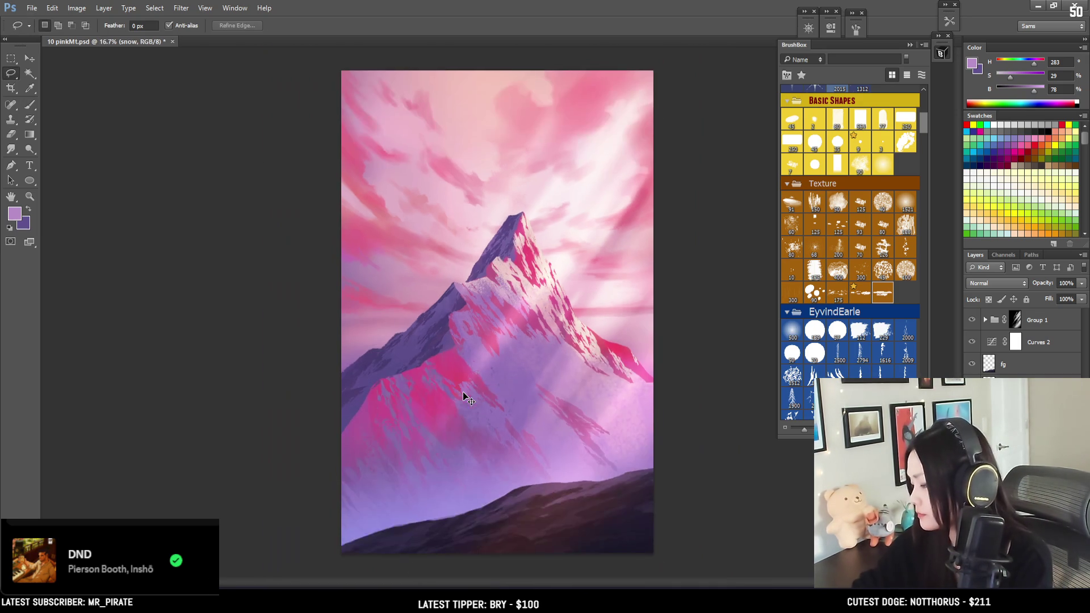
{"action": "left_click", "coordinate": [971, 342]}
{"action": "left_click", "coordinate": [972, 342]}
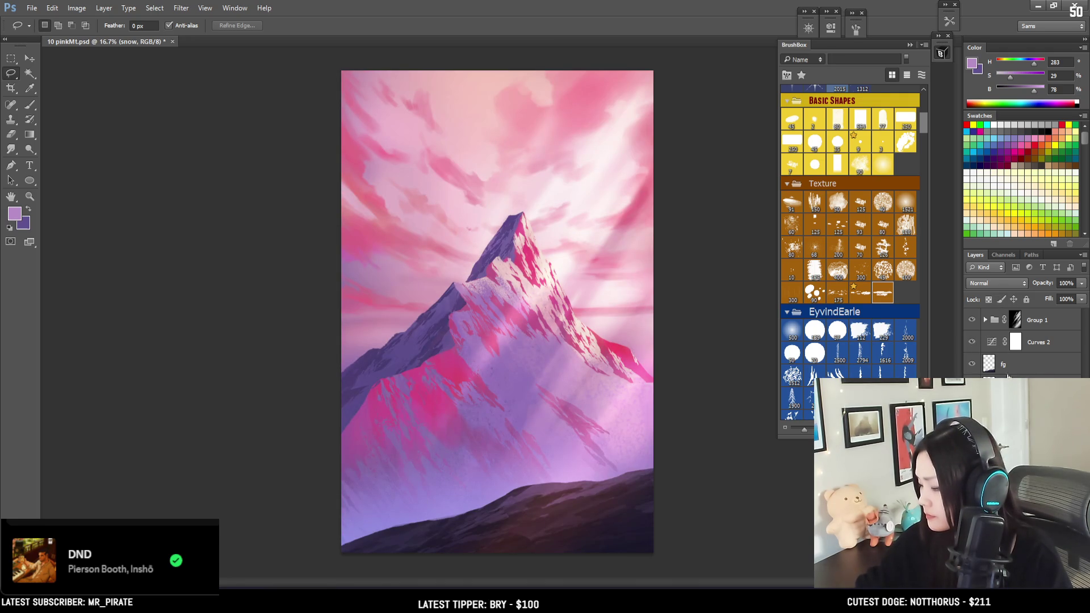
Load the EyvindEarle 500 brush, hide Group 1 and Curves 2, size 600, and sample lilac.
{"action": "left_click", "coordinate": [798, 331]}
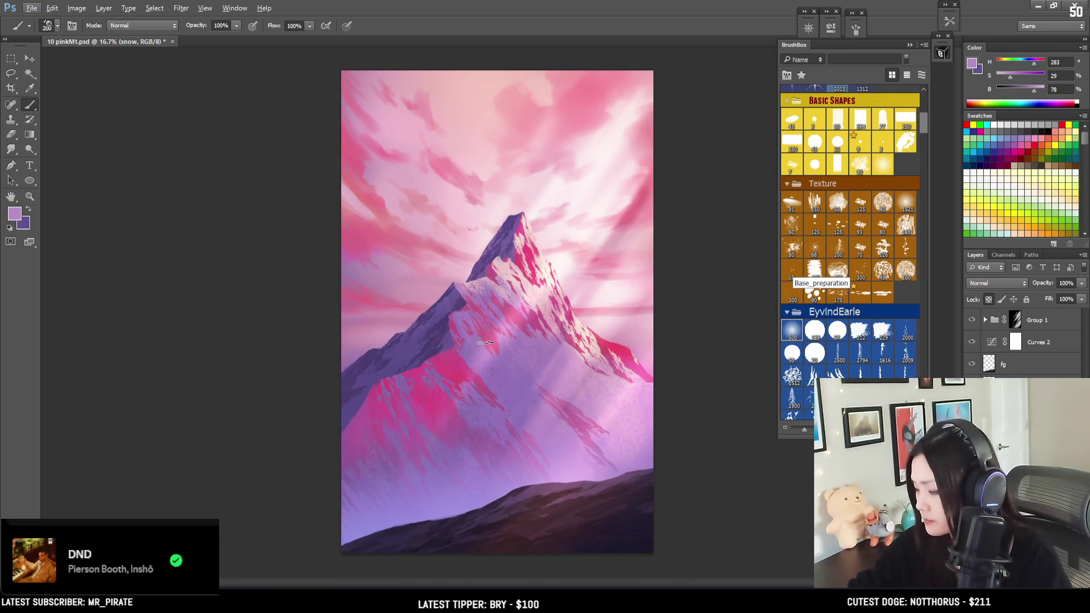
{"action": "left_click", "coordinate": [792, 334]}
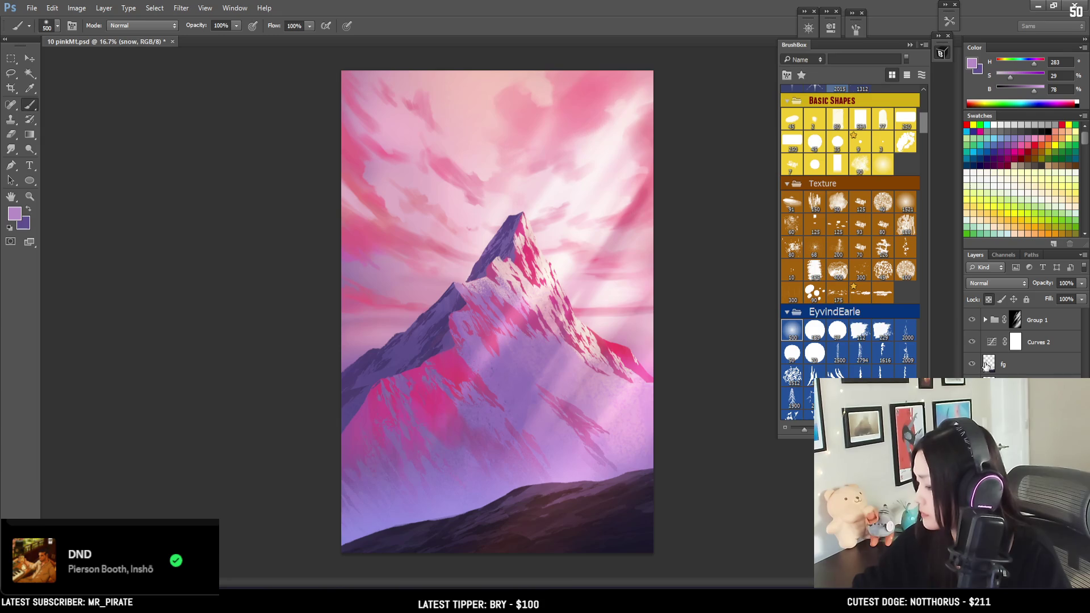
{"action": "left_click_drag", "start_coordinate": [971, 319], "coordinate": [971, 342]}
{"action": "key", "text": "bracketright"}
{"action": "left_click", "coordinate": [475, 356], "text": "alt"}
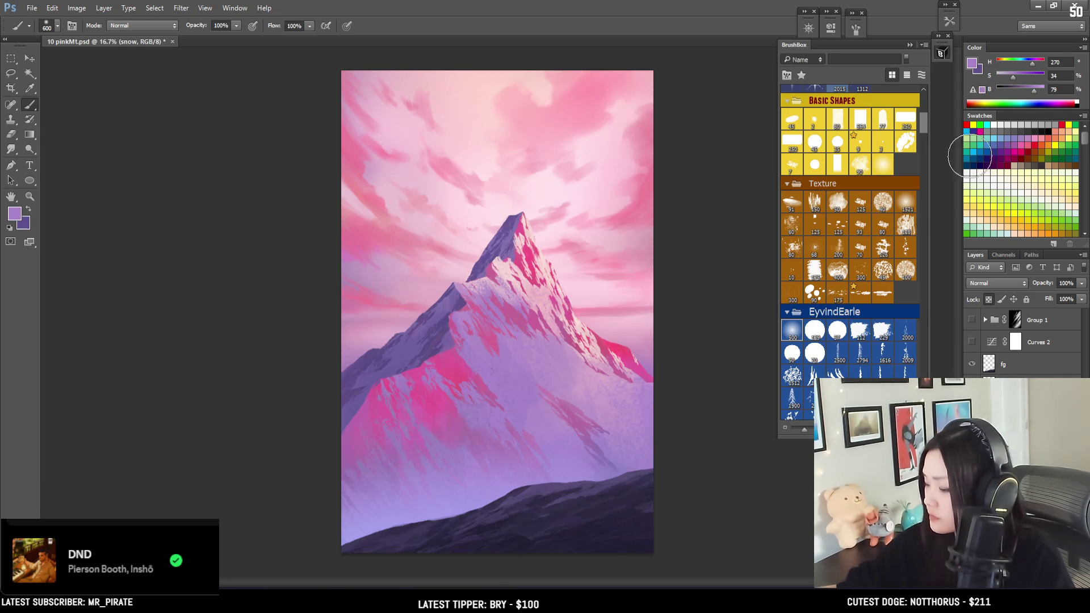
Show Group 1 and Curves 2 again and pick a branching tree brush in BrushBox.
{"action": "left_click_drag", "start_coordinate": [971, 319], "coordinate": [971, 342]}
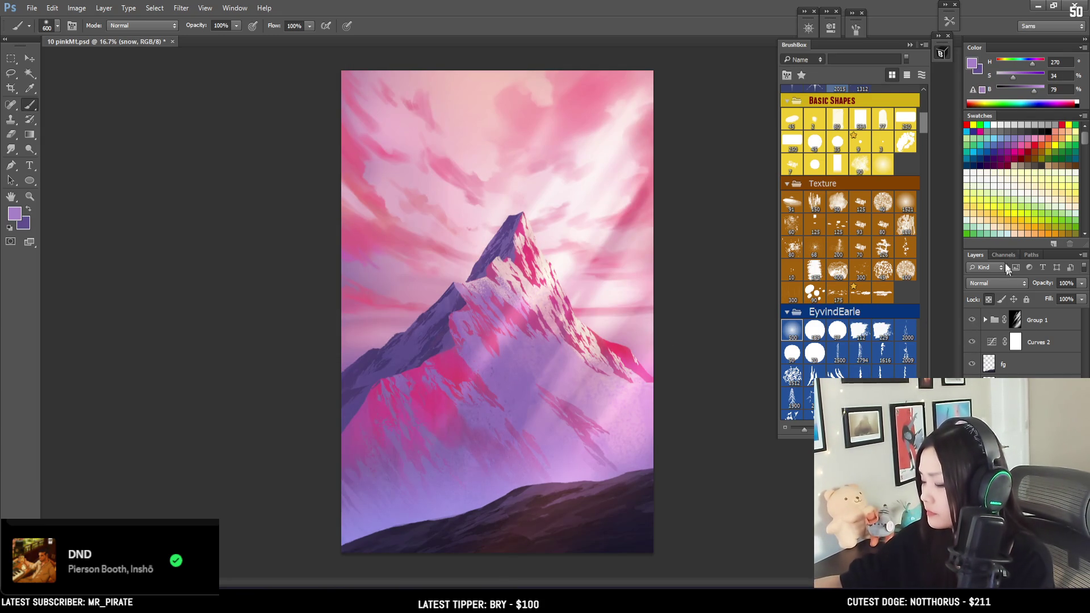
{"action": "left_click_drag", "start_coordinate": [924, 117], "coordinate": [919, 264]}
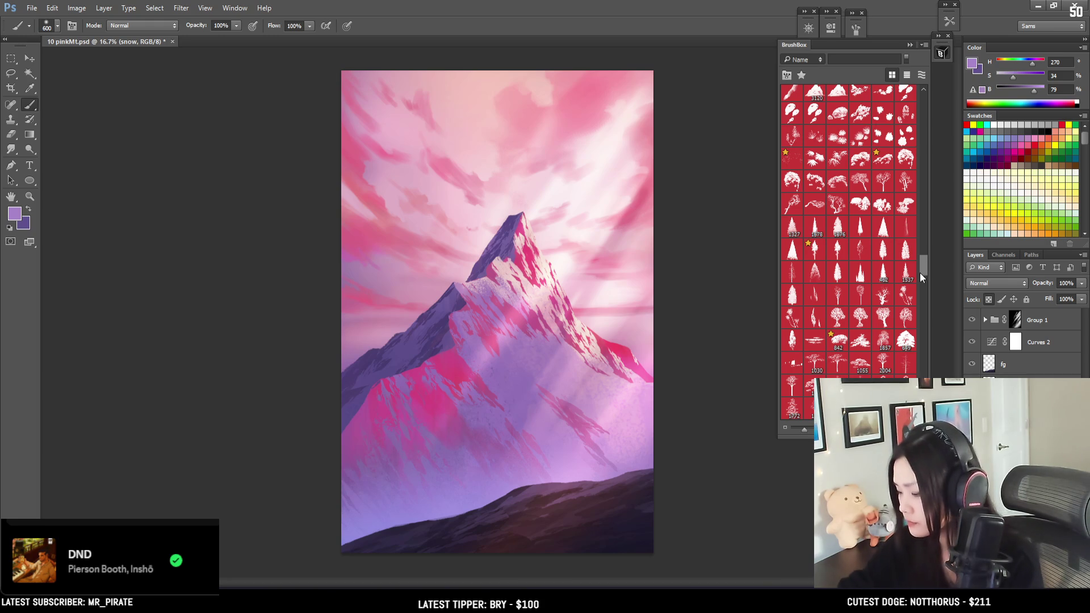
{"action": "scroll", "coordinate": [922, 264], "scroll_direction": "up", "scroll_amount": 3}
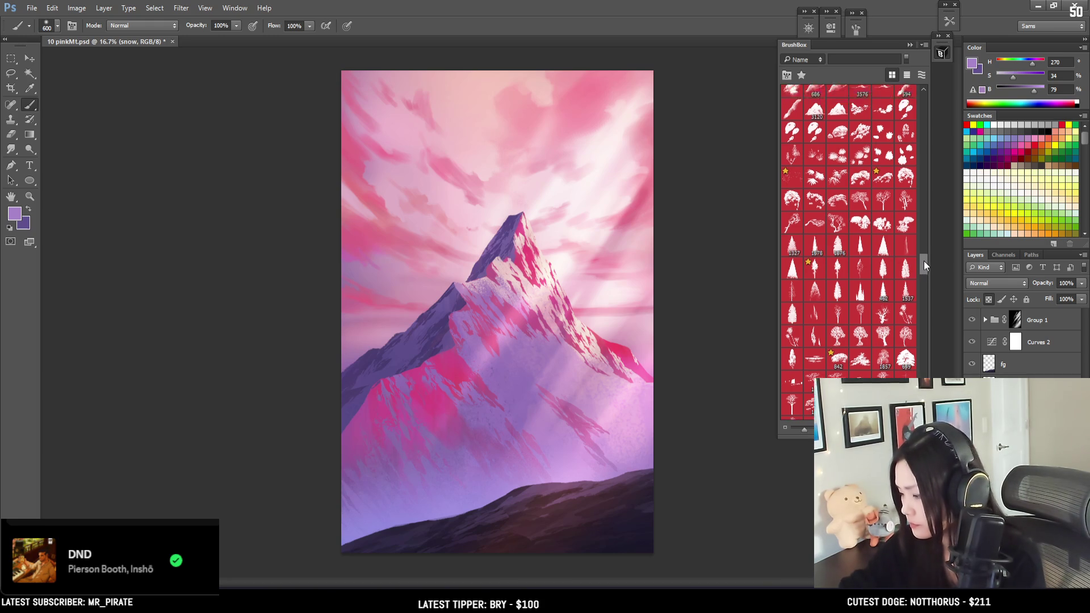
{"action": "scroll", "coordinate": [924, 275], "scroll_direction": "down", "scroll_amount": 5}
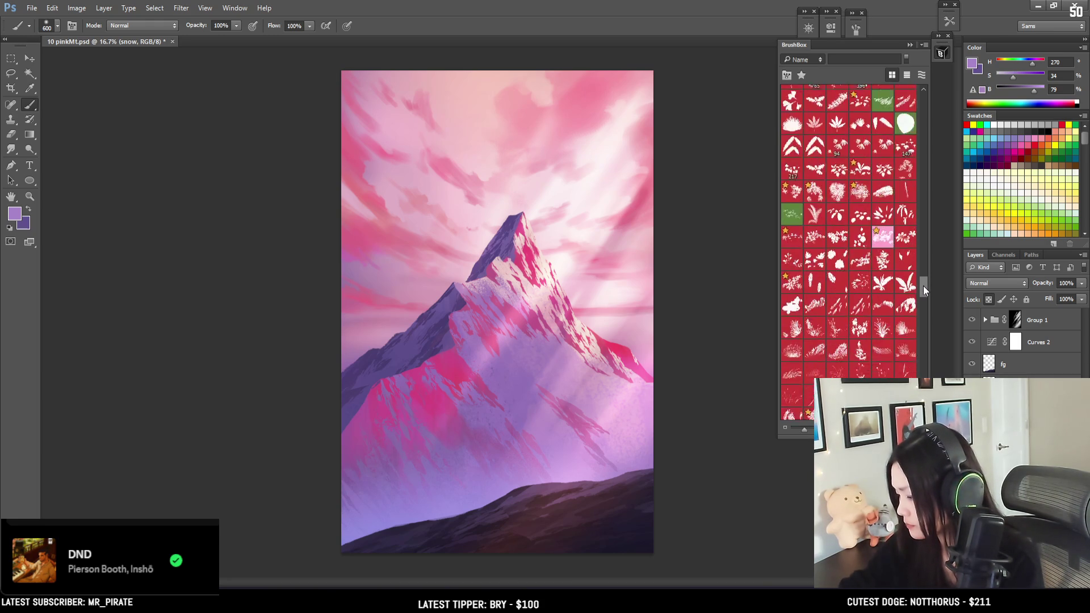
{"action": "scroll", "coordinate": [924, 268], "scroll_direction": "down", "scroll_amount": 4}
{"action": "scroll", "coordinate": [923, 270], "scroll_direction": "up", "scroll_amount": 8}
{"action": "left_click", "coordinate": [836, 232]}
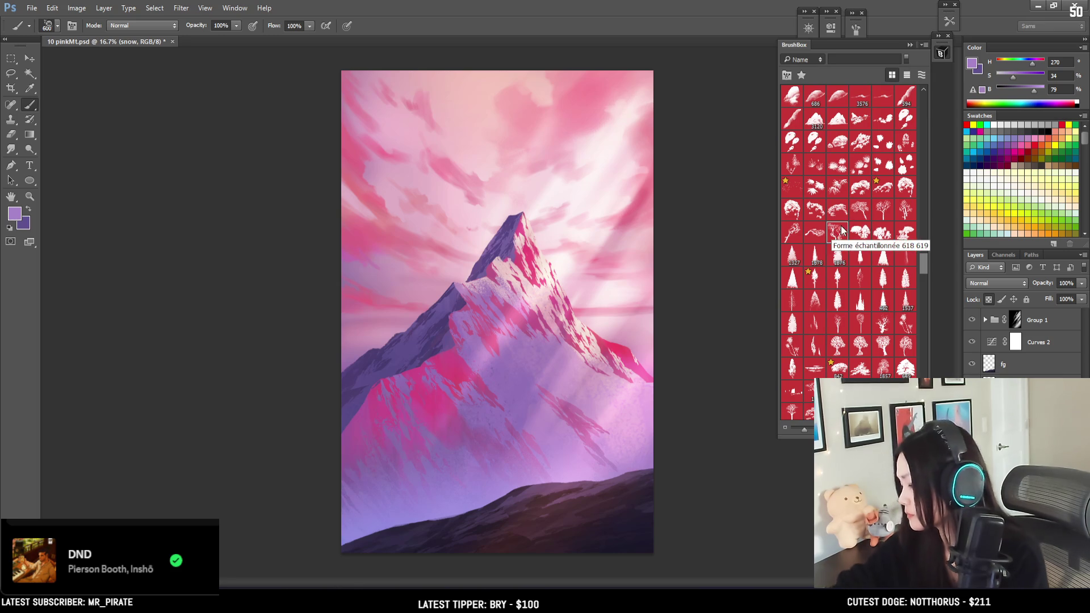
{"action": "left_click", "coordinate": [1022, 370]}
Hide the sunbeam group and curves, and add a new layer named 't' above fg.
{"action": "left_click", "coordinate": [1021, 370]}
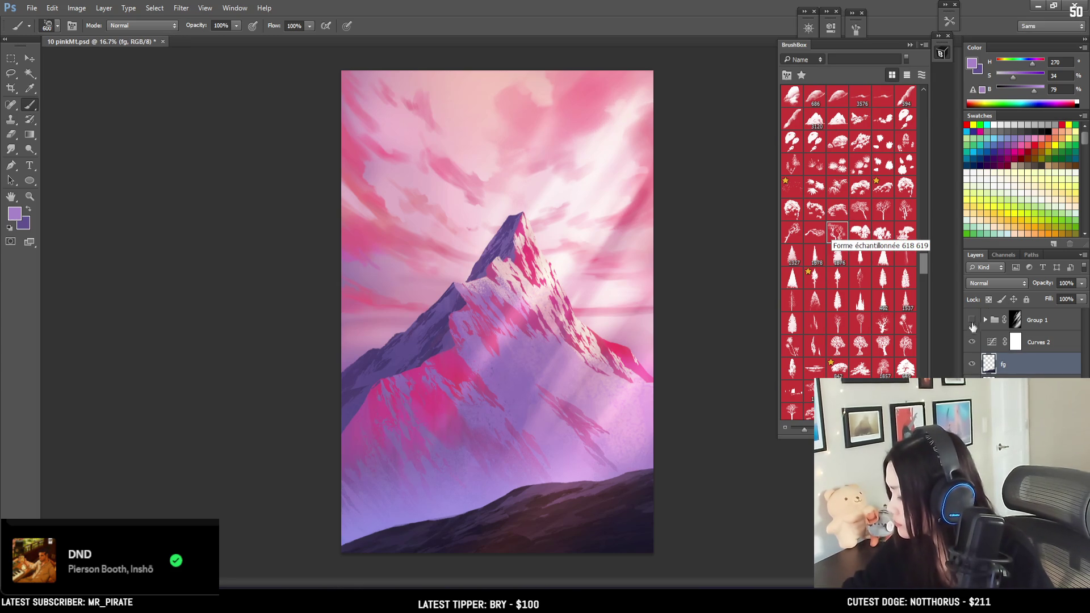
{"action": "left_click", "coordinate": [972, 342]}
{"action": "left_click", "coordinate": [972, 320]}
{"action": "key", "text": "ctrl+shift+alt+n"}
{"action": "double_click", "coordinate": [1008, 364]}
{"action": "type", "text": "t"}
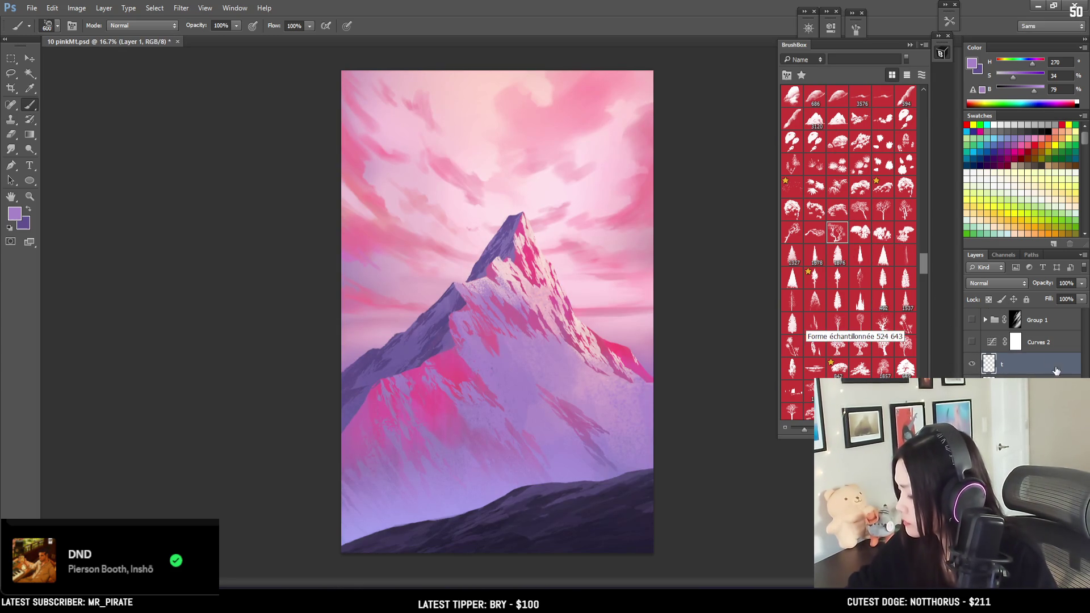
{"action": "key", "text": "Return"}
Sample the ground's dark navy, desaturate it slightly, and stamp trees at lower right and left.
{"action": "key", "text": "bracketright"}
{"action": "key", "text": "bracketright"}
{"action": "key", "text": "bracketright"}
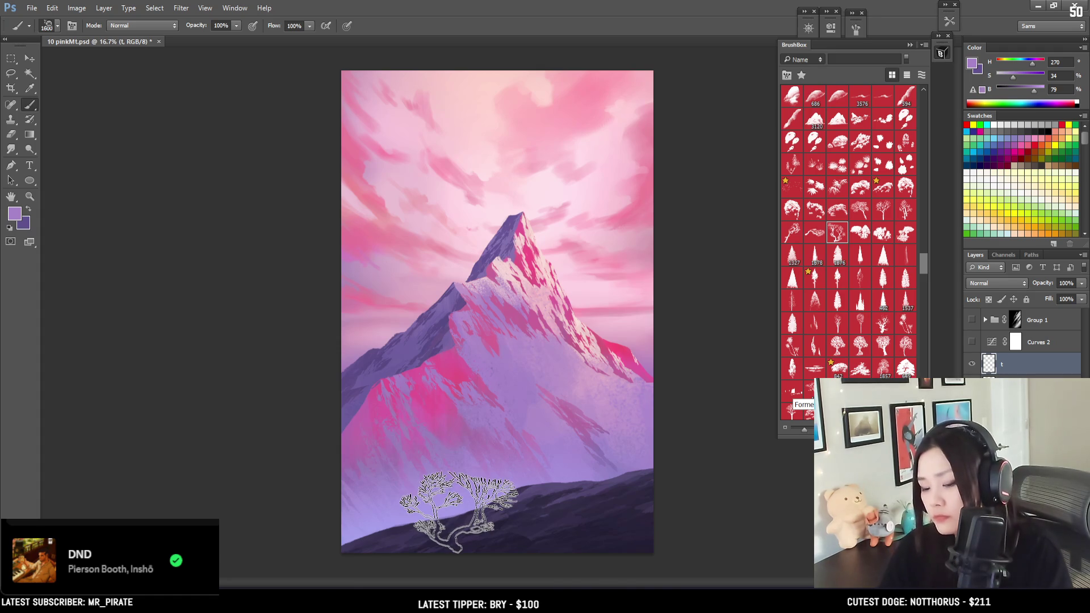
{"action": "left_click", "coordinate": [596, 528], "text": "alt"}
{"action": "key", "text": "bracketright"}
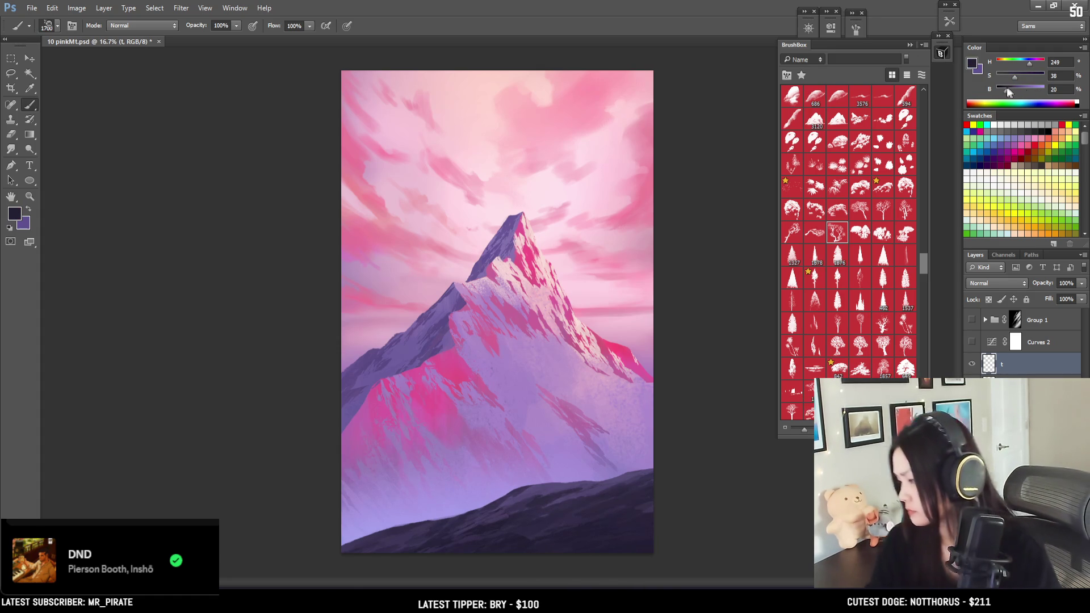
{"action": "left_click", "coordinate": [1016, 80]}
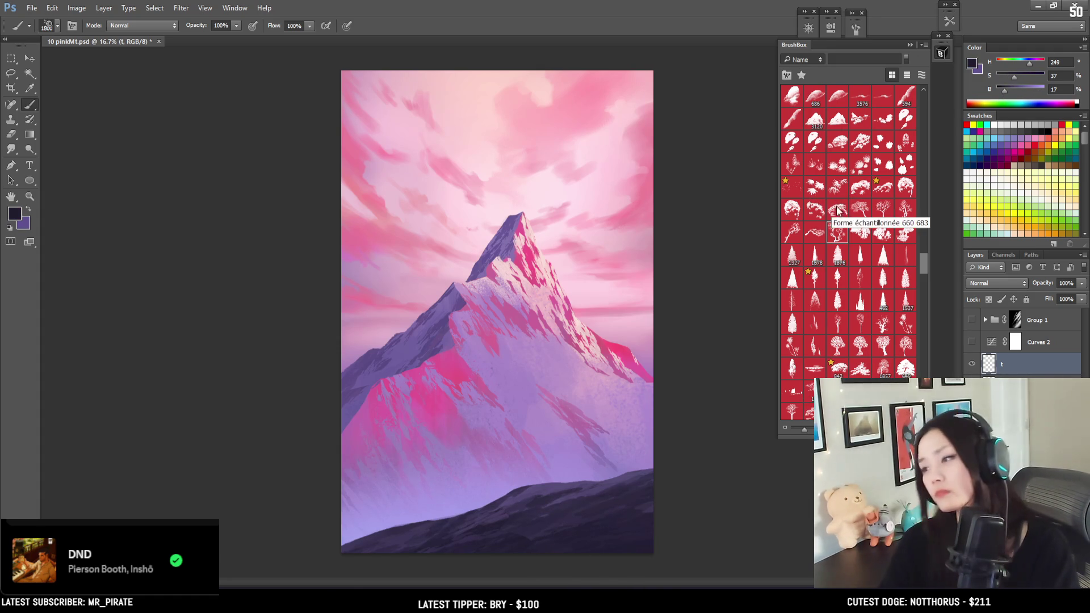
{"action": "key", "text": "bracketright"}
{"action": "key", "text": "bracketright"}
{"action": "key", "text": "space"}
{"action": "left_click", "coordinate": [601, 432]}
{"action": "key", "text": "bracketright"}
{"action": "key", "text": "bracketright"}
{"action": "key", "text": "bracketright"}
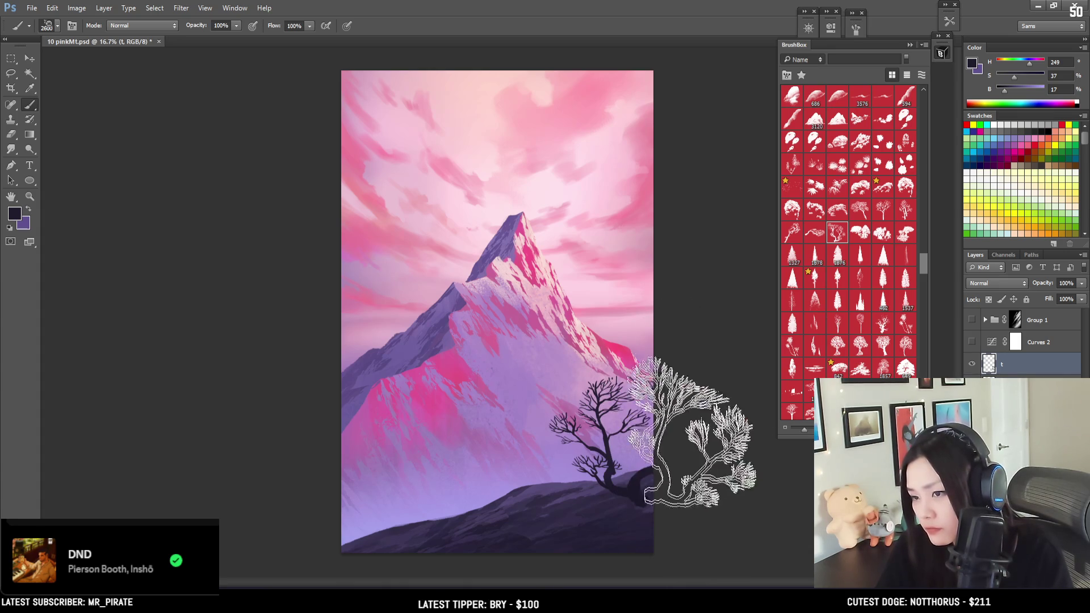
{"action": "key", "text": "bracketright"}
{"action": "key", "text": "bracketright"}
{"action": "key", "text": "bracketright"}
{"action": "key", "text": "bracketleft"}
{"action": "key", "text": "bracketleft"}
{"action": "key", "text": "bracketleft"}
{"action": "left_click", "coordinate": [411, 491]}
{"action": "left_click", "coordinate": [686, 522]}
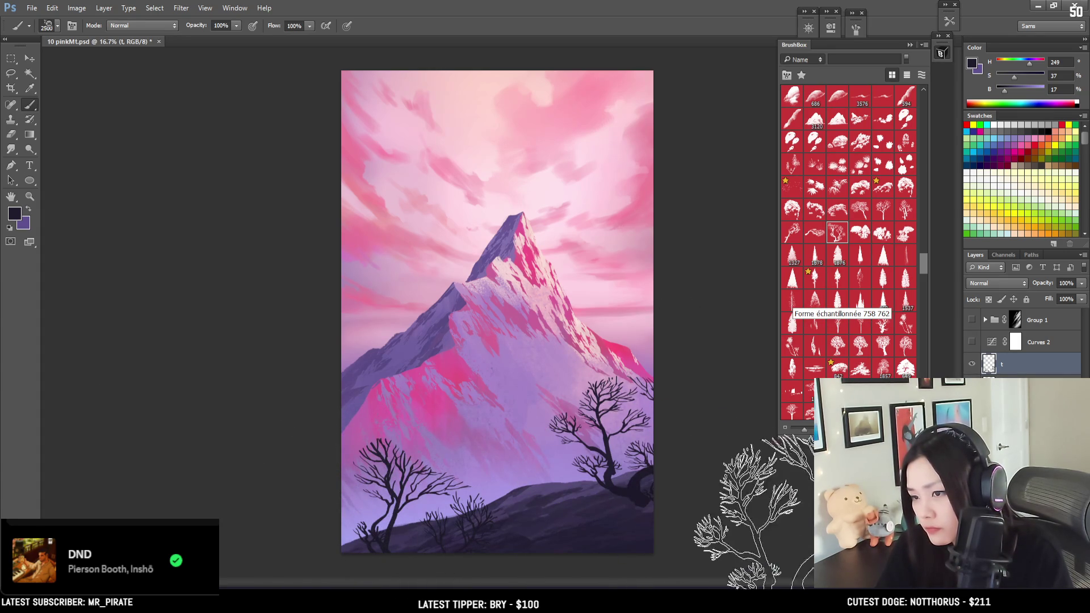
Try a different bare tree brush at size 2000, undoing the tree stamped on the peak.
{"action": "left_click", "coordinate": [881, 211]}
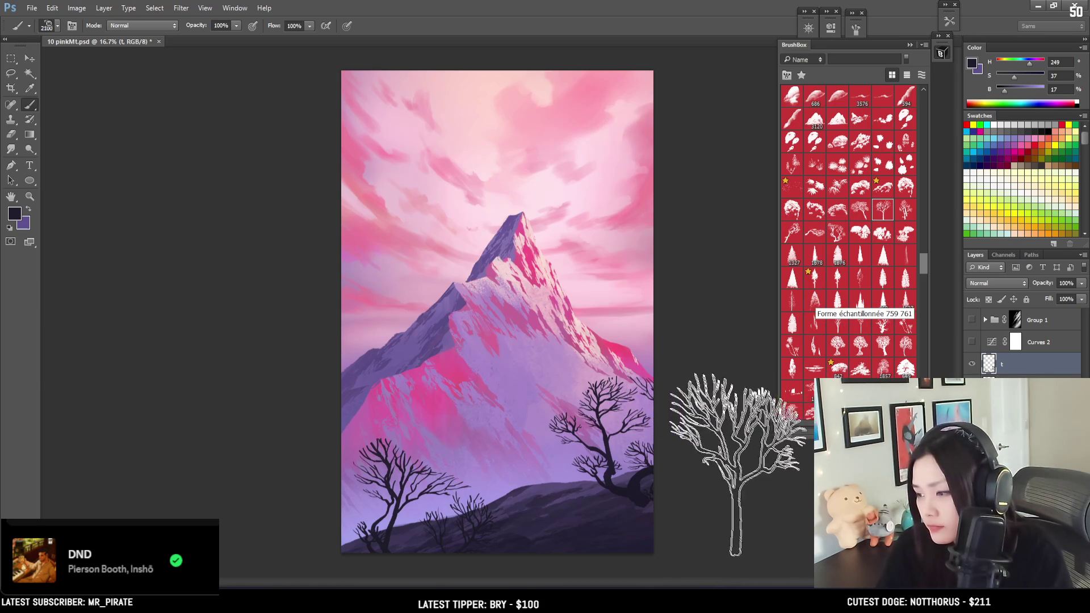
{"action": "key", "text": "bracketleft"}
{"action": "key", "text": "bracketleft"}
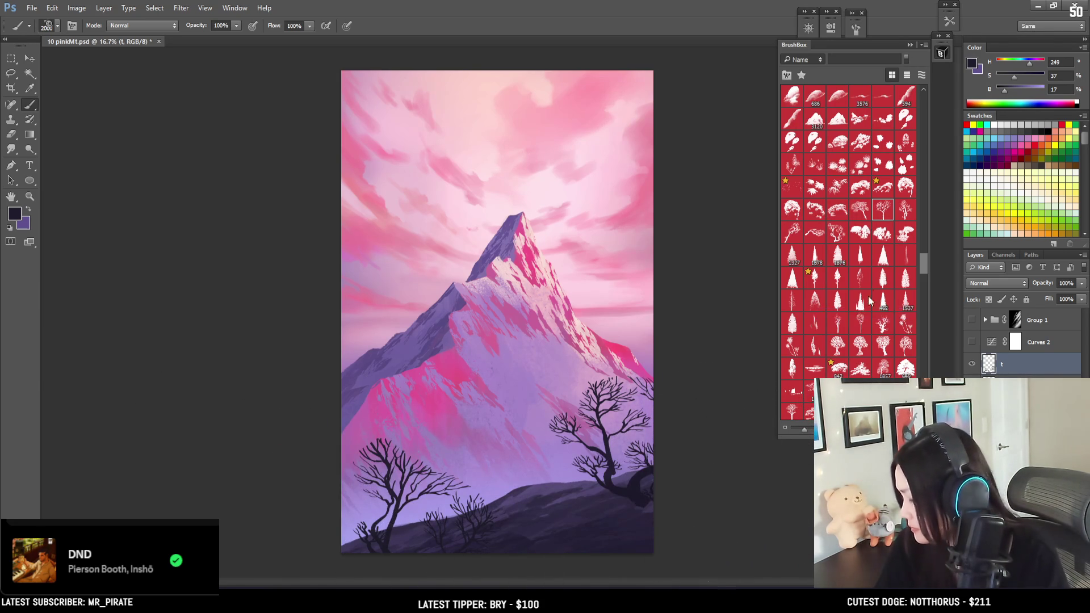
{"action": "scroll", "coordinate": [857, 210], "scroll_direction": "up", "scroll_amount": 5}
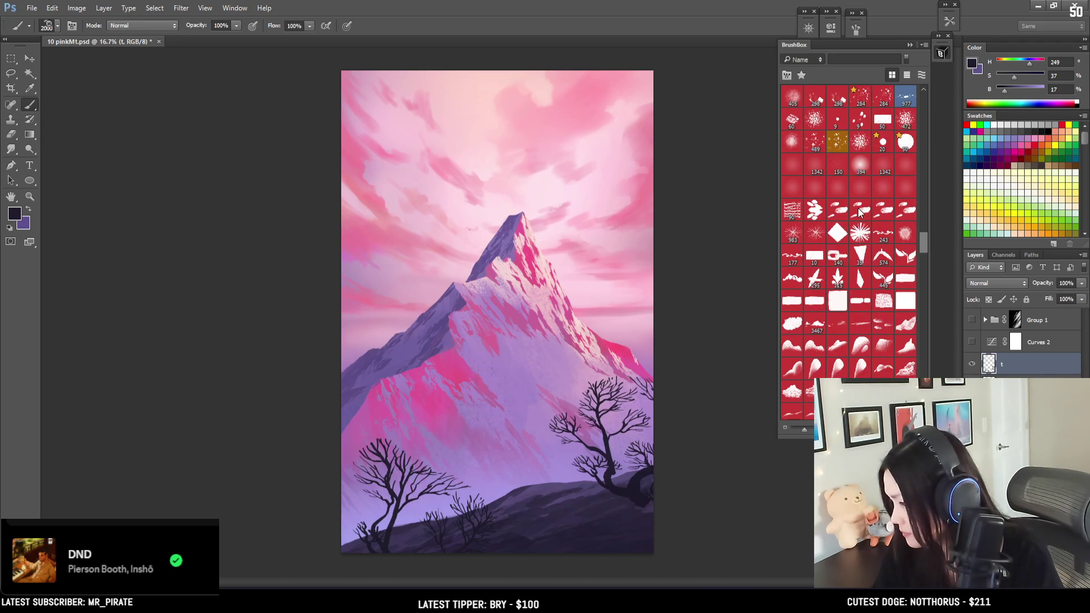
{"action": "key", "text": "bracketleft"}
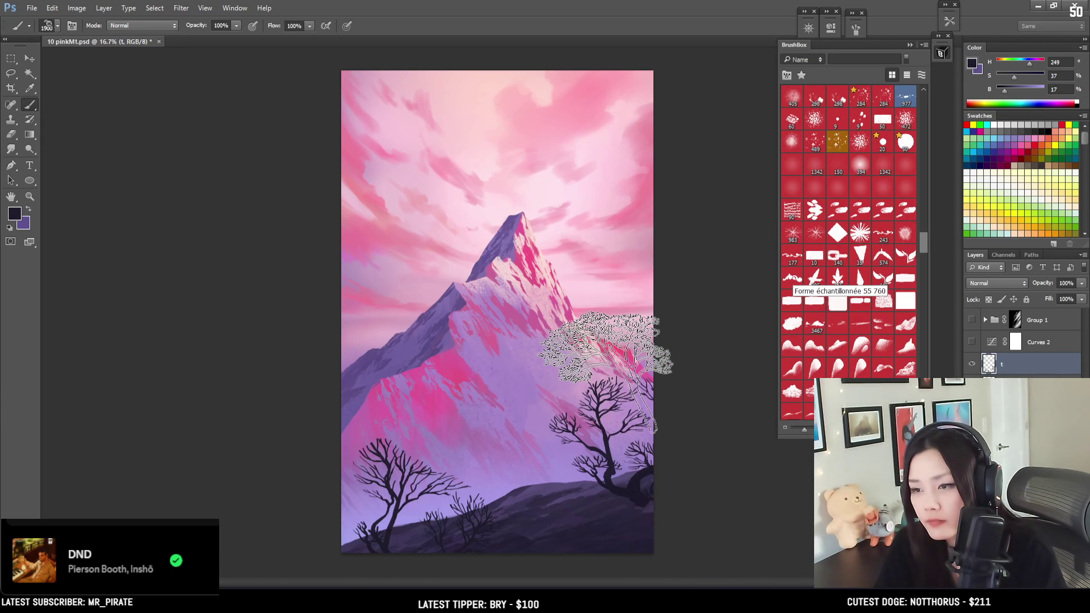
{"action": "left_click", "coordinate": [525, 285]}
{"action": "key", "text": "ctrl+z"}
Erase the bare right-hand tree and stamp a new, fuller tree at the lower right.
{"action": "key", "text": "e"}
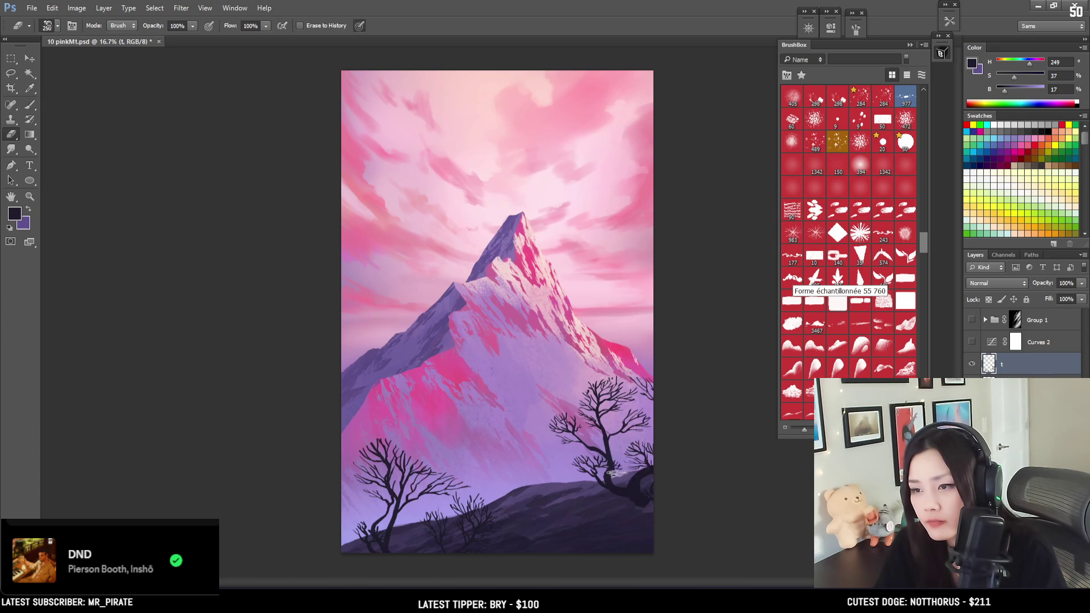
{"action": "key", "text": "bracketright"}
{"action": "key", "text": "bracketright"}
{"action": "key", "text": "bracketright"}
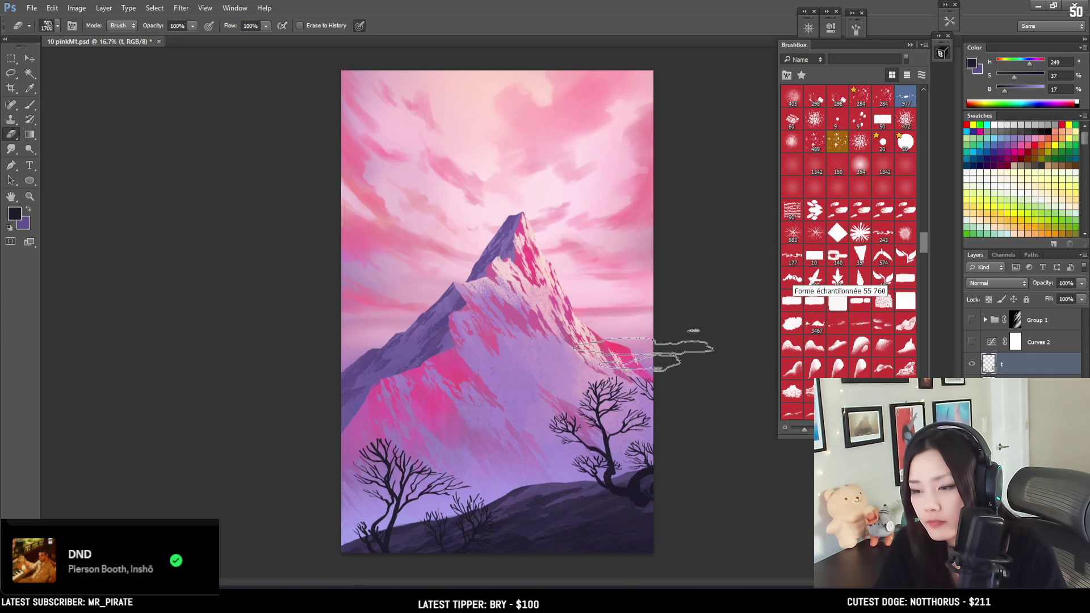
{"action": "mouse_move", "coordinate": [545, 431]}
{"action": "left_mouse_down"}
{"action": "mouse_move", "coordinate": [590, 431]}
{"action": "mouse_move", "coordinate": [585, 442]}
{"action": "mouse_move", "coordinate": [610, 369]}
{"action": "mouse_move", "coordinate": [638, 358]}
{"action": "mouse_move", "coordinate": [632, 480]}
{"action": "mouse_move", "coordinate": [625, 412]}
{"action": "left_mouse_up"}
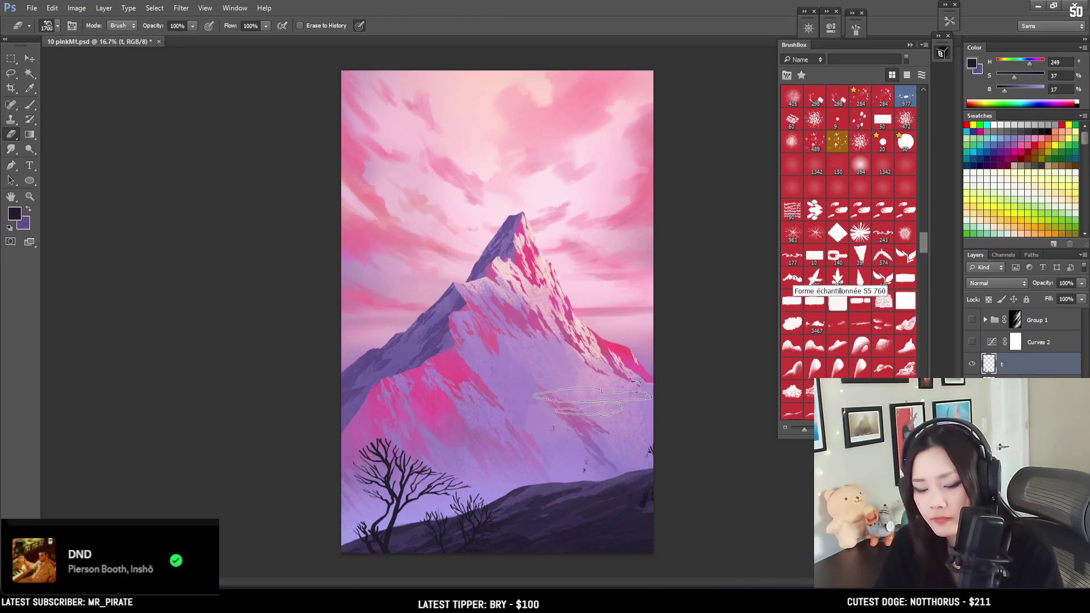
{"action": "key", "text": "l"}
{"action": "mouse_move", "coordinate": [644, 322]}
{"action": "left_mouse_down"}
{"action": "mouse_move", "coordinate": [516, 409]}
{"action": "mouse_move", "coordinate": [717, 539]}
{"action": "mouse_move", "coordinate": [752, 295]}
{"action": "left_mouse_up"}
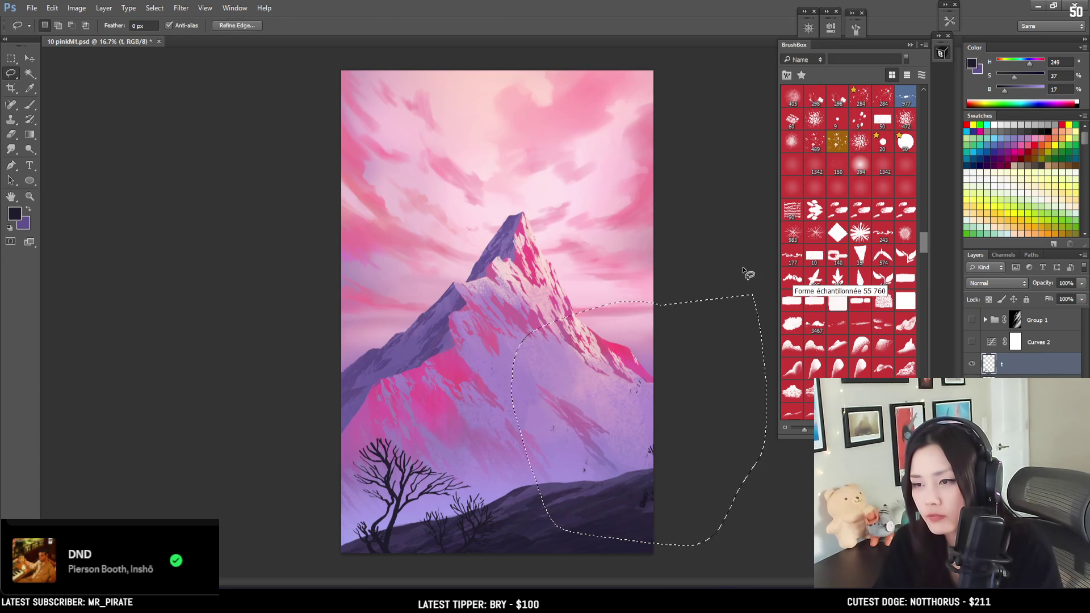
{"action": "key", "text": "ctrl+d"}
{"action": "key", "text": "b"}
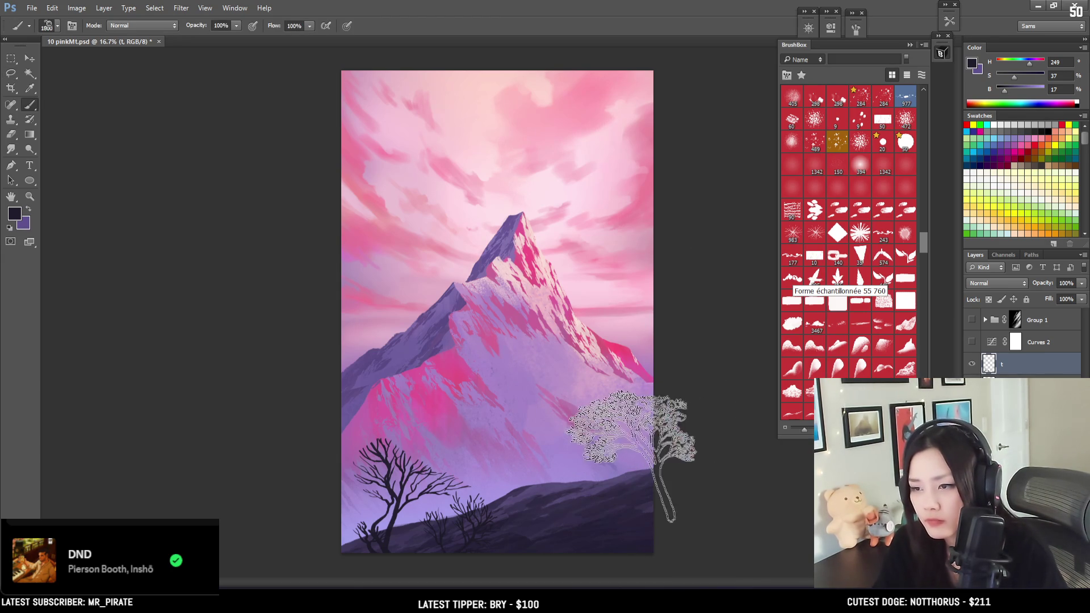
{"action": "left_click", "coordinate": [616, 437]}
{"action": "key", "text": "bracketleft"}
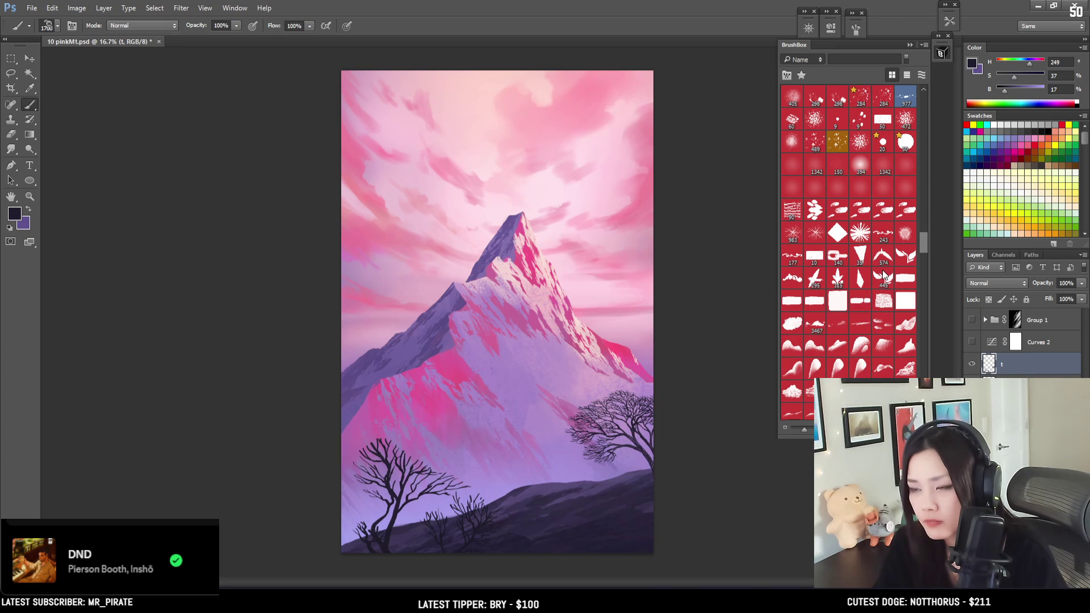
Save the painting.
{"action": "key", "text": "ctrl+s"}
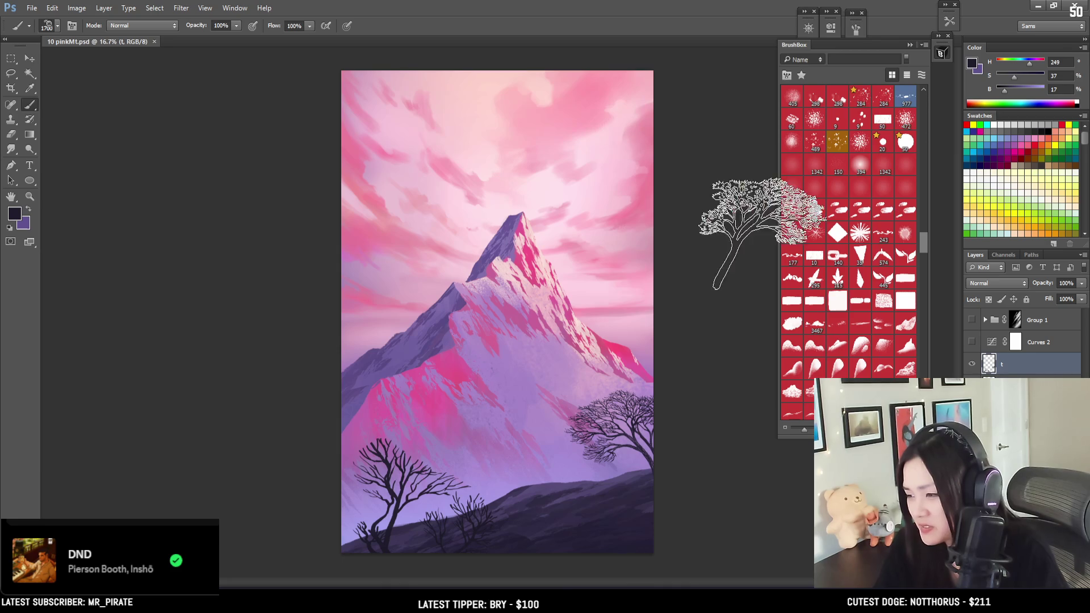
{"action": "scroll", "coordinate": [857, 263], "scroll_direction": "up", "scroll_amount": 15}
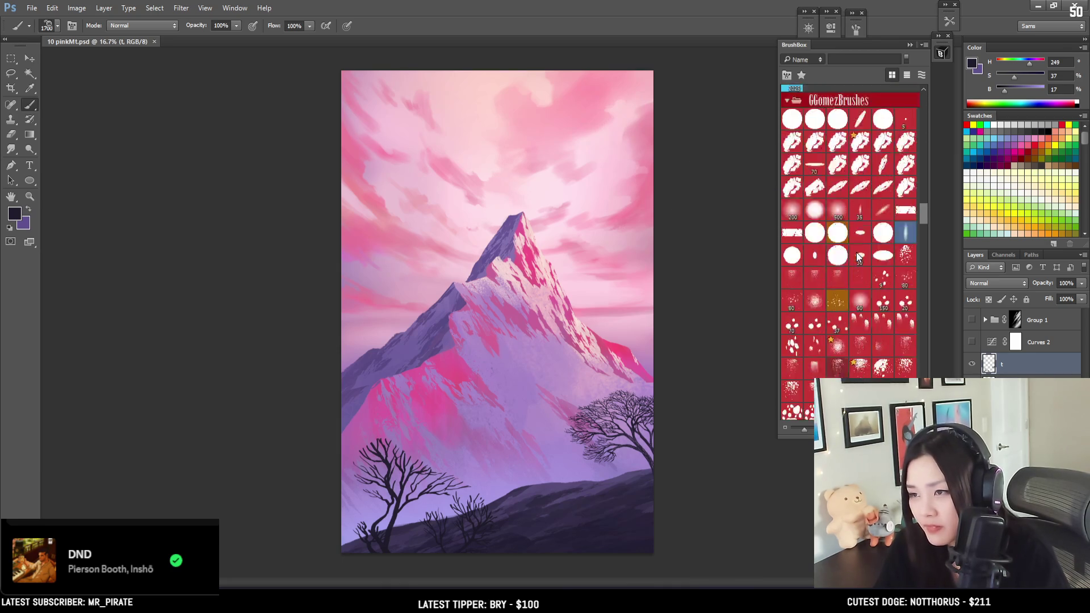
{"action": "scroll", "coordinate": [850, 248], "scroll_direction": "up", "scroll_amount": 3}
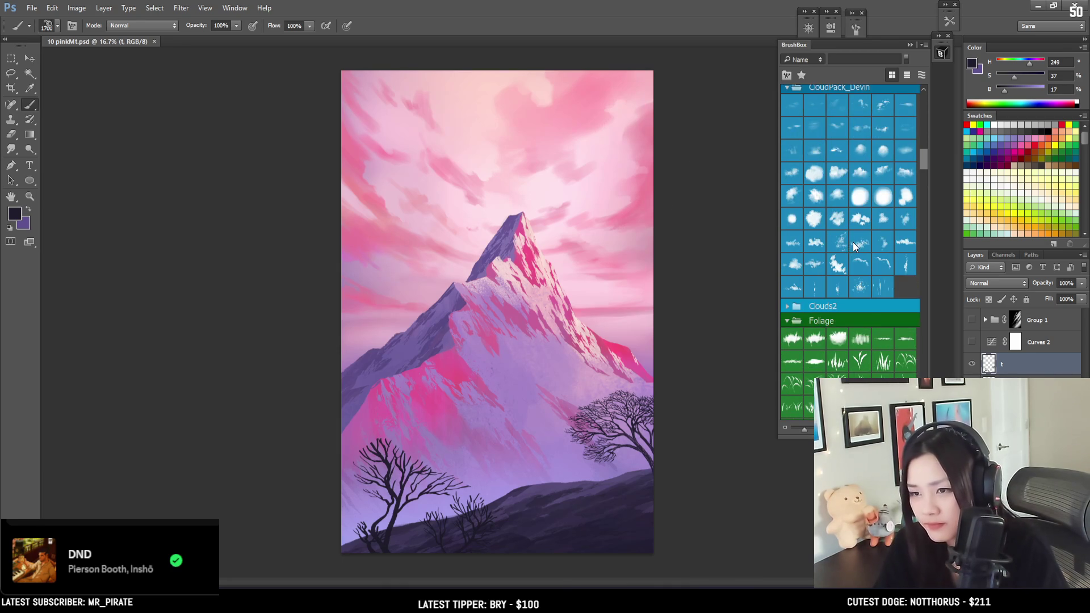
{"action": "scroll", "coordinate": [855, 246], "scroll_direction": "up", "scroll_amount": 10}
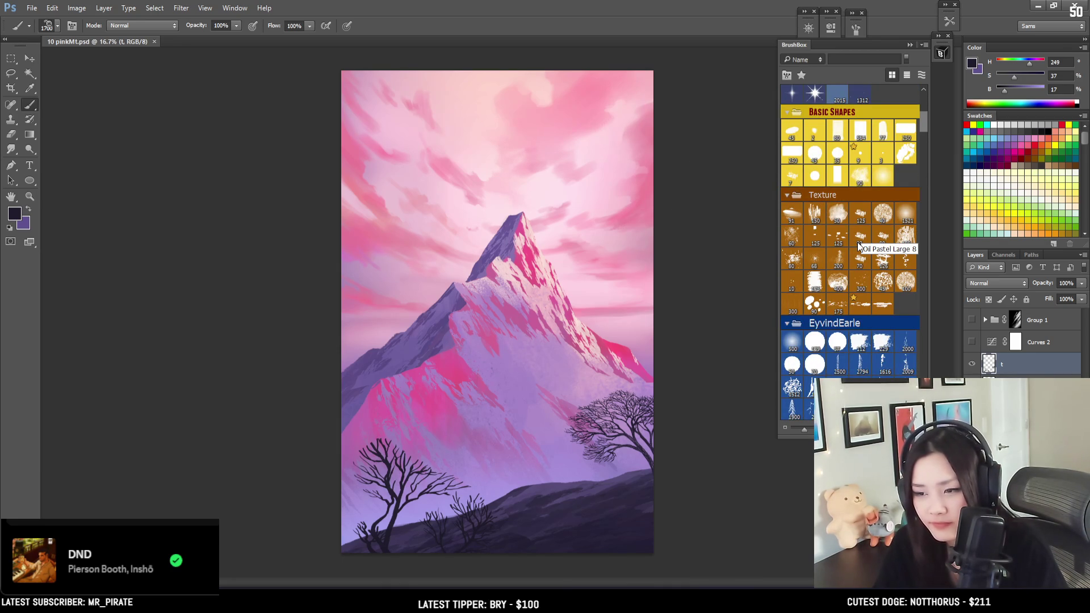
{"action": "scroll", "coordinate": [861, 238], "scroll_direction": "up", "scroll_amount": 6}
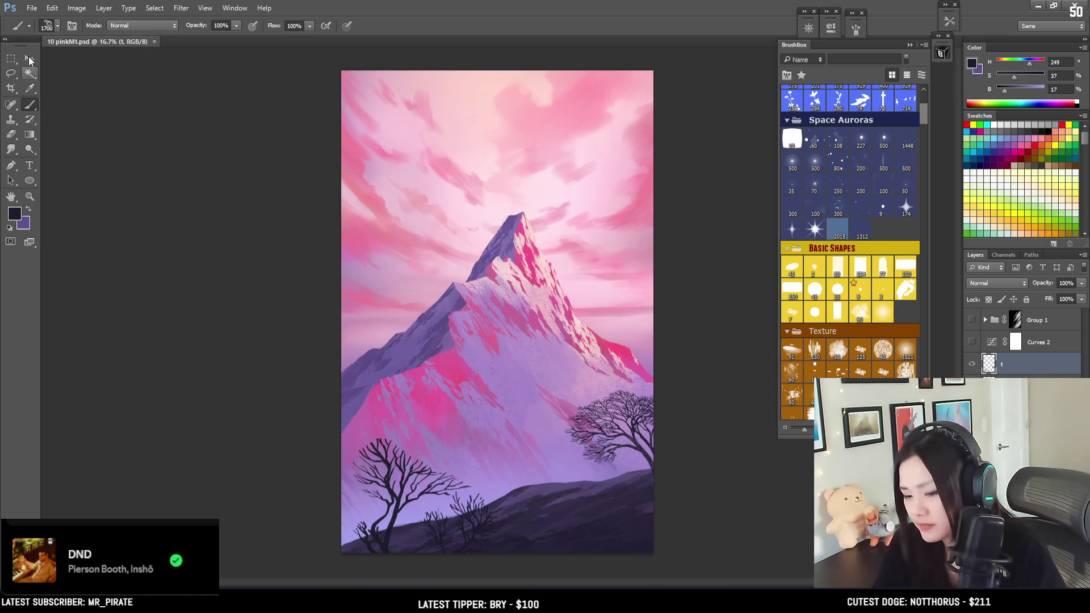
{"action": "left_click", "coordinate": [12, 59]}
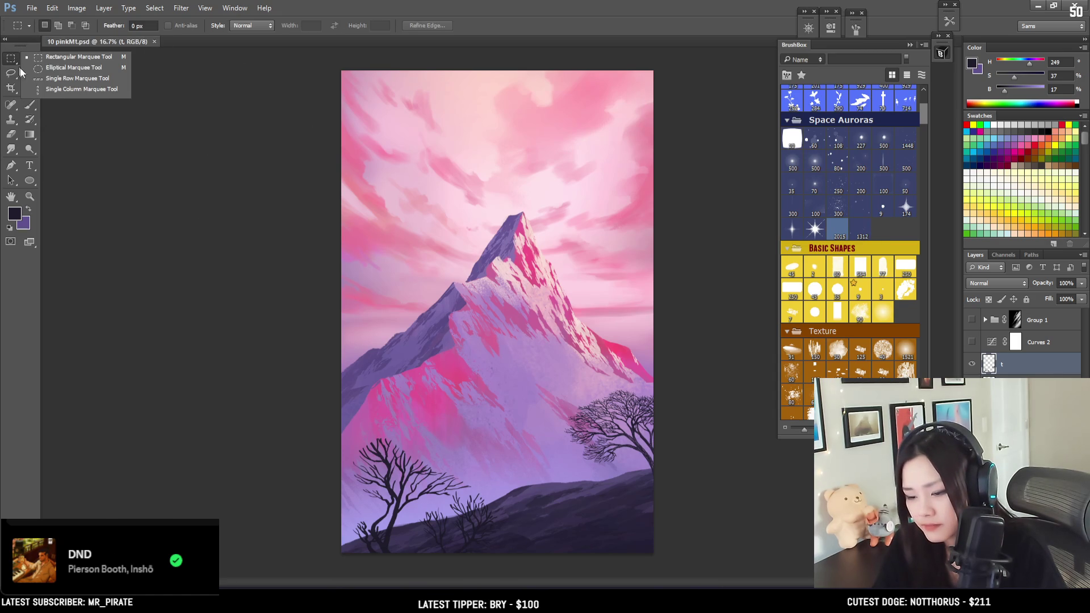
Select an ellipse just above the peak and create a new layer named moon.
{"action": "left_click", "coordinate": [59, 69]}
{"action": "mouse_move", "coordinate": [485, 187]}
{"action": "left_mouse_down"}
{"action": "mouse_move", "coordinate": [537, 250]}
{"action": "mouse_move", "coordinate": [510, 196]}
{"action": "mouse_move", "coordinate": [530, 210]}
{"action": "left_mouse_up"}
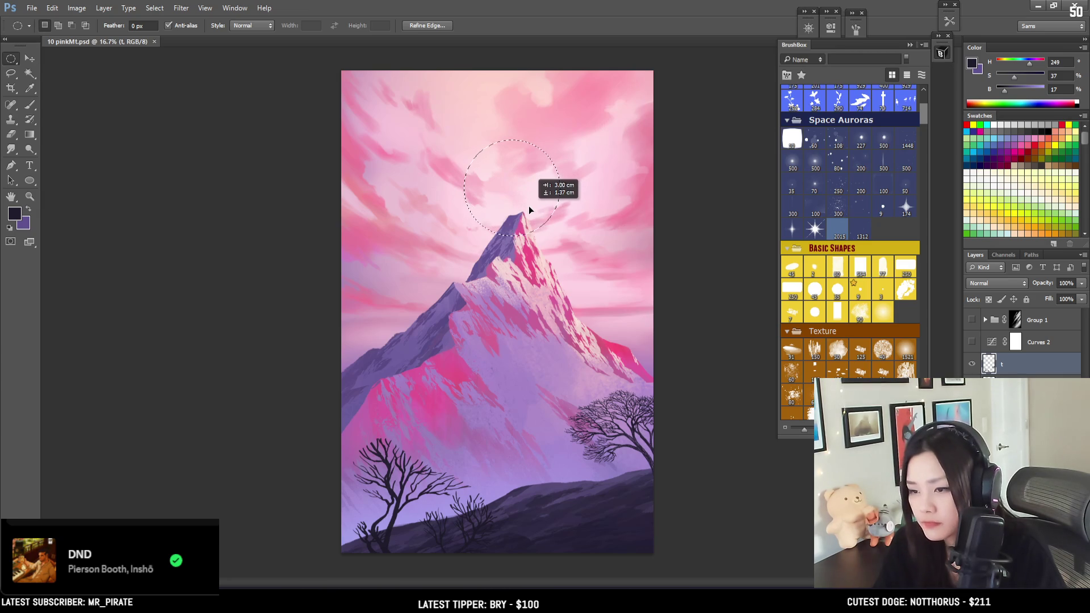
{"action": "left_click", "coordinate": [1022, 386]}
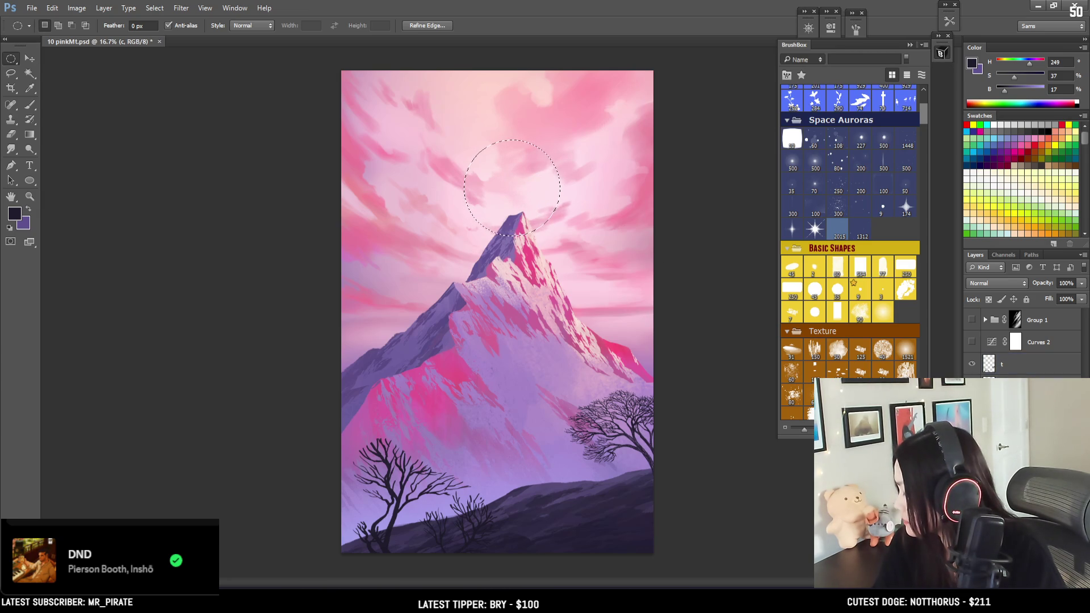
{"action": "key", "text": "ctrl+j"}
{"action": "scroll", "coordinate": [1022, 341], "scroll_direction": "down", "scroll_amount": 1}
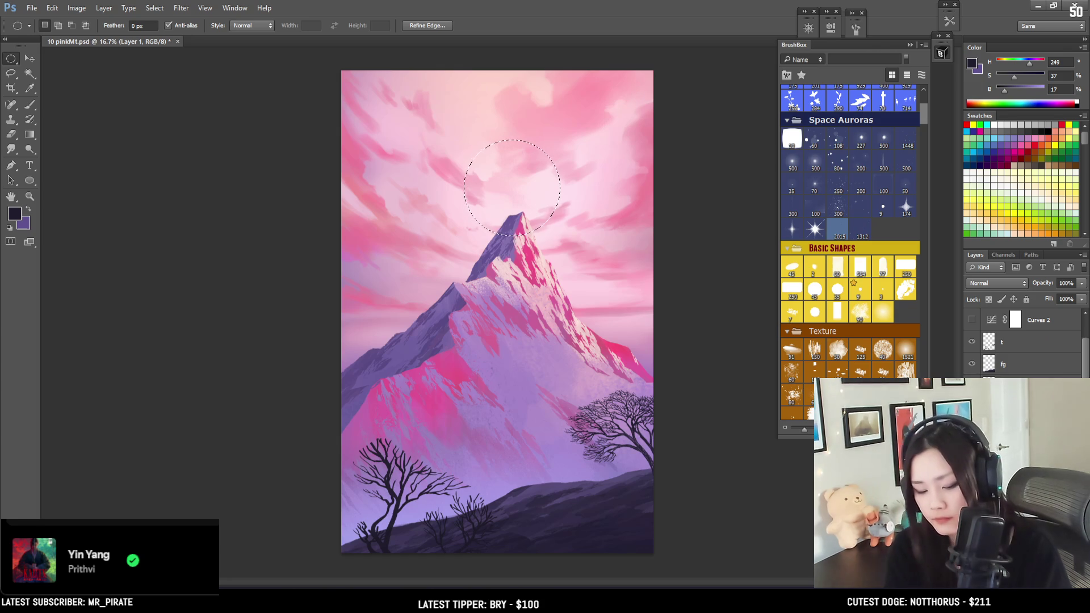
{"action": "key", "text": "Return"}
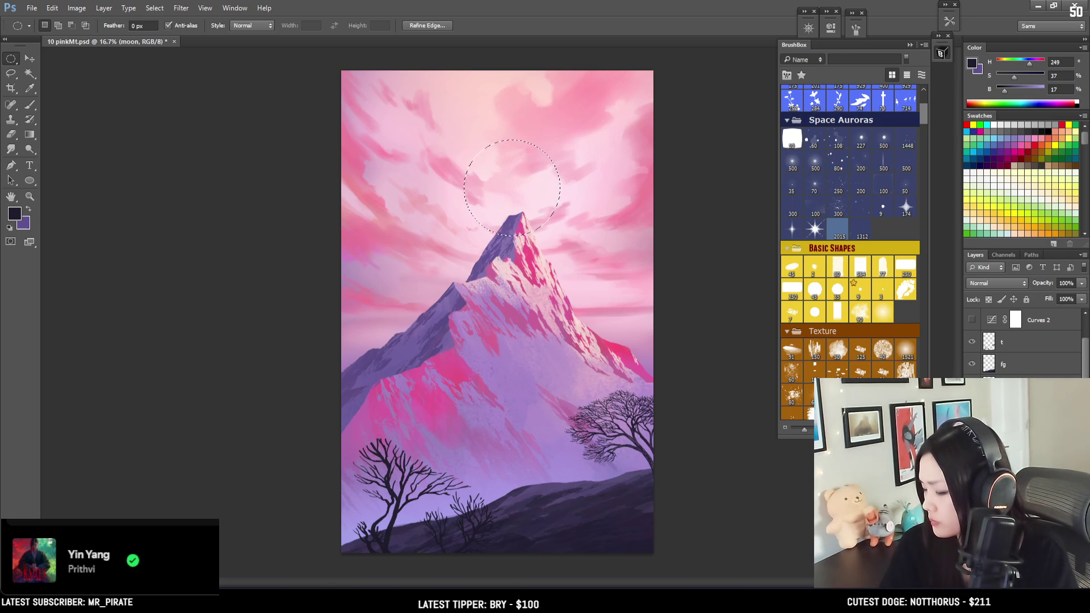
Fill the moon circle with near-white using a soft texture brush, then deselect.
{"action": "key", "text": "b"}
{"action": "left_click", "coordinate": [883, 349]}
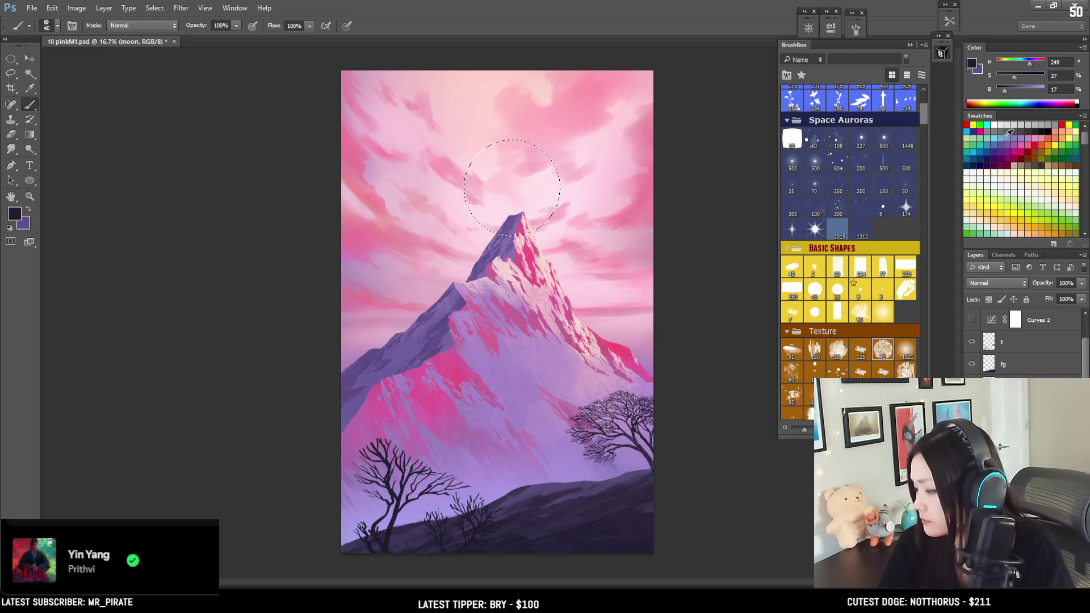
{"action": "left_click", "coordinate": [974, 175]}
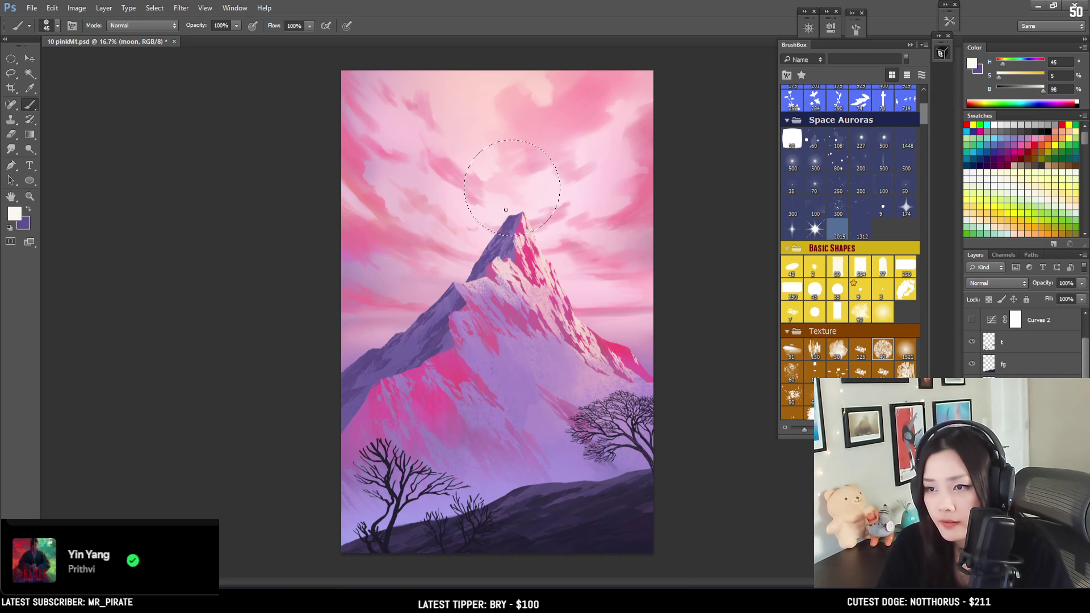
{"action": "left_click", "coordinate": [519, 190]}
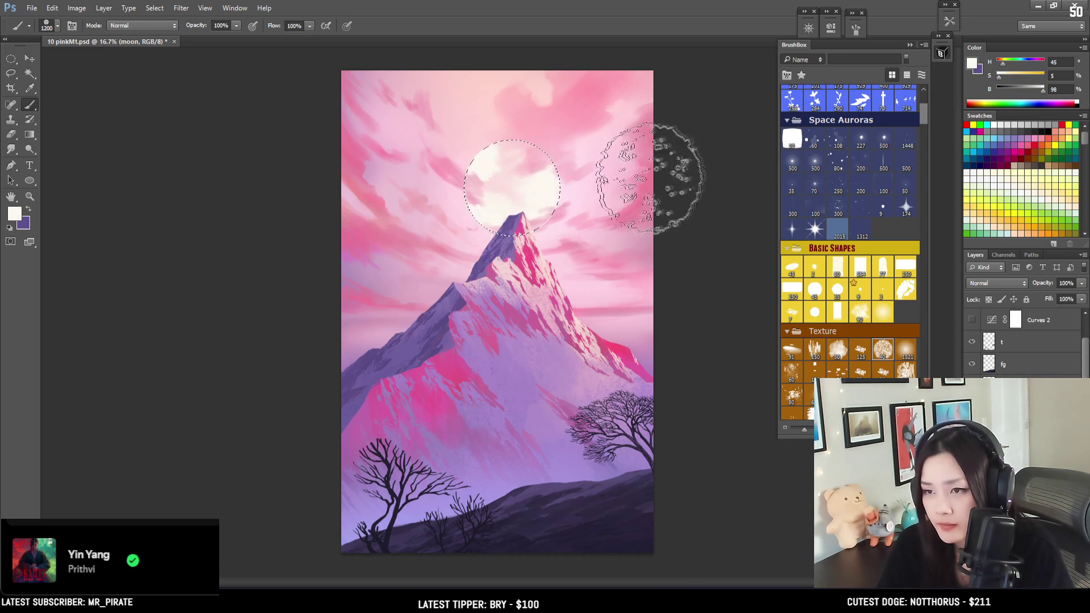
{"action": "key", "text": "ctrl+d"}
{"action": "key", "text": "bracketleft"}
{"action": "key", "text": "bracketleft"}
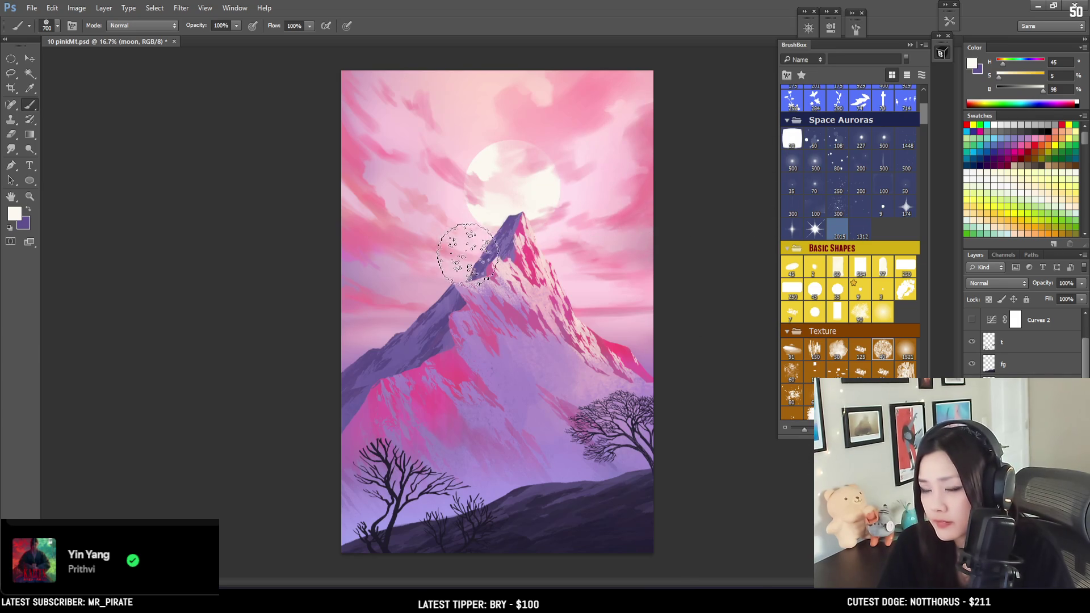
Scale the moon down to 80% and zoom in on it and the peak.
{"action": "key", "text": "ctrl+t"}
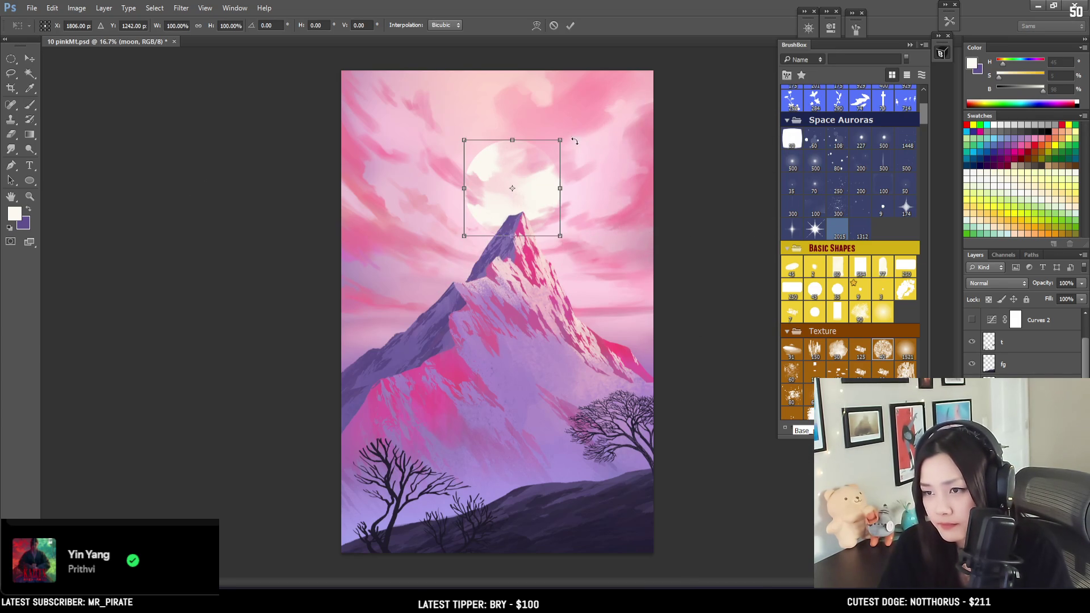
{"action": "left_click_drag", "start_coordinate": [563, 139], "coordinate": [555, 152]}
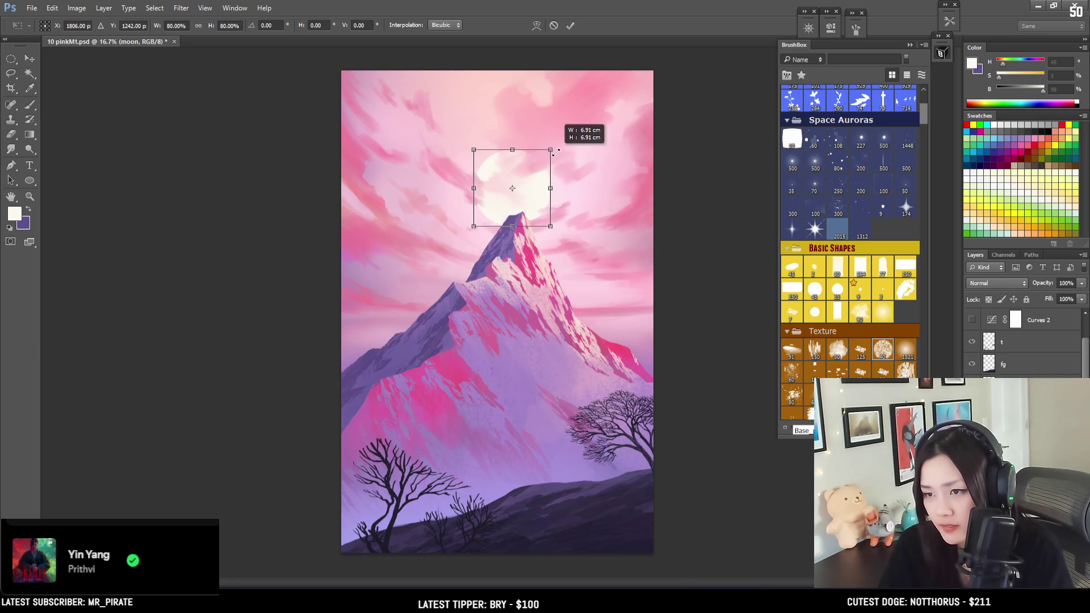
{"action": "key", "text": "Return"}
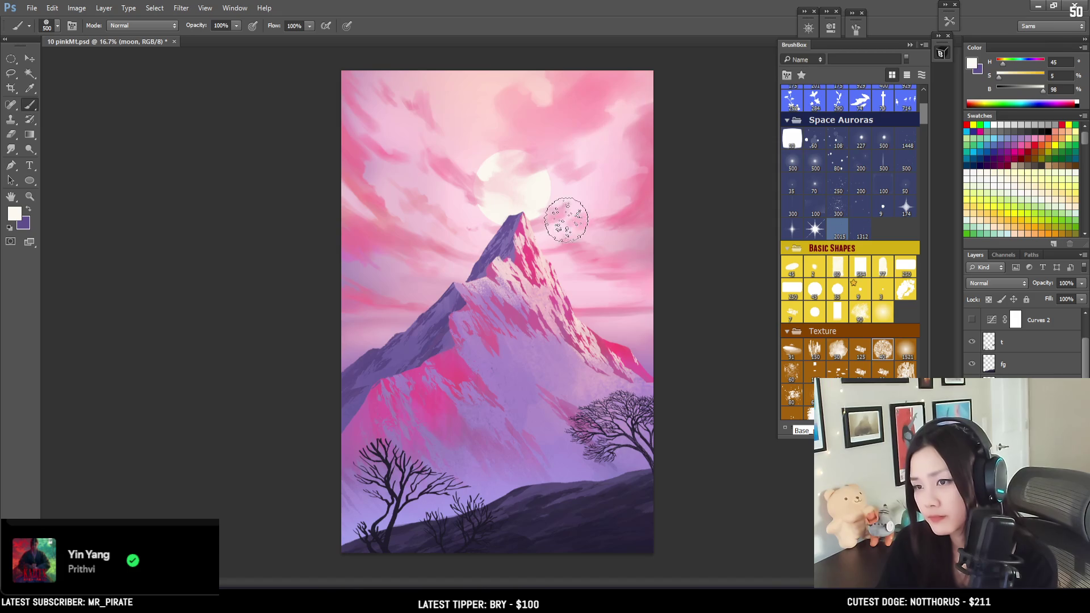
{"action": "key", "text": "ctrl+plus"}
{"action": "key", "text": "ctrl+plus"}
{"action": "key", "text": "ctrl+plus"}
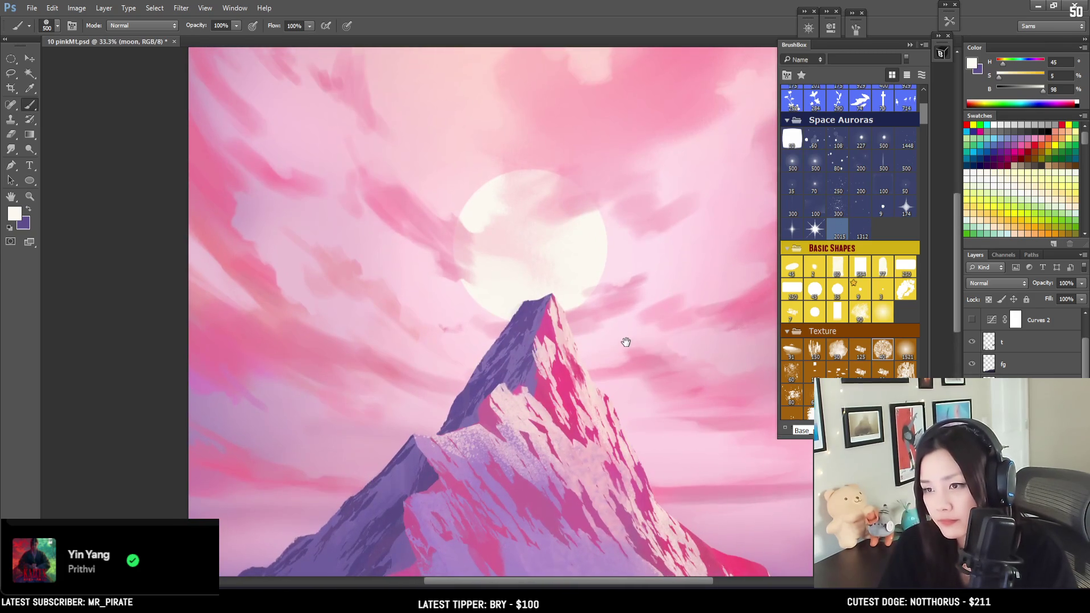
{"action": "scroll", "coordinate": [888, 294], "scroll_direction": "down", "scroll_amount": 5}
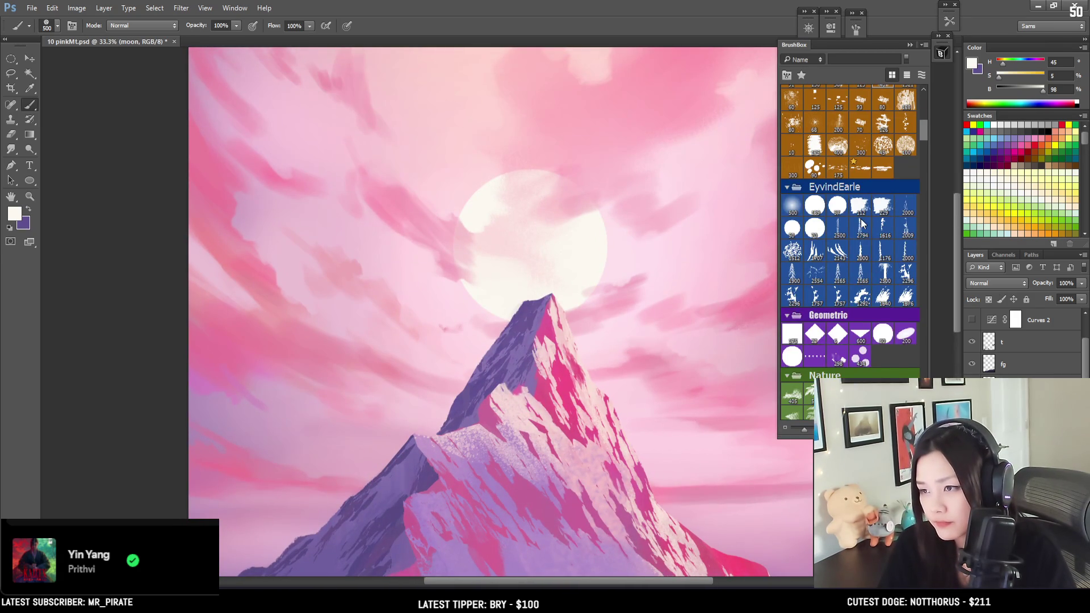
{"action": "scroll", "coordinate": [861, 223], "scroll_direction": "down", "scroll_amount": 3}
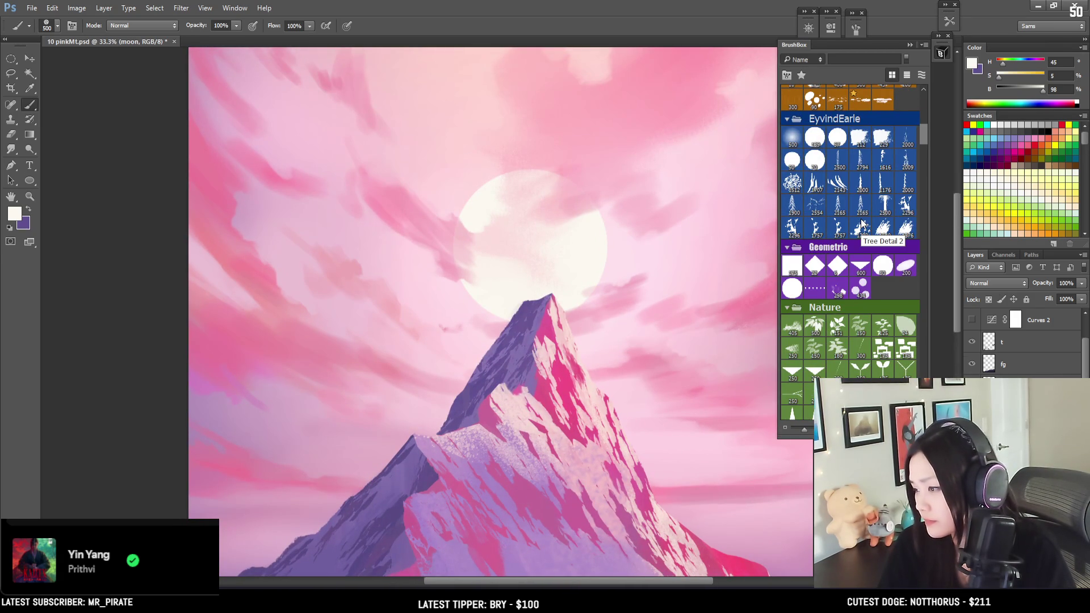
{"action": "scroll", "coordinate": [861, 223], "scroll_direction": "down", "scroll_amount": 10}
Sample pink from the sky with a large texture brush and wash it over the moon's right side.
{"action": "scroll", "coordinate": [856, 230], "scroll_direction": "down", "scroll_amount": 6}
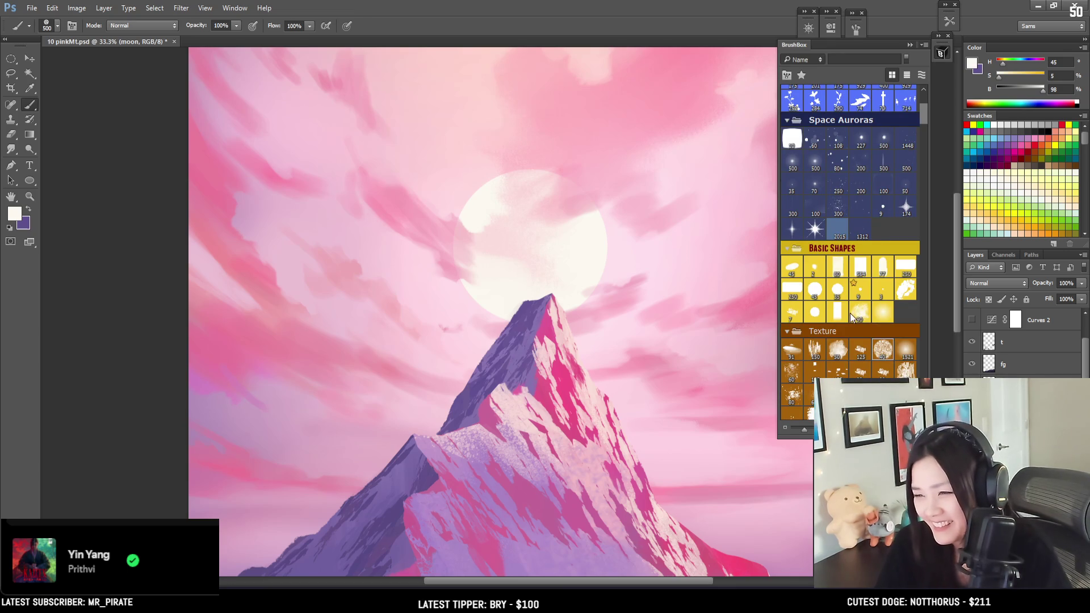
{"action": "scroll", "coordinate": [857, 326], "scroll_direction": "down", "scroll_amount": 3}
{"action": "left_click", "coordinate": [833, 354]}
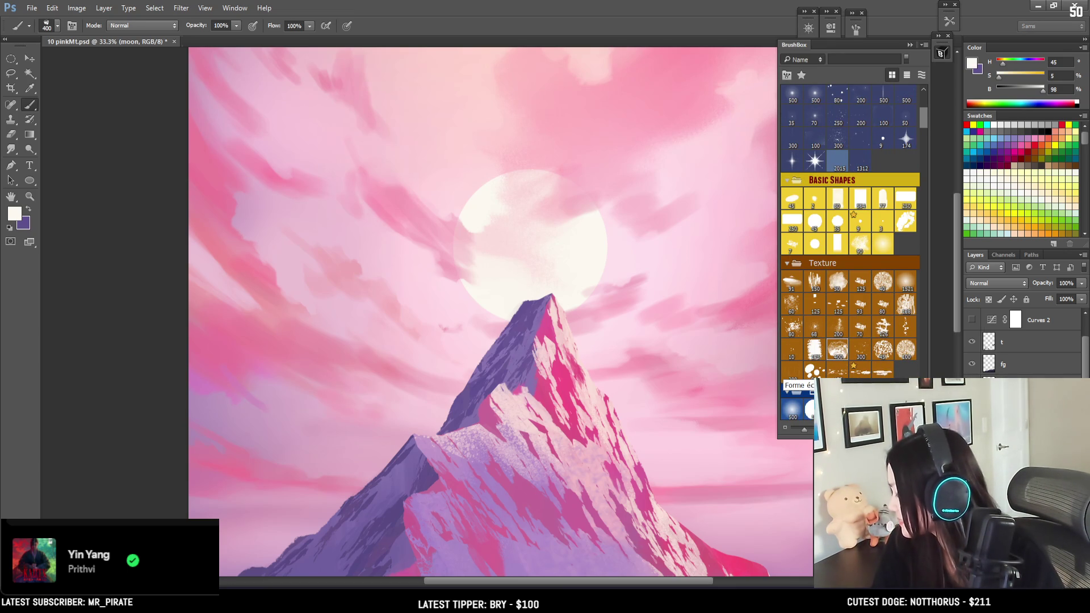
{"action": "left_click_drag", "start_coordinate": [520, 331], "coordinate": [493, 194]}
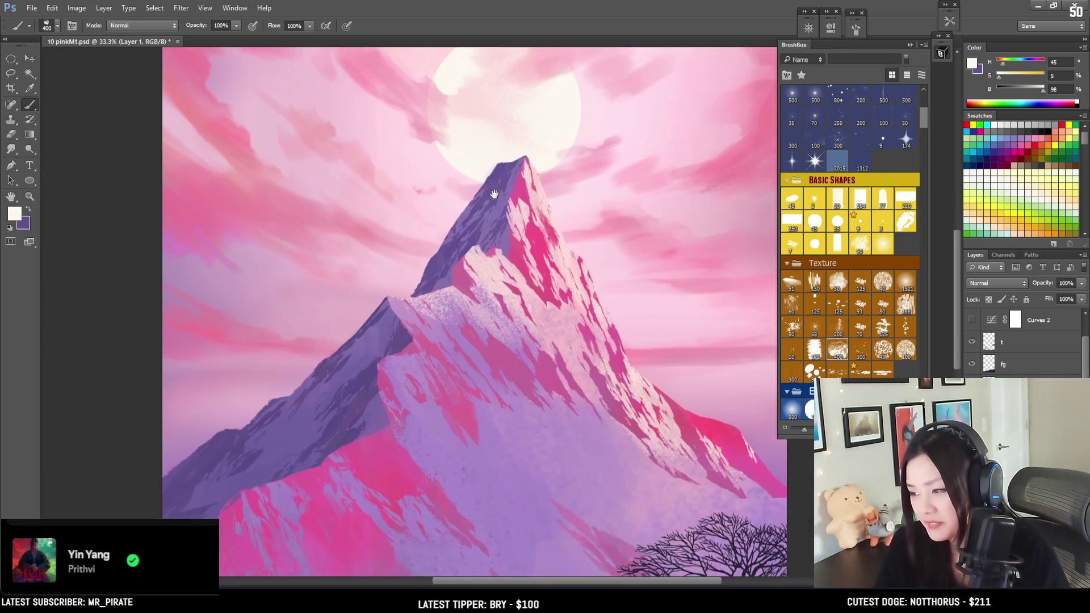
{"action": "left_click_drag", "start_coordinate": [545, 123], "coordinate": [562, 241]}
{"action": "key", "text": "bracketright"}
{"action": "key", "text": "bracketright"}
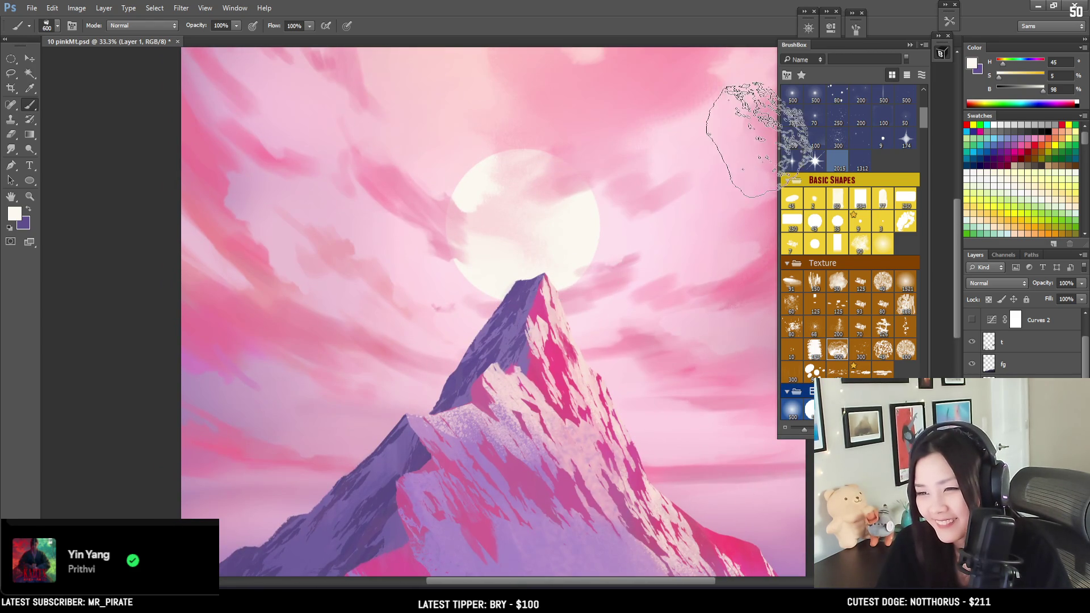
{"action": "left_click", "coordinate": [605, 93], "text": "alt"}
{"action": "left_click", "coordinate": [553, 233]}
{"action": "left_click_drag", "start_coordinate": [460, 302], "coordinate": [596, 285]}
Deepen the pink's saturation and brush a larger textured pink patch onto the moon's centre.
{"action": "key", "text": "bracketright"}
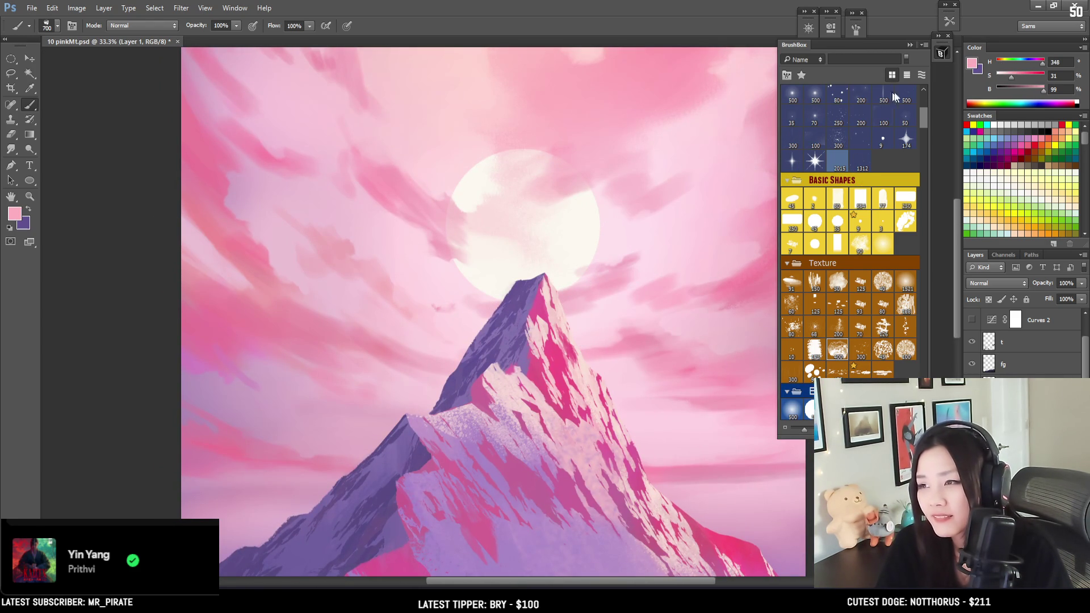
{"action": "left_click_drag", "start_coordinate": [1009, 77], "coordinate": [1018, 77]}
{"action": "key", "text": "bracketright"}
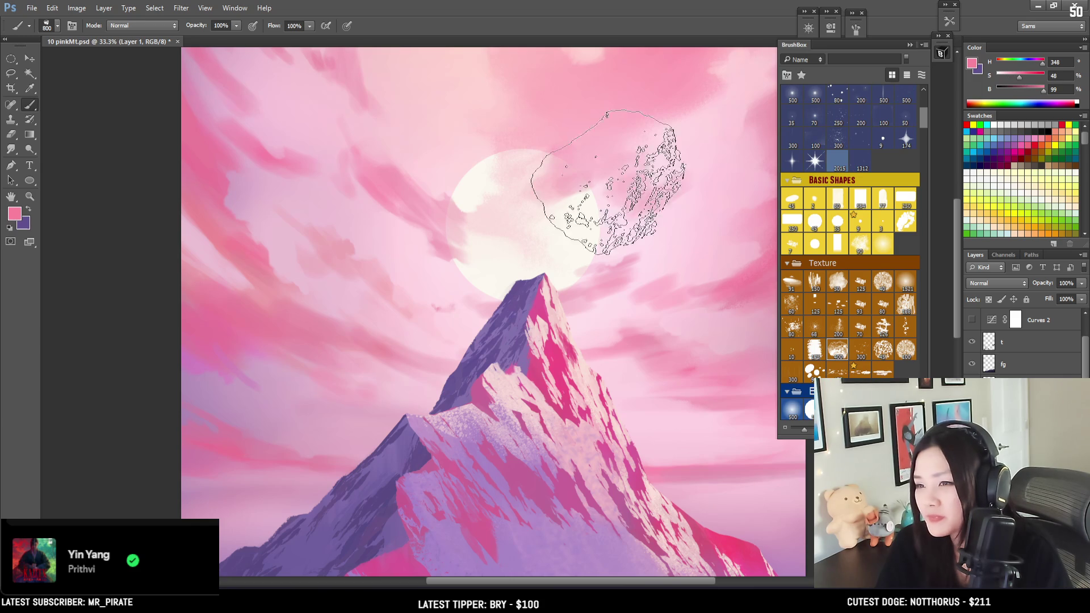
{"action": "left_click_drag", "start_coordinate": [463, 208], "coordinate": [528, 183]}
{"action": "key", "text": "bracketleft"}
{"action": "key", "text": "bracketleft"}
{"action": "key", "text": "bracketleft"}
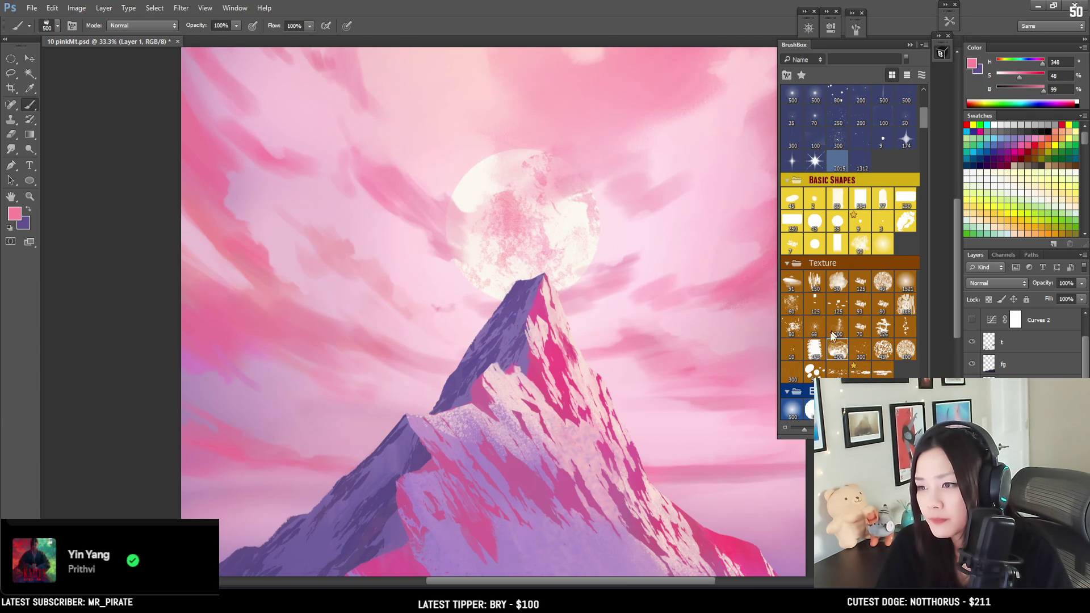
Switch to the MM Messy Rake (Azimuth) brush and give the eraser a small textured tip.
{"action": "left_click", "coordinate": [812, 298]}
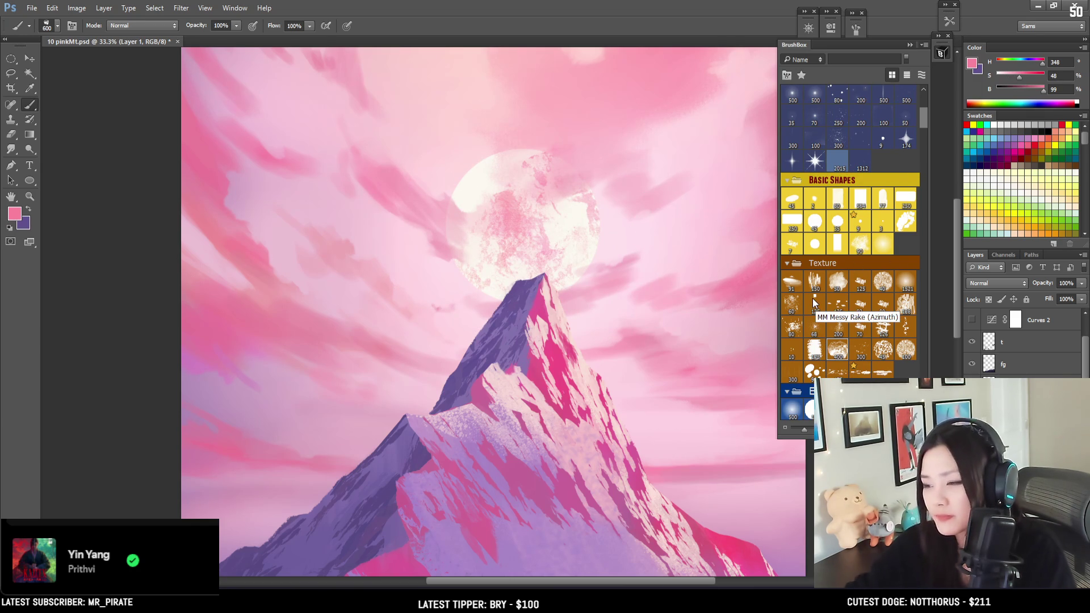
{"action": "key", "text": "bracketright"}
{"action": "key", "text": "bracketright"}
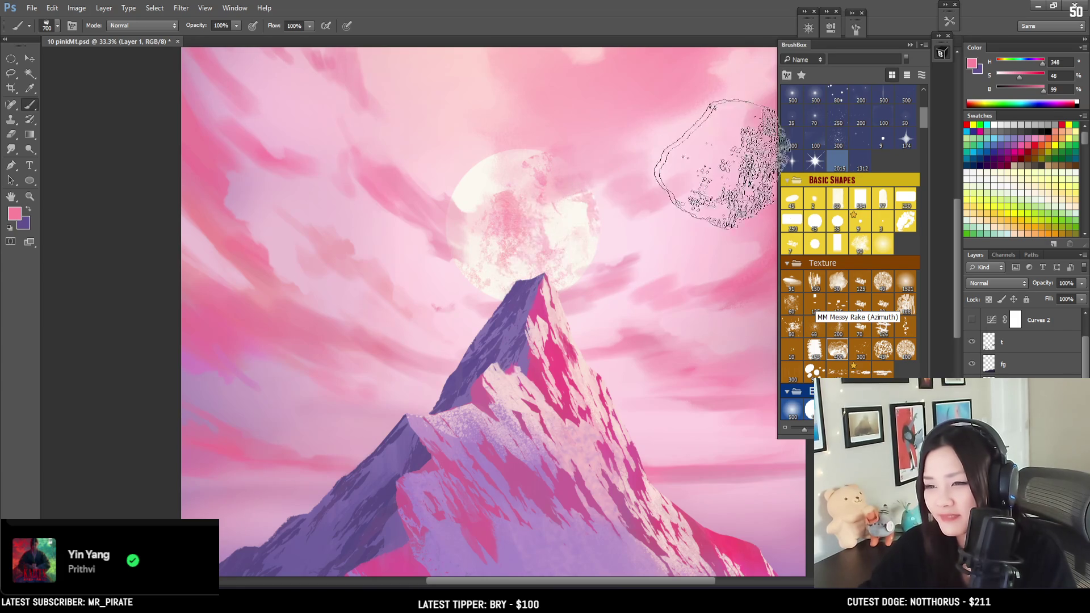
{"action": "key", "text": "e"}
{"action": "left_click", "coordinate": [882, 281]}
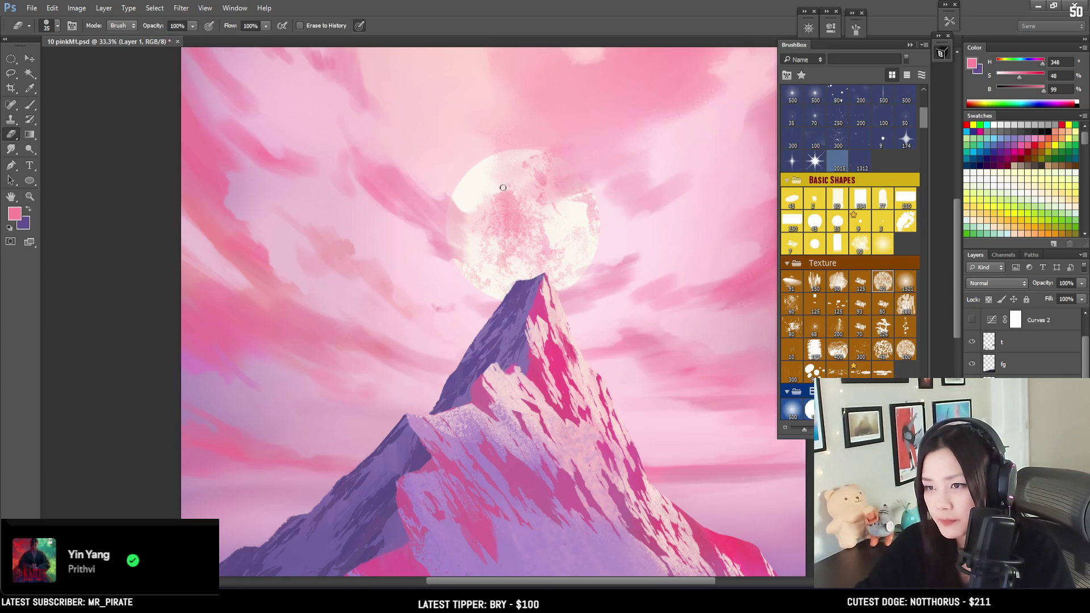
{"action": "key", "text": "bracketright"}
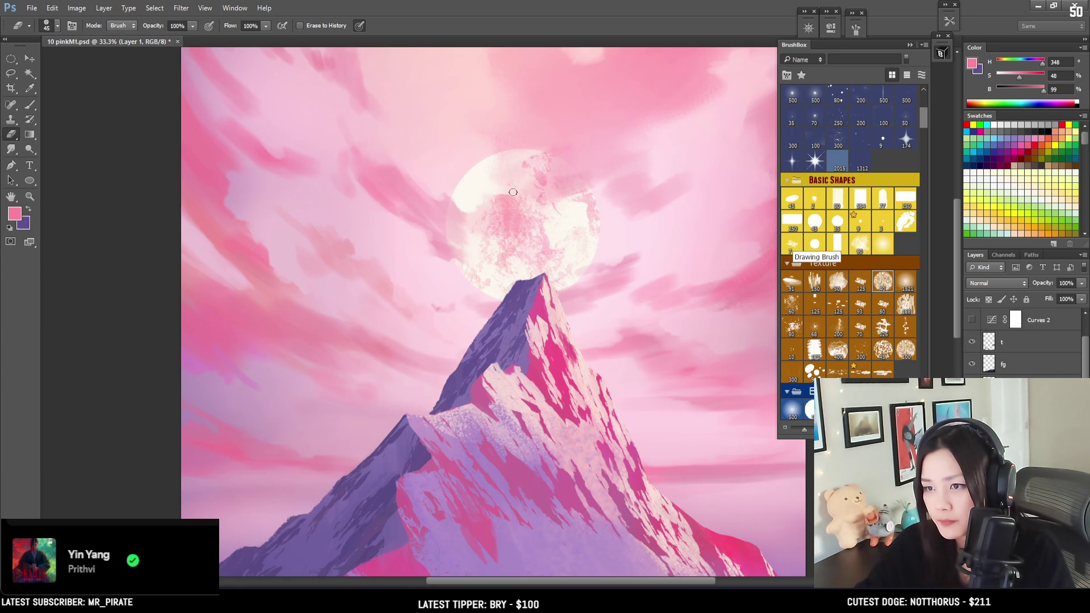
{"action": "key", "text": "b"}
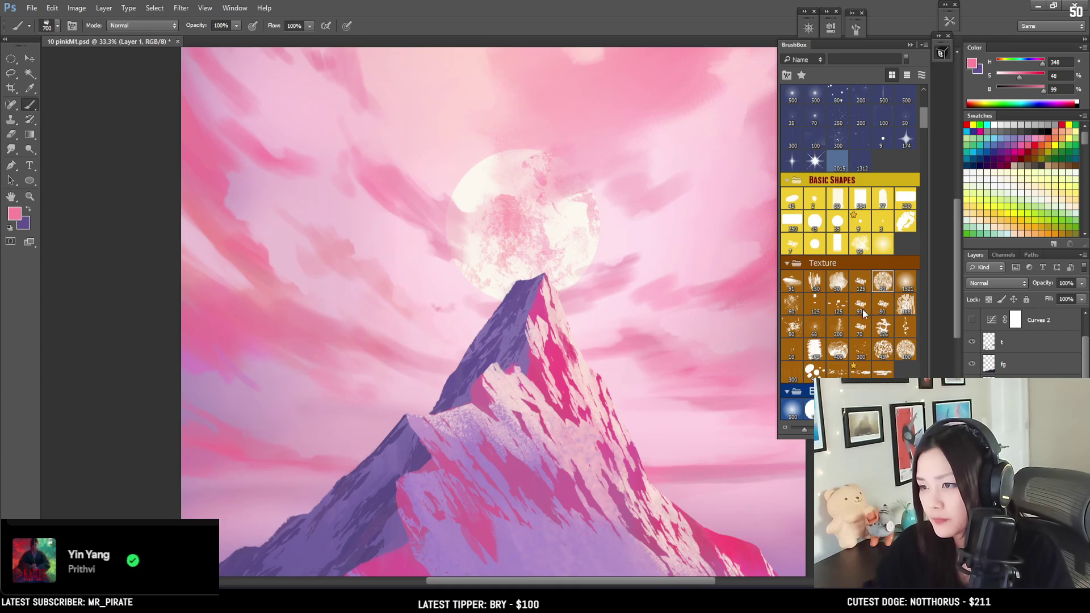
Dab speckled texture on the moon's upper-left edge, undo it, and try a different texture brush.
{"action": "left_click", "coordinate": [796, 283]}
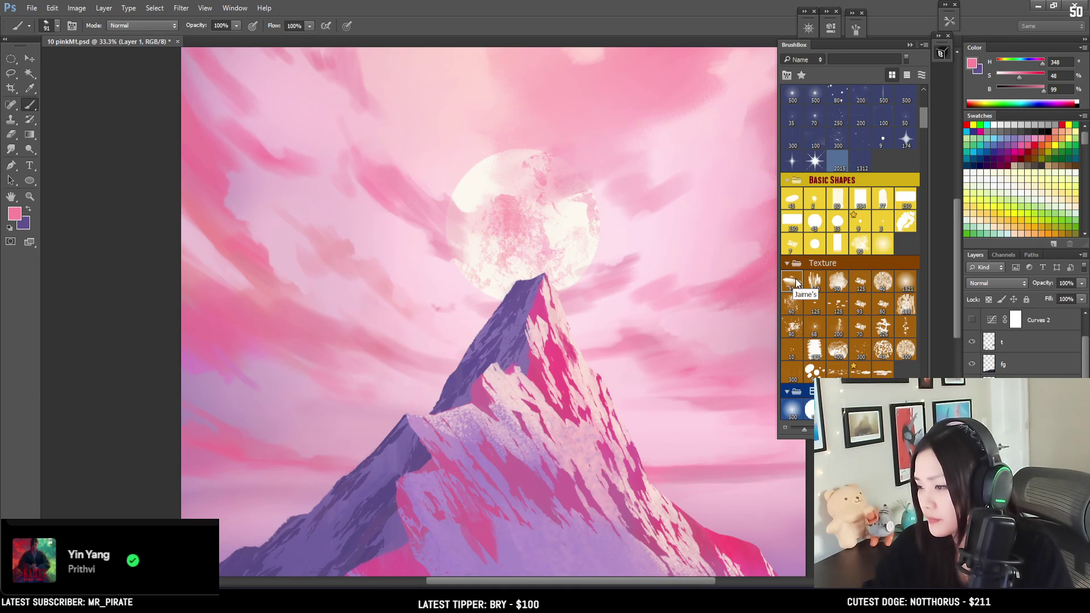
{"action": "key", "text": "bracketleft"}
{"action": "key", "text": "bracketright"}
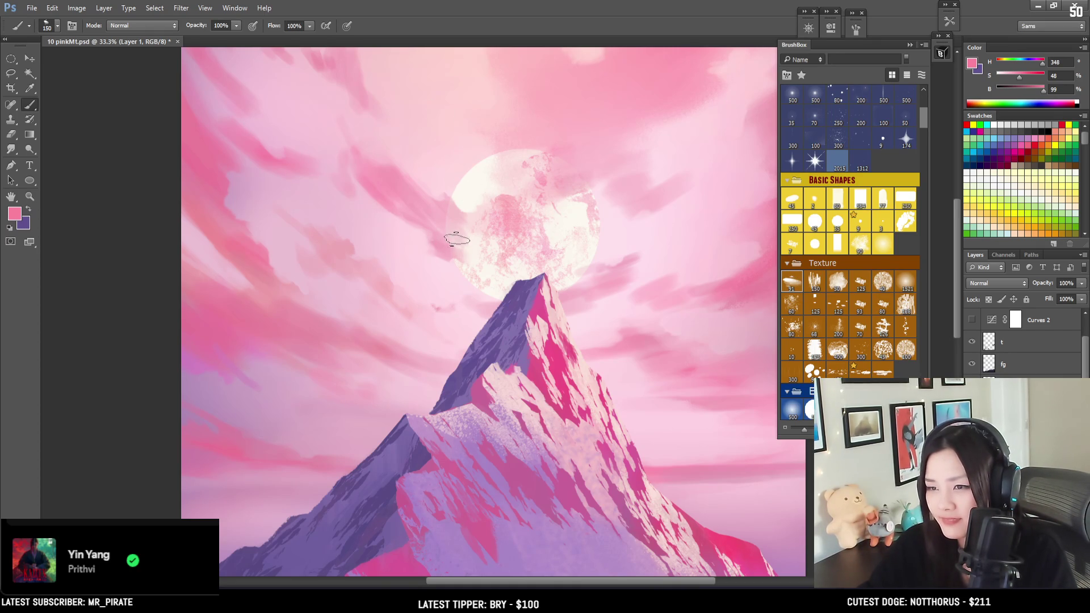
{"action": "left_click", "coordinate": [475, 192]}
{"action": "key", "text": "ctrl+z"}
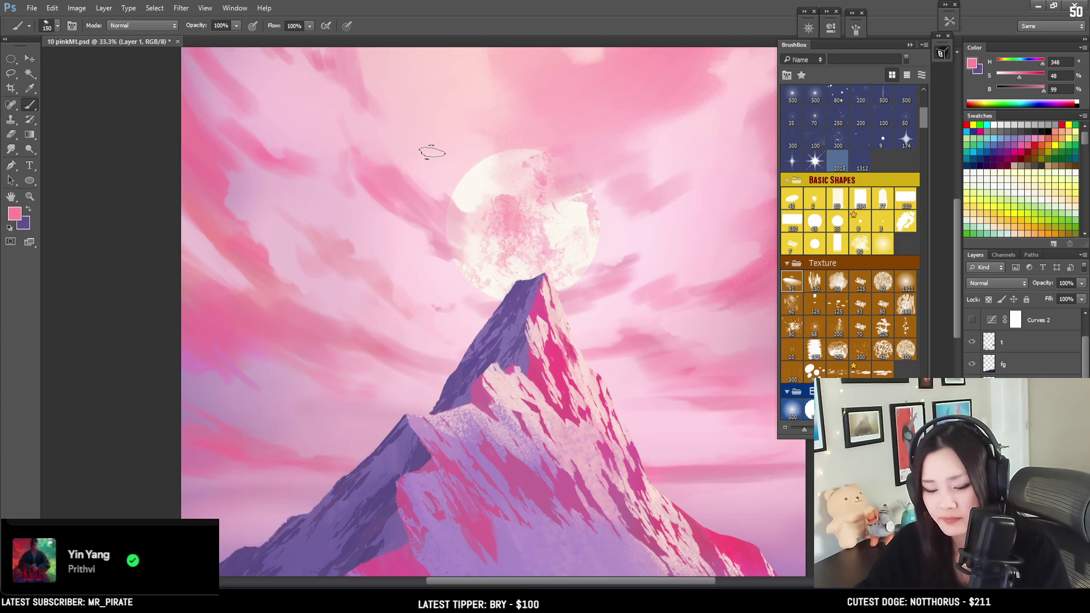
{"action": "key", "text": "l"}
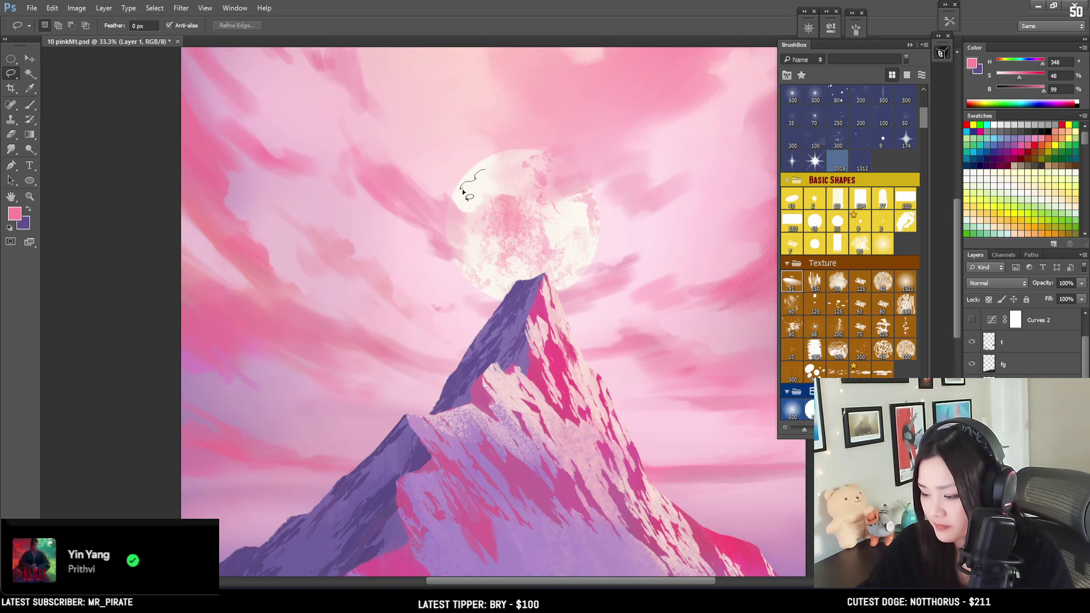
{"action": "key", "text": "b"}
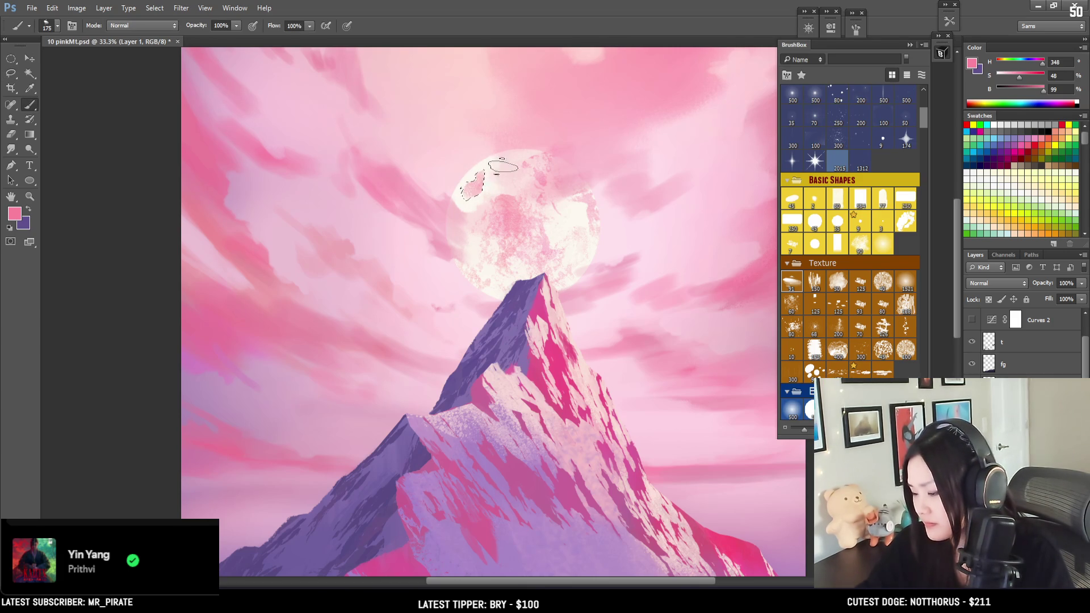
{"action": "key", "text": "e"}
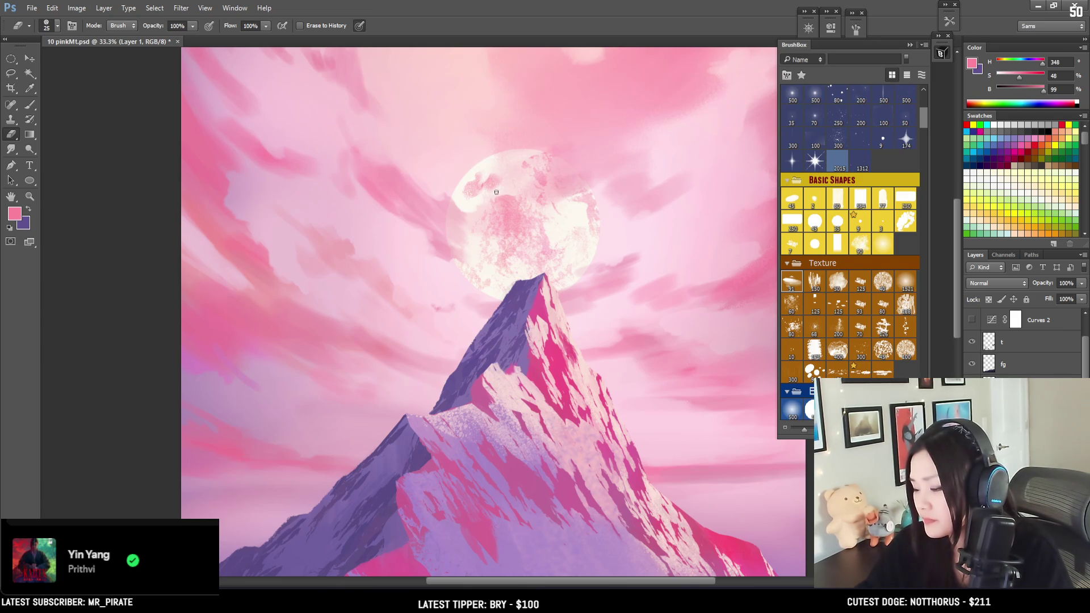
{"action": "key", "text": "b"}
{"action": "left_click", "coordinate": [906, 311]}
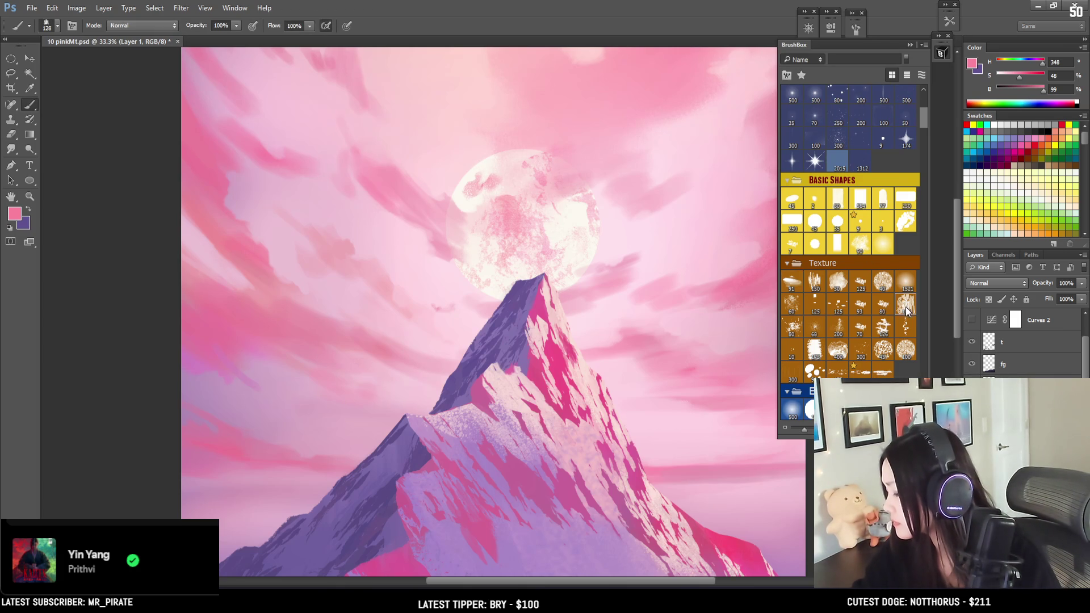
Paint pink across the moon's top with the 300 texture brush, then undo it and enlarge the brush.
{"action": "left_click", "coordinate": [865, 351]}
{"action": "left_click_drag", "start_coordinate": [514, 164], "coordinate": [492, 192]}
{"action": "left_click", "coordinate": [837, 370]}
{"action": "key", "text": "ctrl+z"}
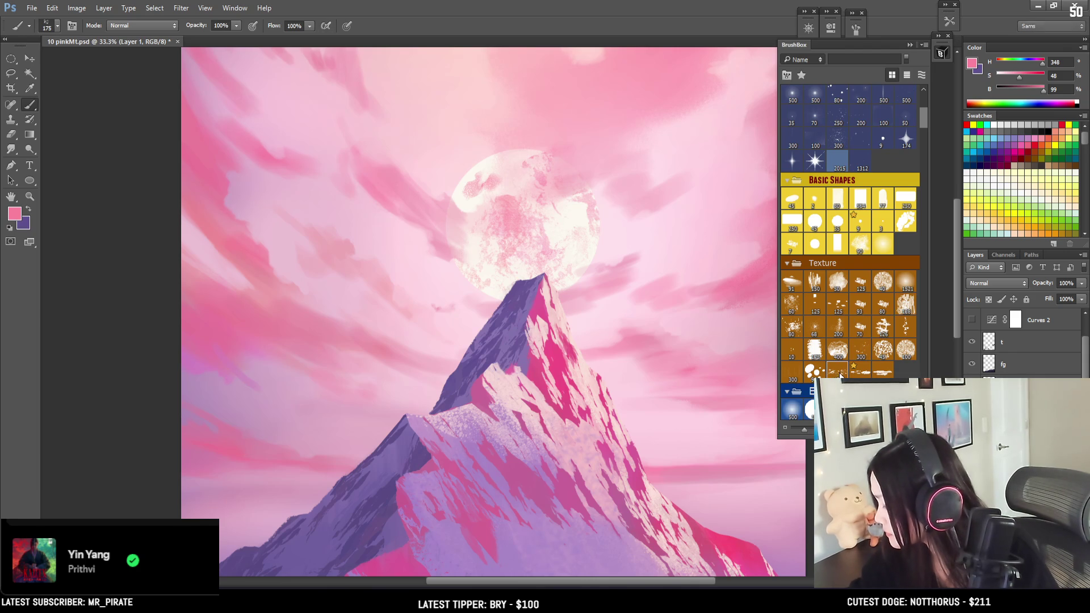
{"action": "key", "text": "bracketright"}
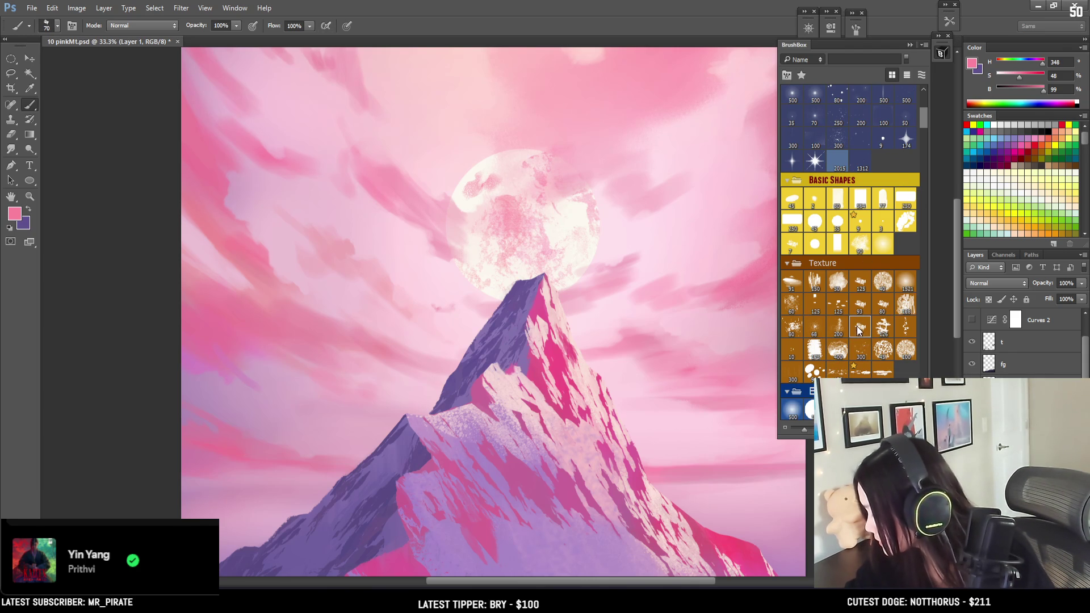
{"action": "key", "text": "bracketright"}
{"action": "key", "text": "bracketright"}
{"action": "key", "text": "bracketright"}
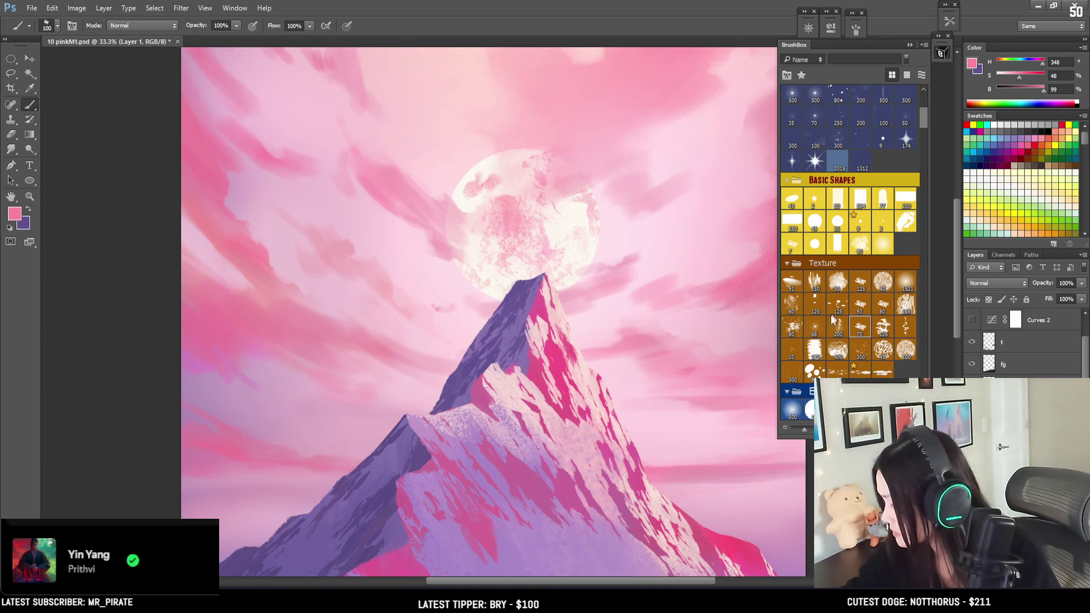
Try the enlarged 60 texture brush, undo its speckles on the moon's left edge, and adjust eraser and brush sizes.
{"action": "left_click", "coordinate": [792, 303]}
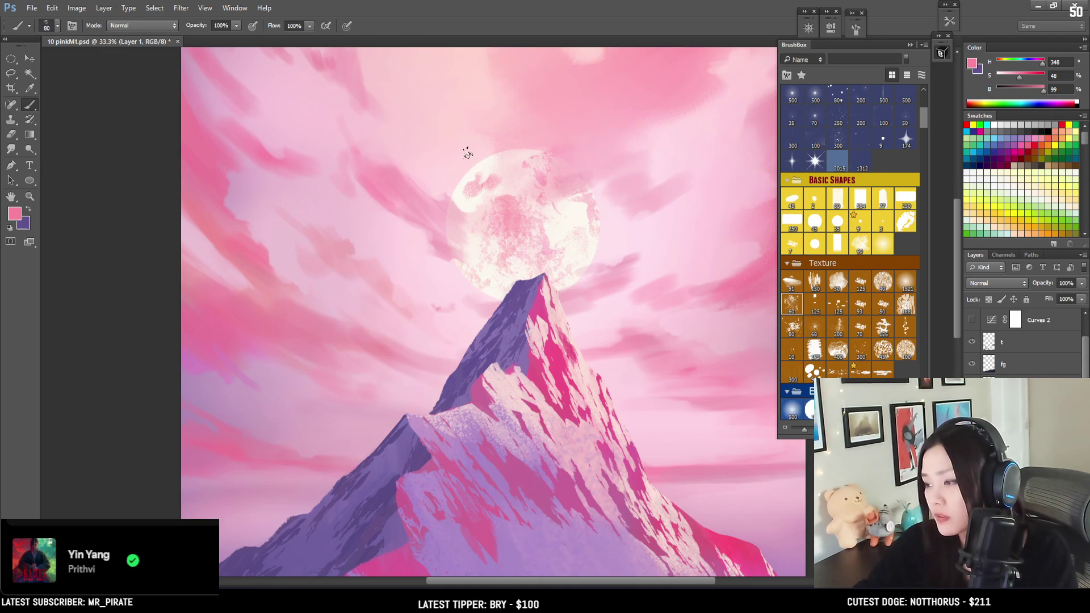
{"action": "key", "text": "bracketright"}
{"action": "key", "text": "bracketright"}
{"action": "key", "text": "bracketright"}
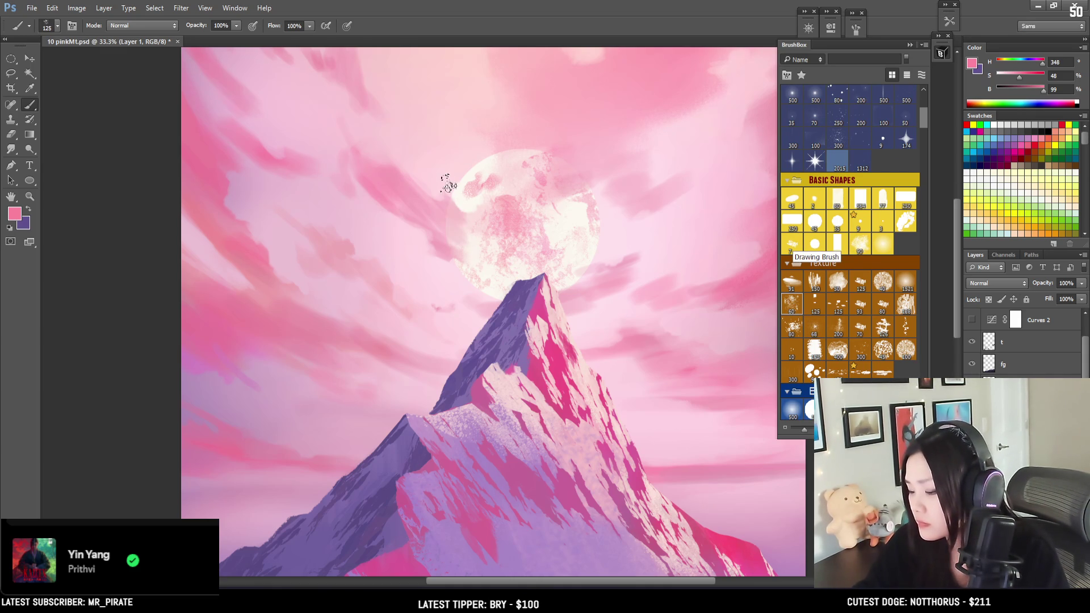
{"action": "key", "text": "bracketright"}
{"action": "key", "text": "bracketright"}
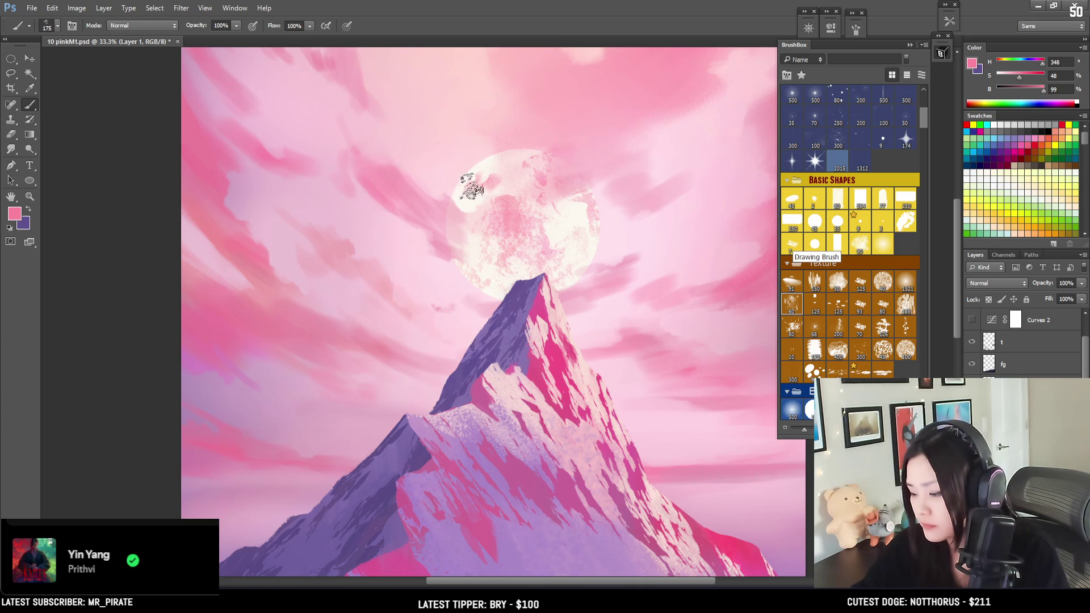
{"action": "key", "text": "ctrl+z"}
{"action": "key", "text": "e"}
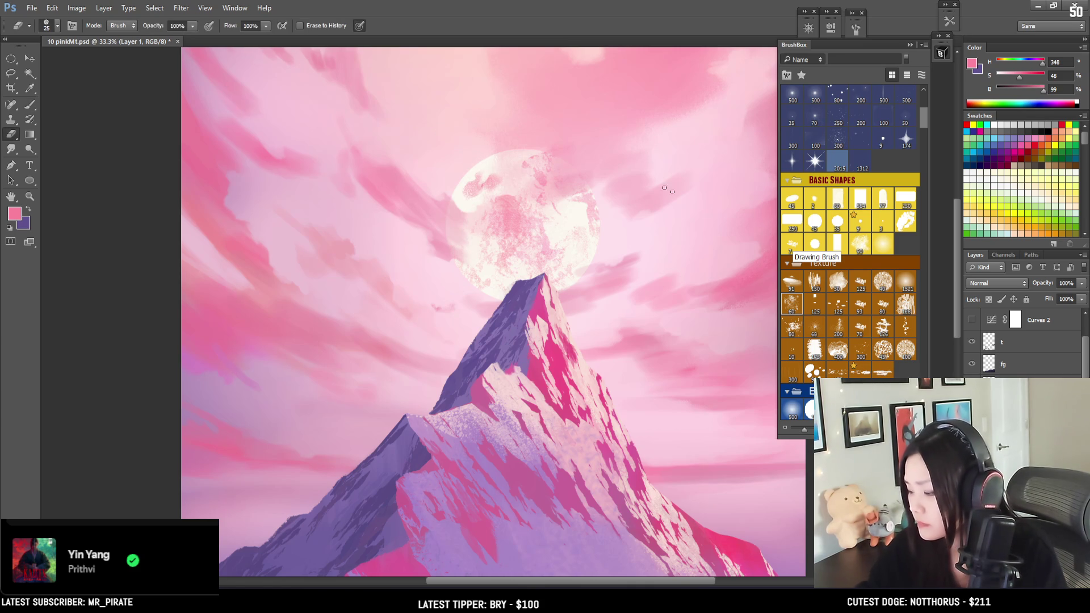
{"action": "mouse_move", "coordinate": [419, 107]}
{"action": "left_mouse_down"}
{"action": "mouse_move", "coordinate": [370, 154]}
{"action": "mouse_move", "coordinate": [374, 219]}
{"action": "mouse_move", "coordinate": [392, 209]}
{"action": "mouse_move", "coordinate": [413, 166]}
{"action": "left_mouse_up"}
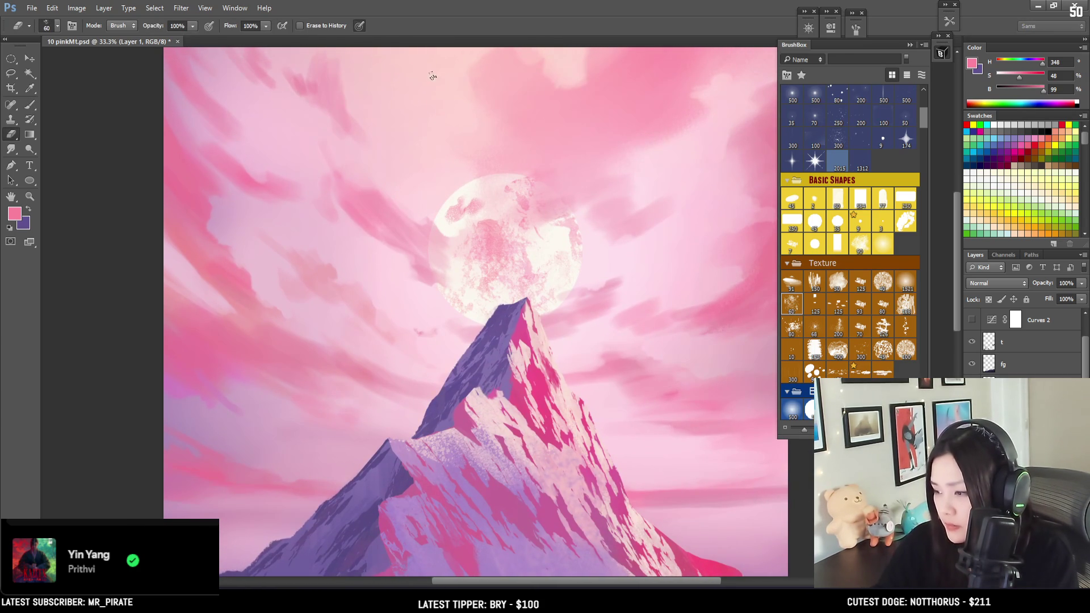
{"action": "key", "text": "bracketright"}
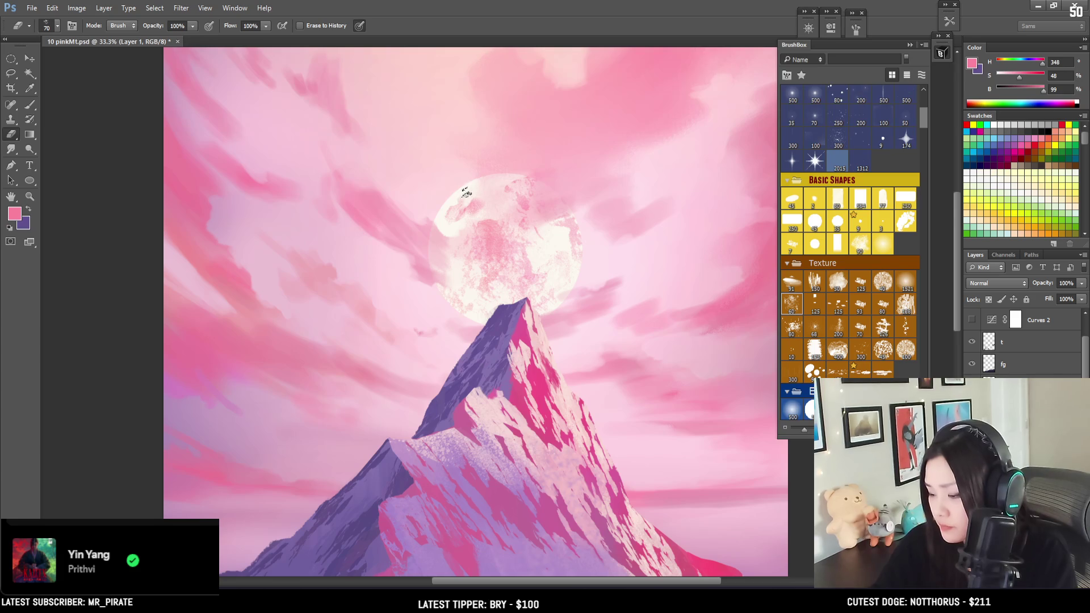
{"action": "key", "text": "b"}
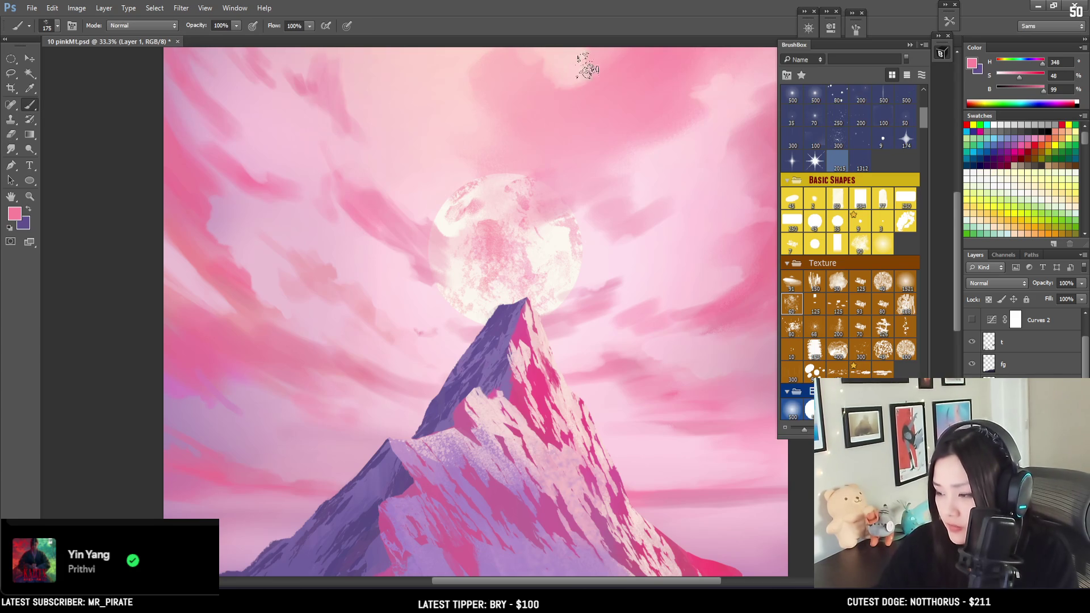
{"action": "key", "text": "bracketleft"}
{"action": "key", "text": "bracketleft"}
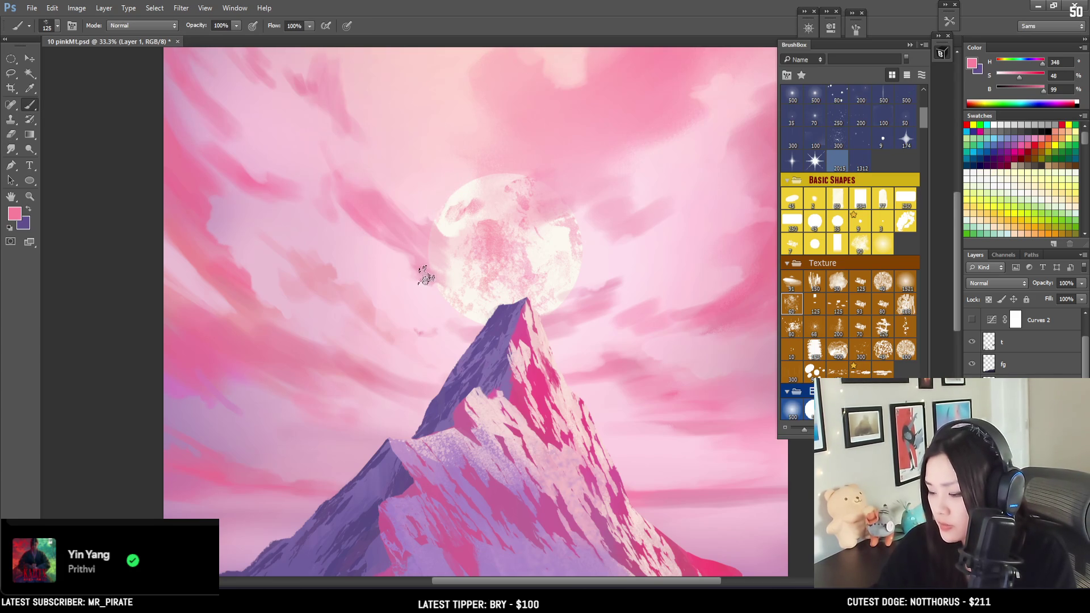
{"action": "key", "text": "e"}
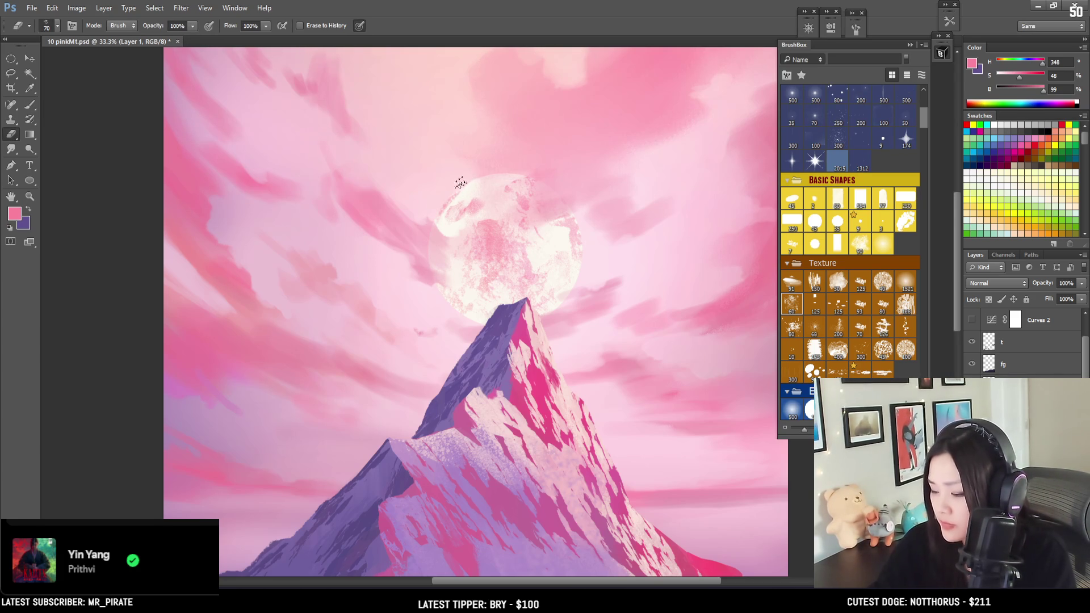
{"action": "key", "text": "b"}
Paint soft pink texture over the moon's centre, undo it, and repaint it.
{"action": "mouse_move", "coordinate": [534, 244]}
{"action": "left_mouse_down"}
{"action": "mouse_move", "coordinate": [511, 275]}
{"action": "mouse_move", "coordinate": [519, 250]}
{"action": "left_mouse_up"}
{"action": "key", "text": "bracketright"}
{"action": "key", "text": "bracketright"}
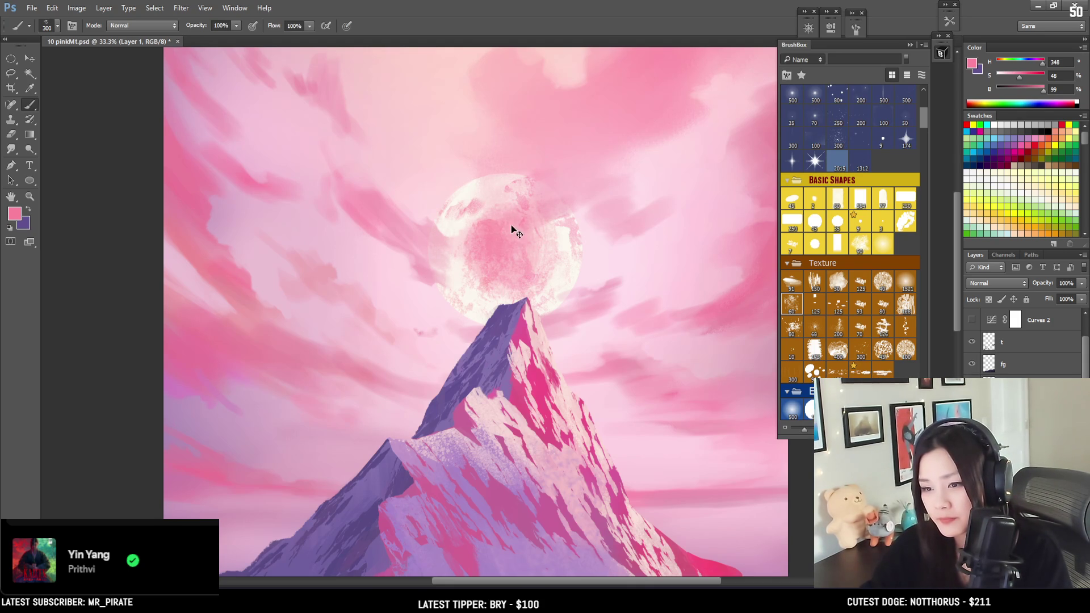
{"action": "key", "text": "bracketright"}
{"action": "key", "text": "bracketright"}
{"action": "key", "text": "ctrl+z"}
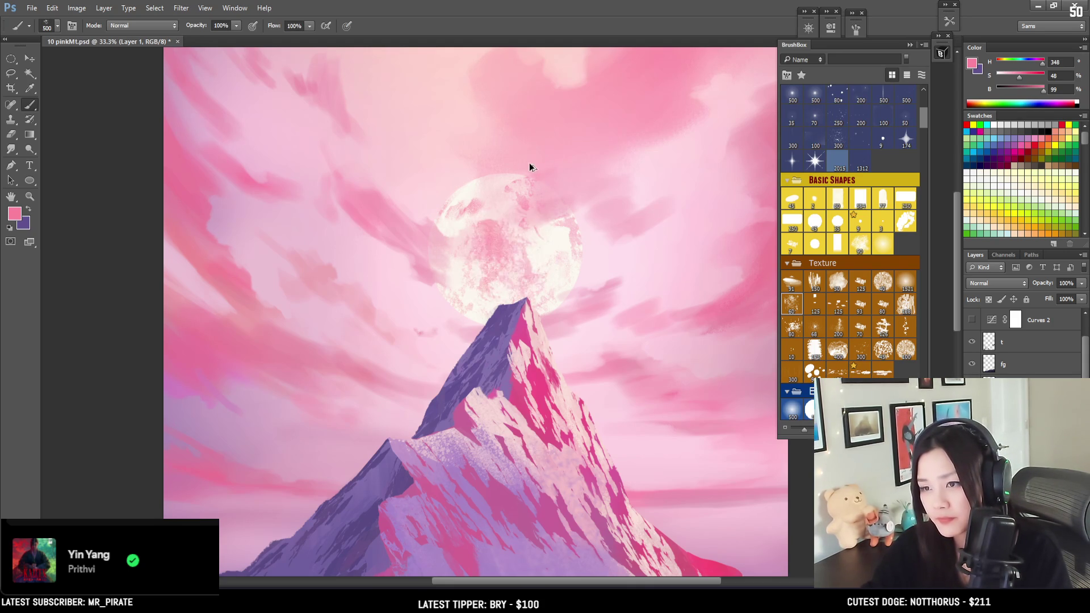
{"action": "key", "text": "bracketleft"}
{"action": "key", "text": "bracketleft"}
{"action": "mouse_move", "coordinate": [500, 250]}
{"action": "left_mouse_down"}
{"action": "mouse_move", "coordinate": [511, 263]}
{"action": "mouse_move", "coordinate": [498, 219]}
{"action": "mouse_move", "coordinate": [519, 182]}
{"action": "mouse_move", "coordinate": [511, 202]}
{"action": "left_mouse_up"}
Erase with a larger eraser, return to a slightly smaller brush, and zoom out to the whole painting.
{"action": "key", "text": "e"}
{"action": "key", "text": "bracketright"}
{"action": "key", "text": "bracketright"}
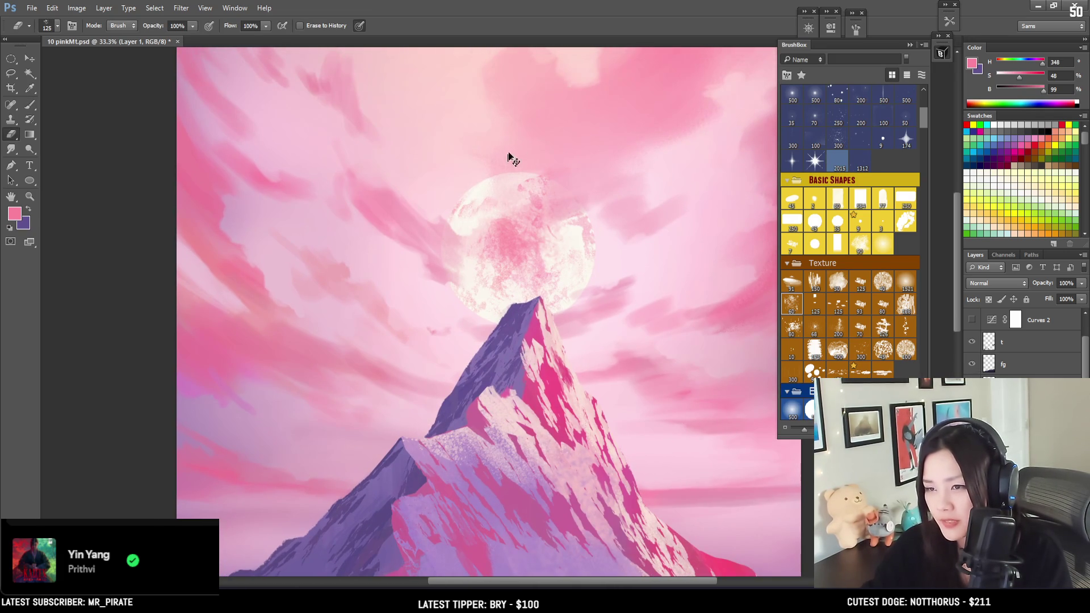
{"action": "key", "text": "bracketright"}
{"action": "key", "text": "bracketright"}
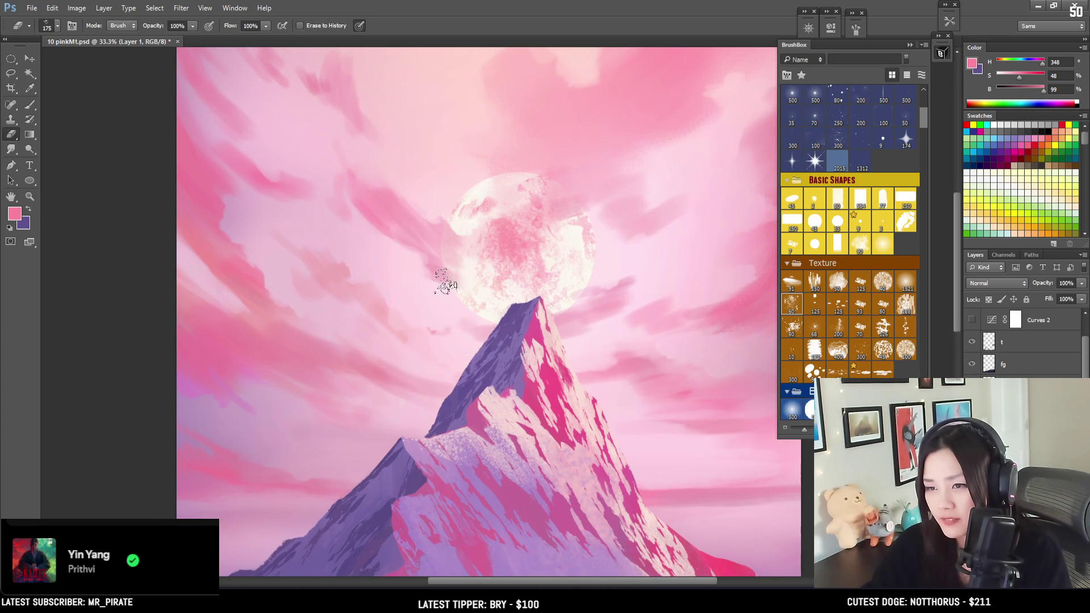
{"action": "key", "text": "b"}
{"action": "key", "text": "bracketleft"}
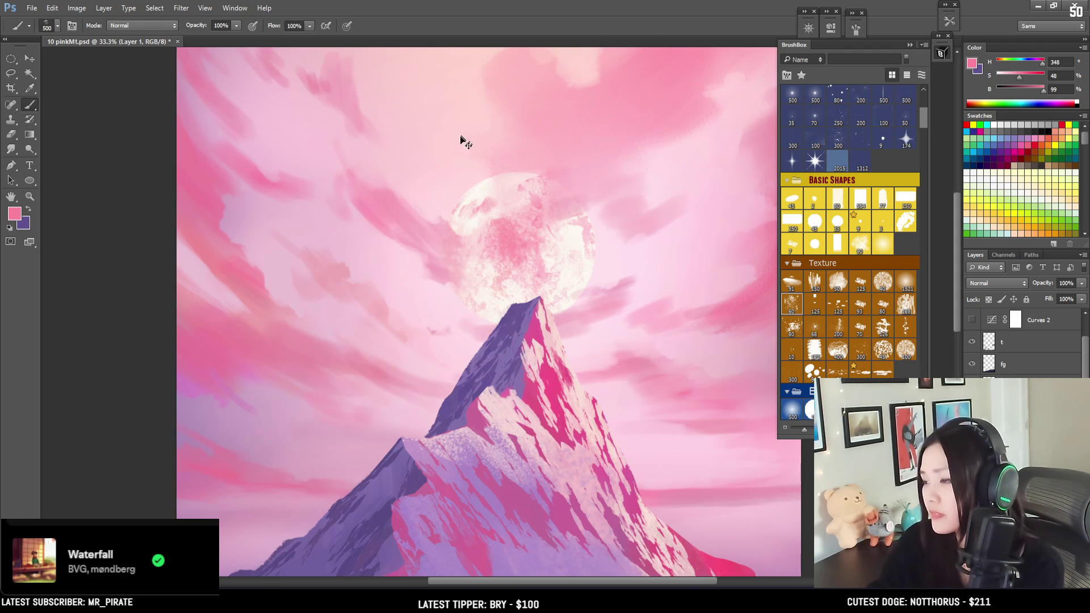
{"action": "key", "text": "ctrl+minus"}
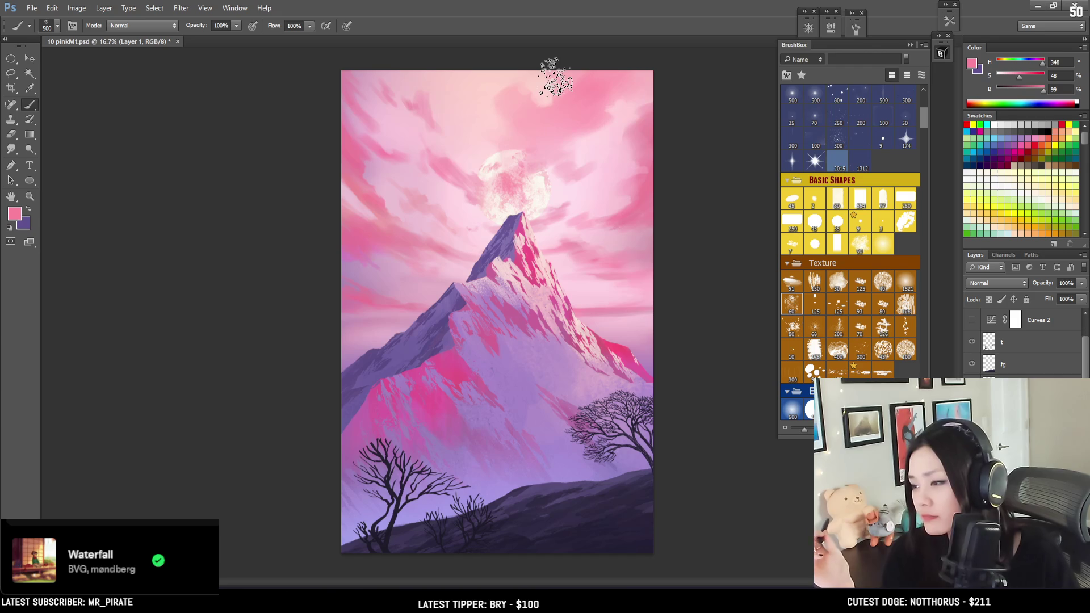
{"action": "key", "text": "ctrl+plus"}
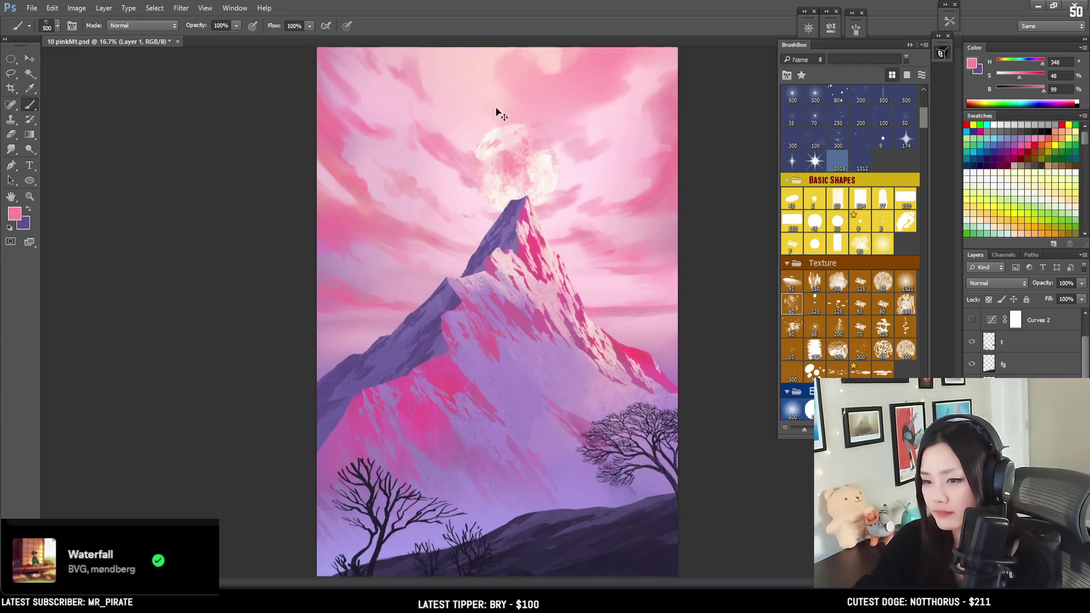
Sample the moon's near-white colour as the paint colour.
{"action": "scroll", "coordinate": [437, 230], "scroll_direction": "up", "scroll_amount": 5}
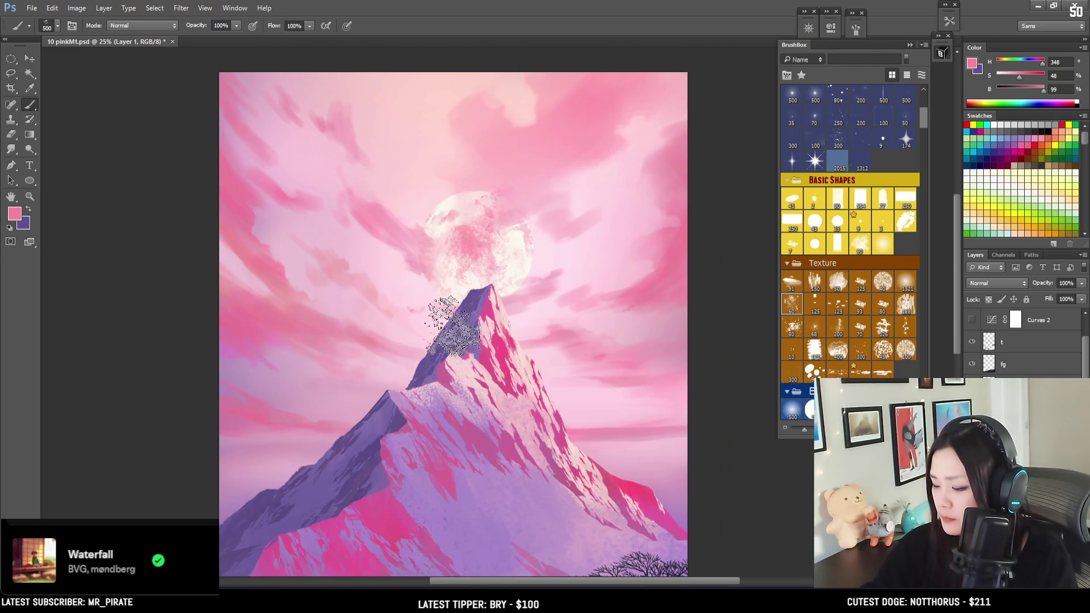
{"action": "key", "text": "bracketleft"}
{"action": "key", "text": "bracketleft"}
{"action": "key", "text": "bracketleft"}
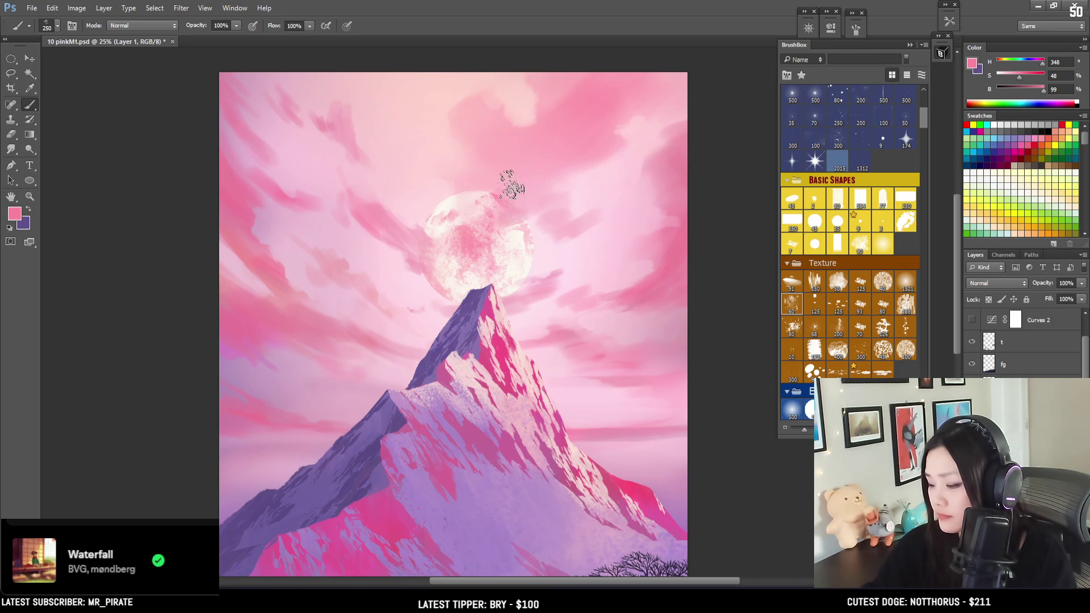
{"action": "key", "text": "bracketright"}
{"action": "left_click", "coordinate": [450, 199], "text": "alt"}
{"action": "key", "text": "bracketleft"}
{"action": "key", "text": "bracketleft"}
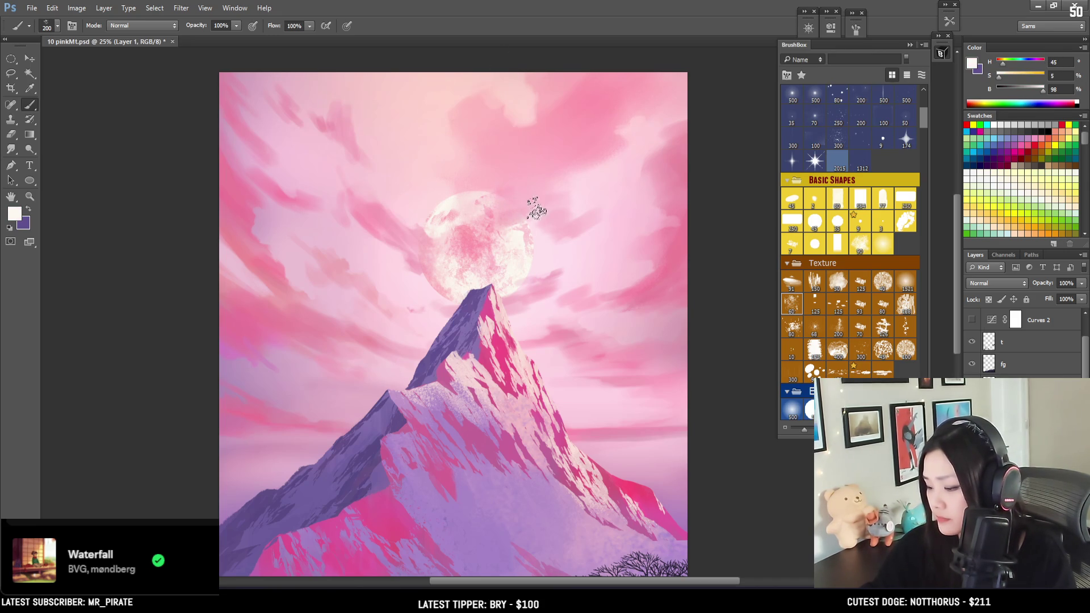
Set up a size-90 eraser tip and centre the moon in view.
{"action": "left_click", "coordinate": [859, 240]}
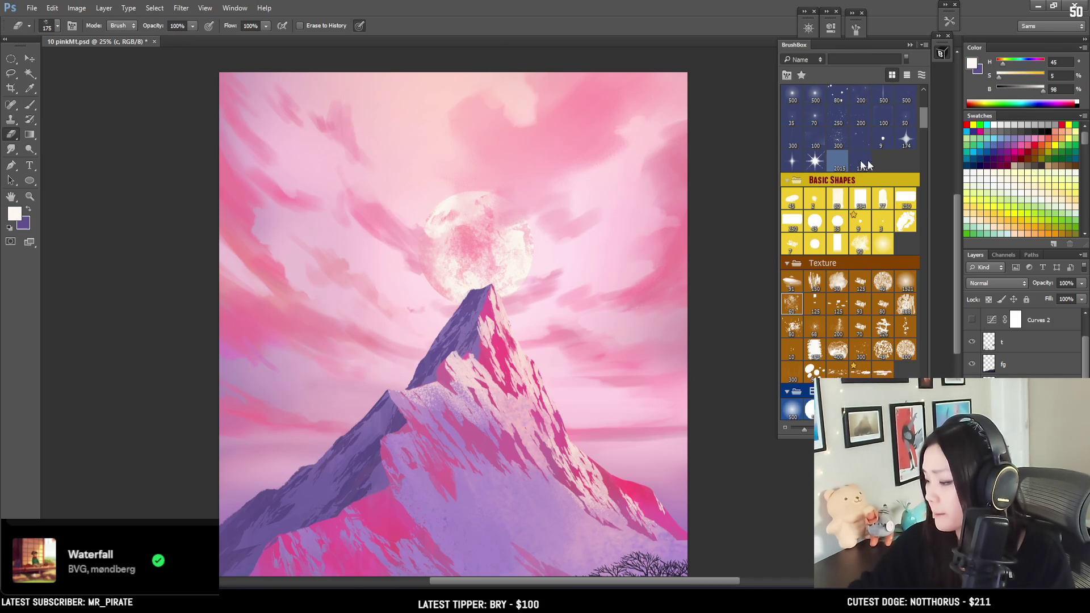
{"action": "mouse_move", "coordinate": [437, 214]}
{"action": "left_mouse_down"}
{"action": "mouse_move", "coordinate": [450, 182]}
{"action": "mouse_move", "coordinate": [447, 252]}
{"action": "mouse_move", "coordinate": [494, 219]}
{"action": "left_mouse_up"}
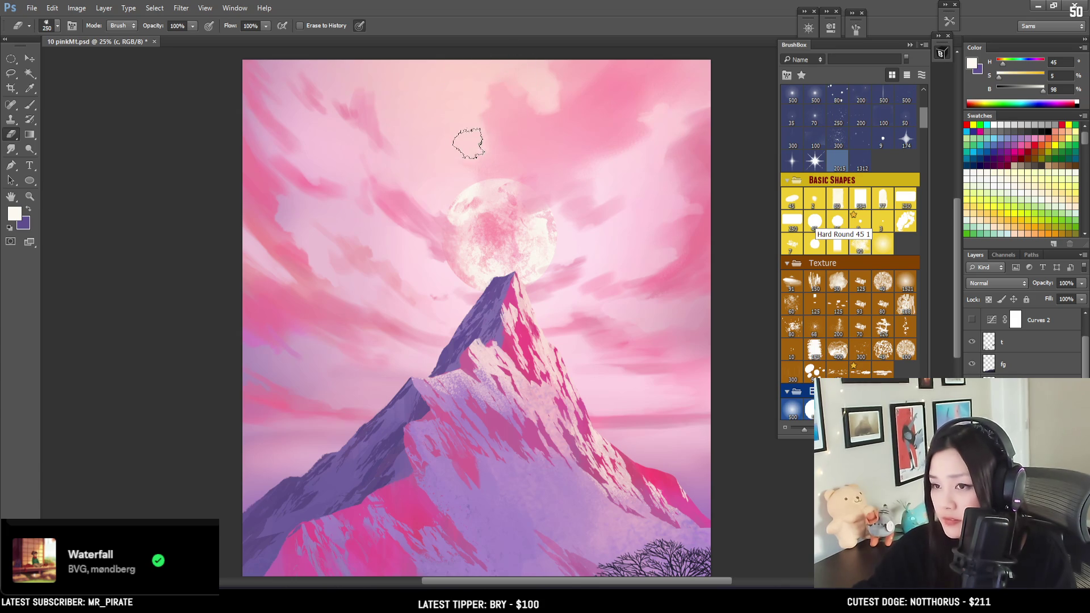
{"action": "key", "text": "bracketleft"}
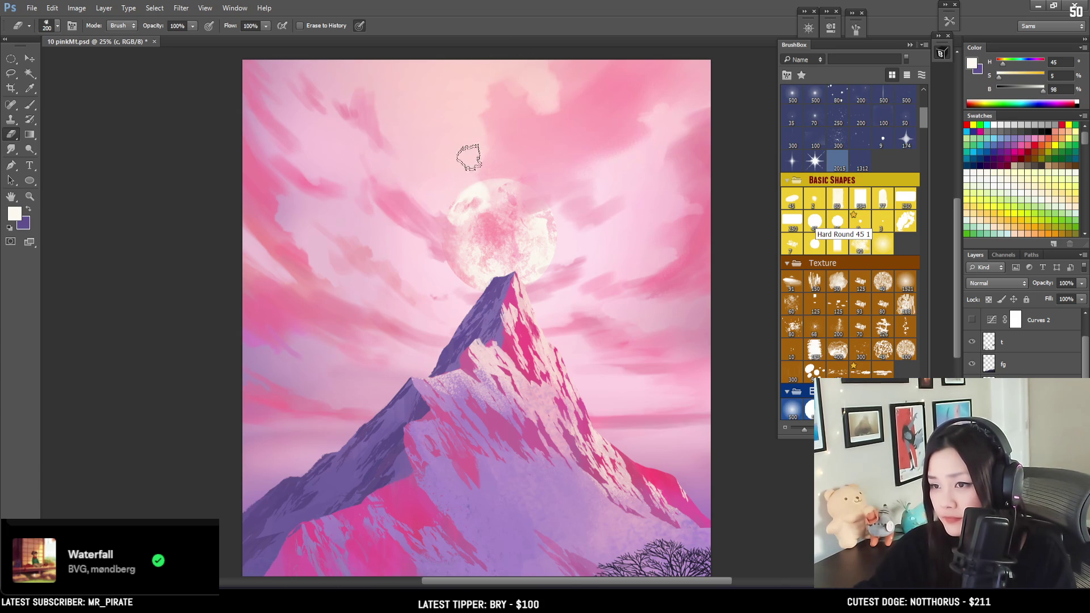
{"action": "key", "text": "bracketright"}
{"action": "key", "text": "bracketright"}
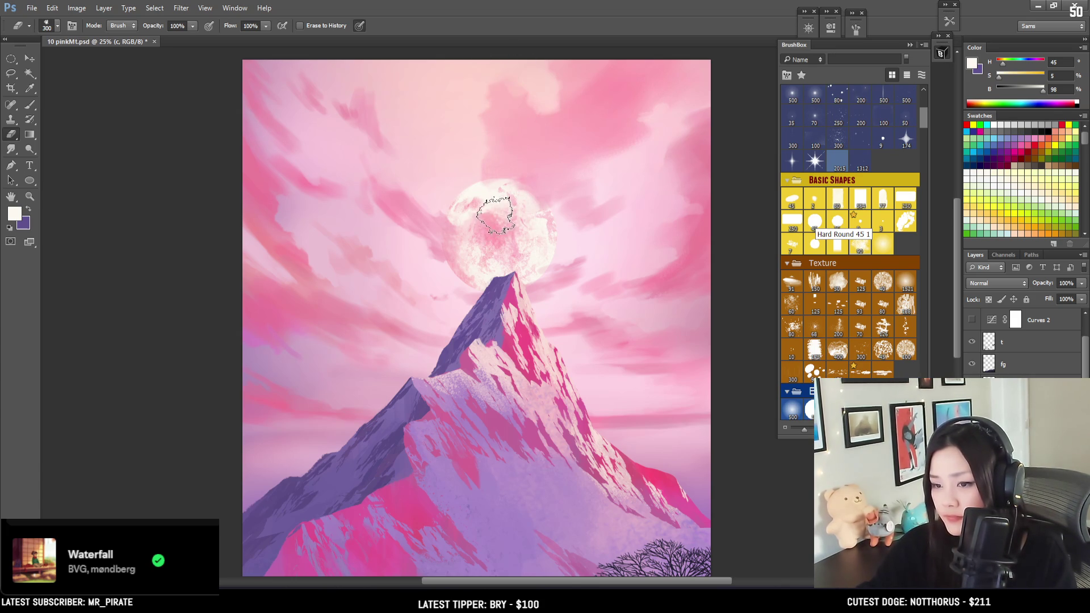
{"action": "key", "text": "b"}
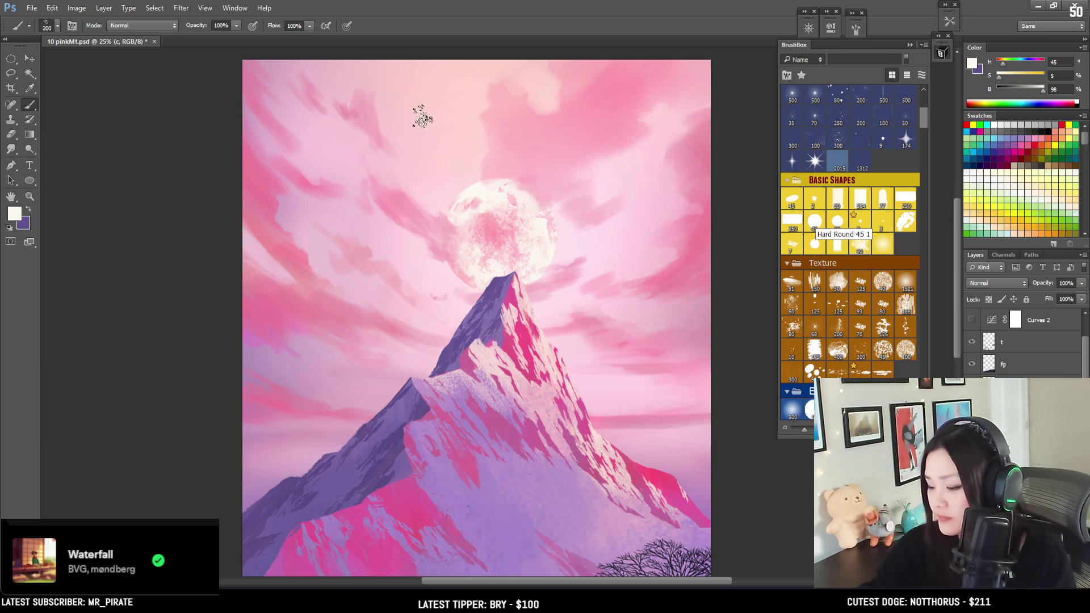
{"action": "key", "text": "e"}
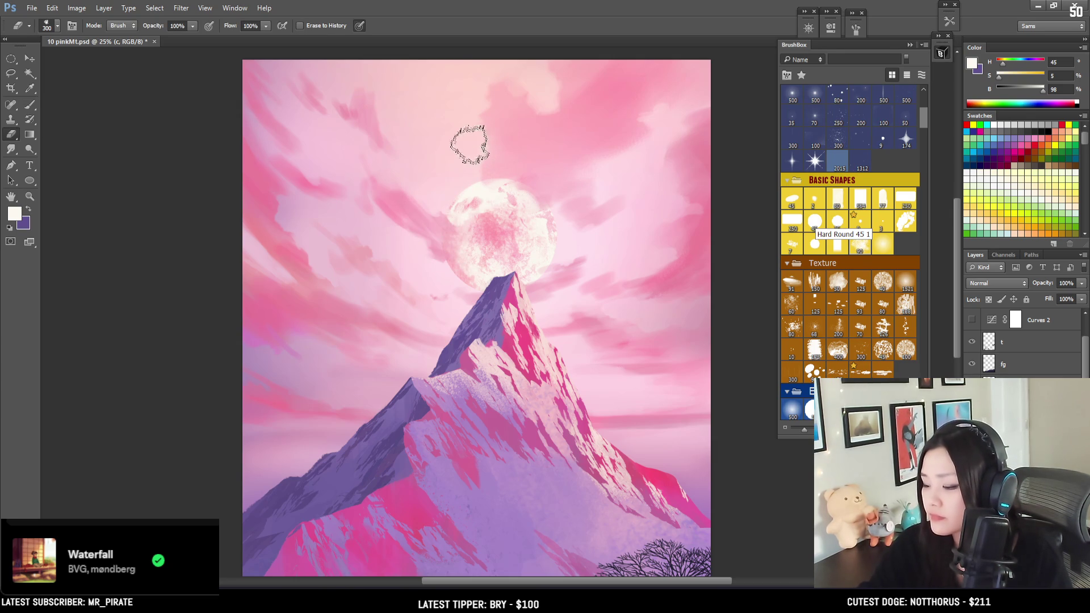
{"action": "left_click_drag", "start_coordinate": [459, 221], "coordinate": [397, 170]}
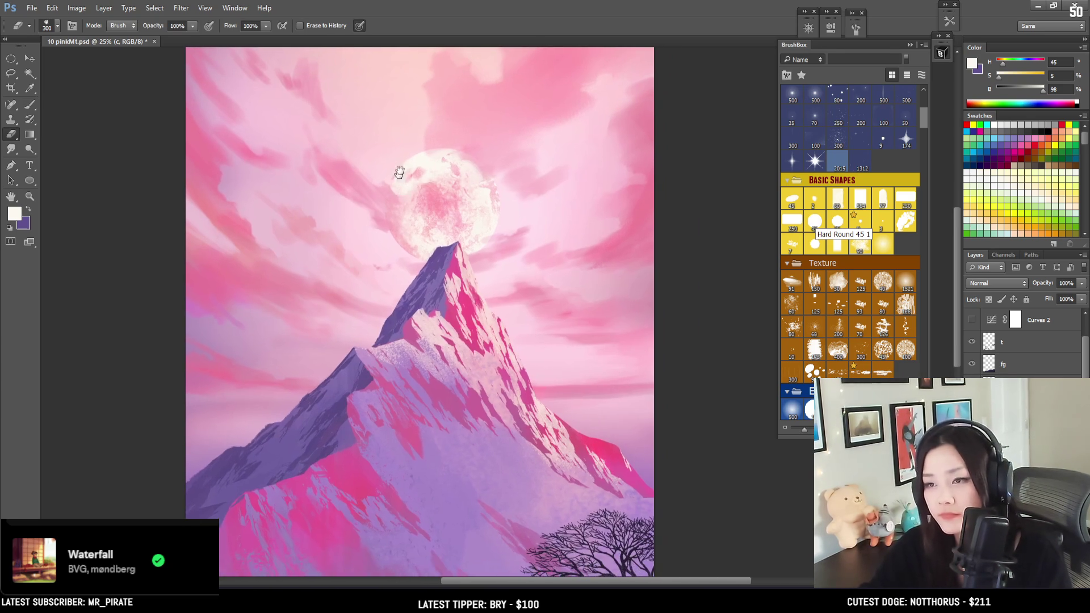
{"action": "key", "text": "ctrl+plus"}
{"action": "key", "text": "ctrl+minus"}
{"action": "key", "text": "ctrl+minus"}
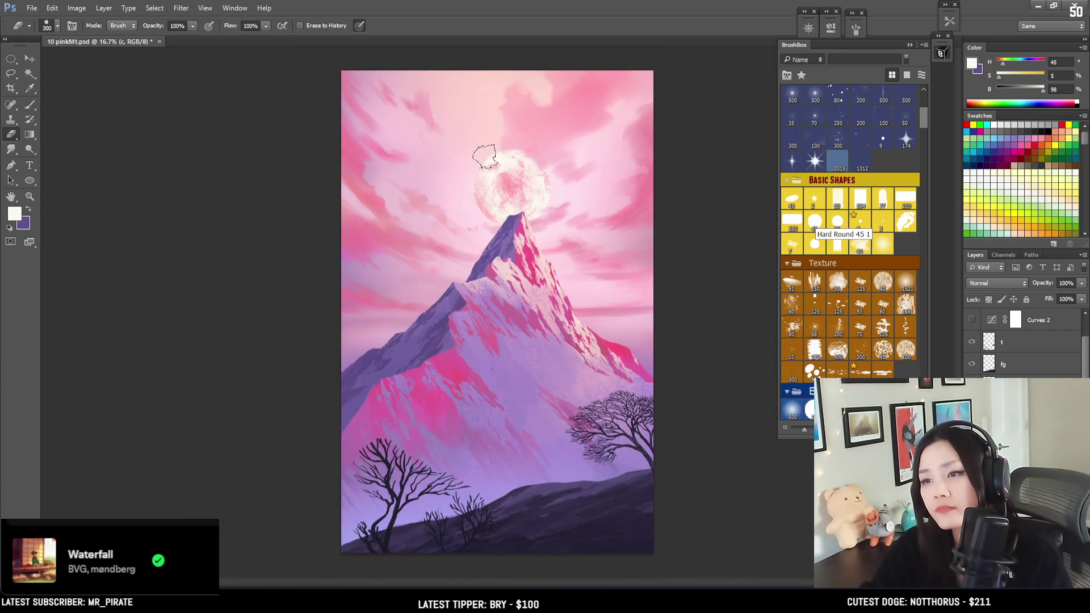
Return to the Brush and choose a large soft brush tip.
{"action": "key", "text": "b"}
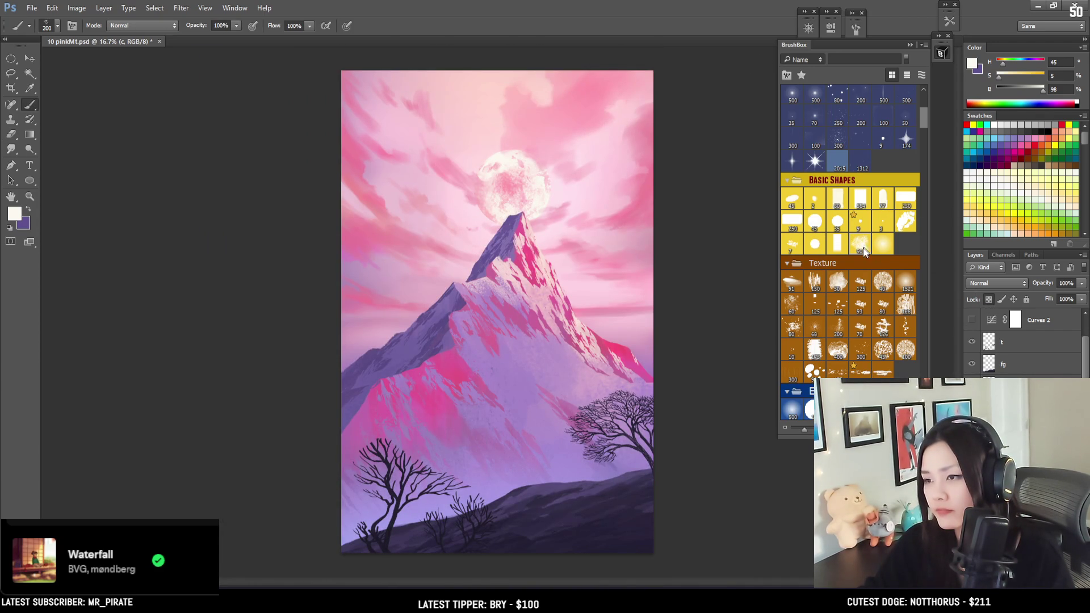
{"action": "left_click", "coordinate": [792, 411]}
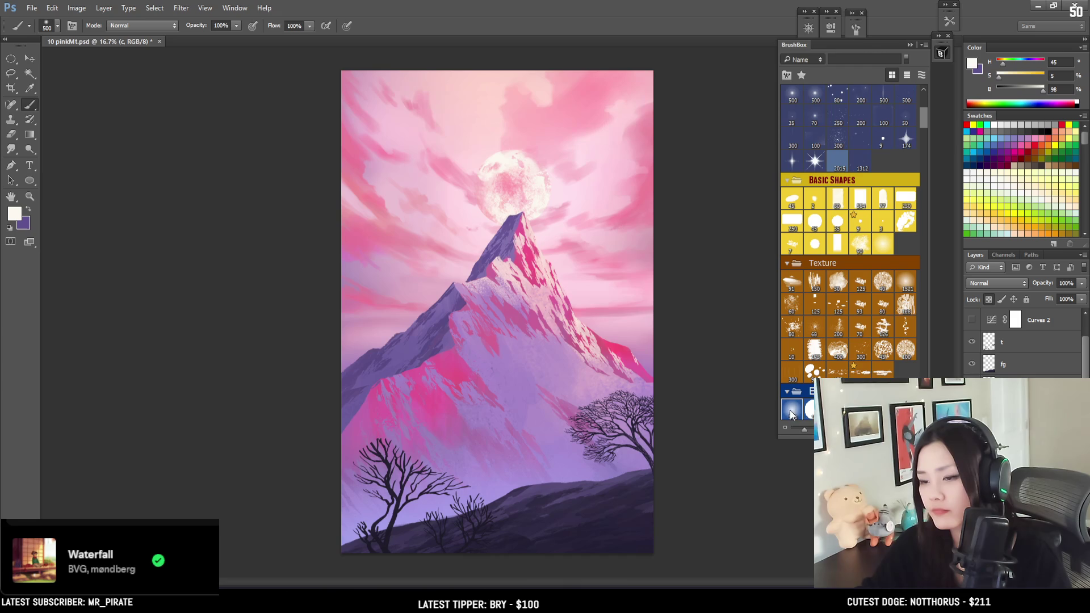
{"action": "key", "text": "bracketright"}
{"action": "key", "text": "bracketright"}
Sample a deeper pink from the clouds, brighten it fully, and zoom in on the moon.
{"action": "left_click", "coordinate": [373, 253], "text": "alt"}
{"action": "left_click_drag", "start_coordinate": [373, 254], "coordinate": [367, 237]}
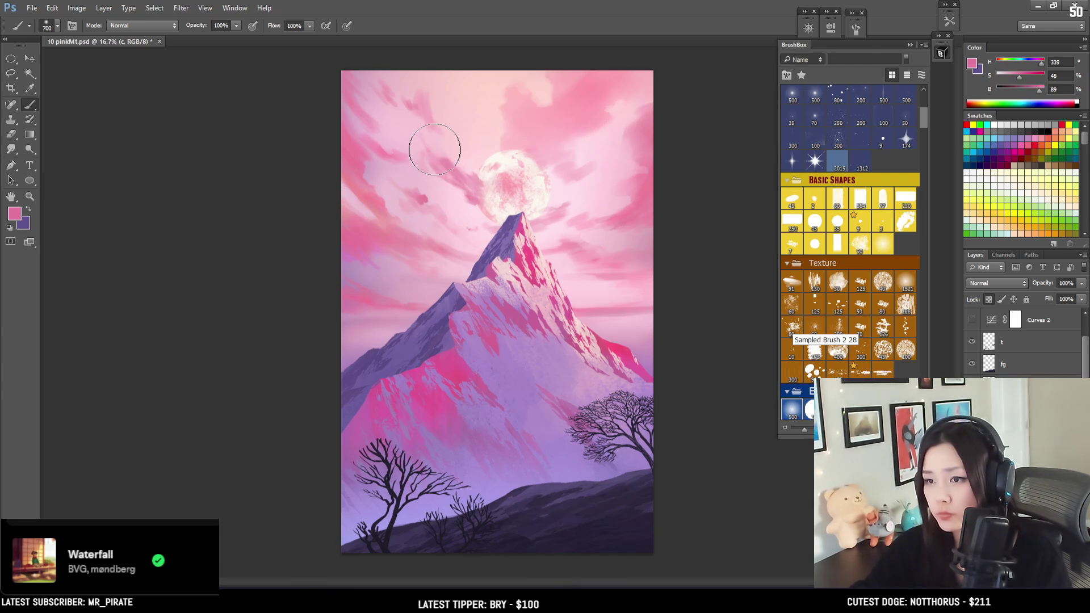
{"action": "mouse_move", "coordinate": [1039, 89]}
{"action": "left_mouse_down"}
{"action": "mouse_move", "coordinate": [1051, 95]}
{"action": "mouse_move", "coordinate": [1030, 82]}
{"action": "left_mouse_up"}
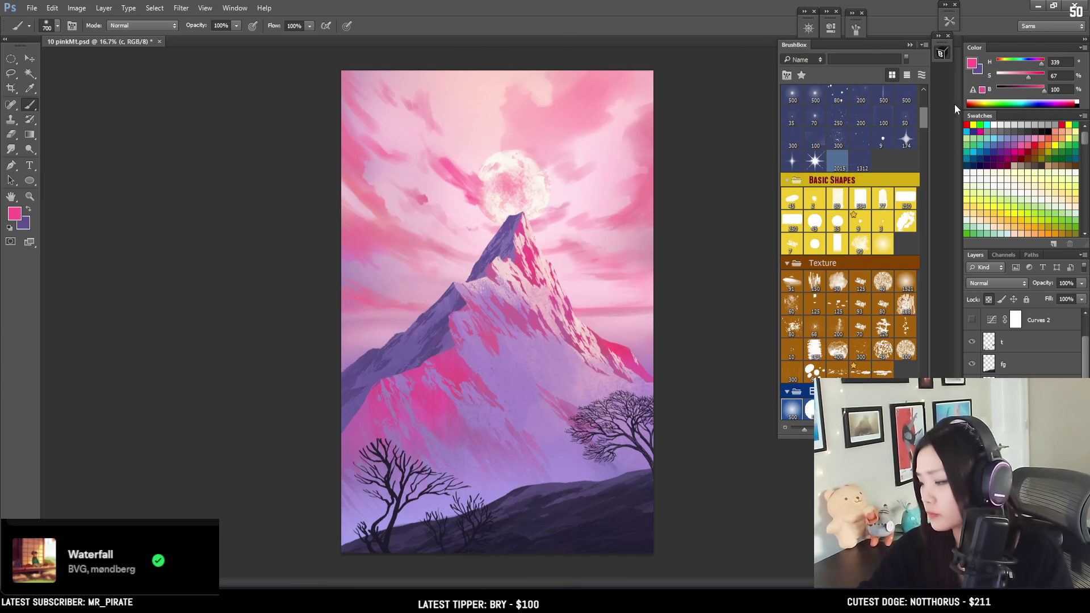
{"action": "key", "text": "ctrl+plus"}
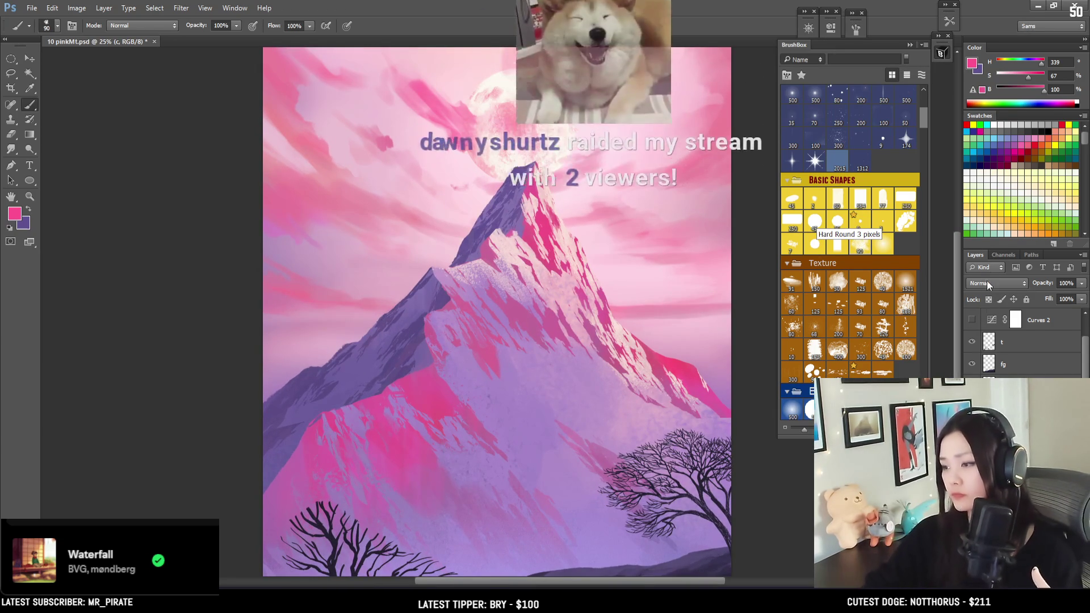
{"action": "mouse_move", "coordinate": [518, 160]}
{"action": "left_mouse_down"}
{"action": "mouse_move", "coordinate": [505, 249]}
{"action": "mouse_move", "coordinate": [530, 248]}
{"action": "mouse_move", "coordinate": [533, 218]}
{"action": "left_mouse_up"}
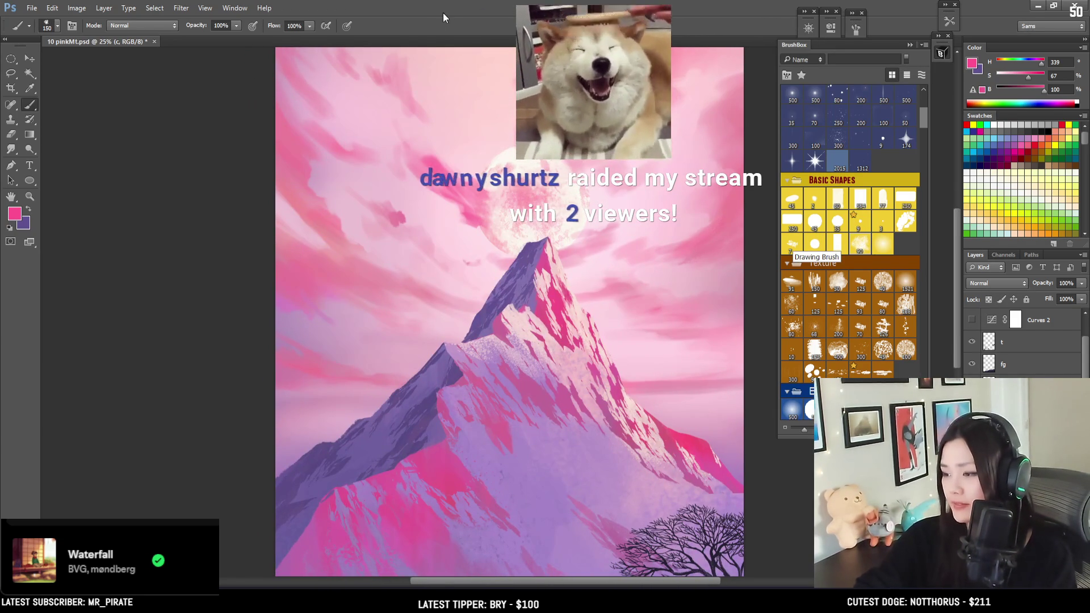
Paint a pink cloud streak across the moon and dab more onto it.
{"action": "key", "text": "bracketright"}
{"action": "key", "text": "bracketright"}
{"action": "key", "text": "bracketright"}
{"action": "left_click_drag", "start_coordinate": [474, 213], "coordinate": [496, 196]}
{"action": "key", "text": "bracketleft"}
{"action": "key", "text": "bracketright"}
{"action": "left_click", "coordinate": [505, 216]}
Erase the pink cloud off the moon's upper-left and sample a soft pink from the left sky.
{"action": "key", "text": "e"}
{"action": "left_click_drag", "start_coordinate": [494, 166], "coordinate": [519, 182]}
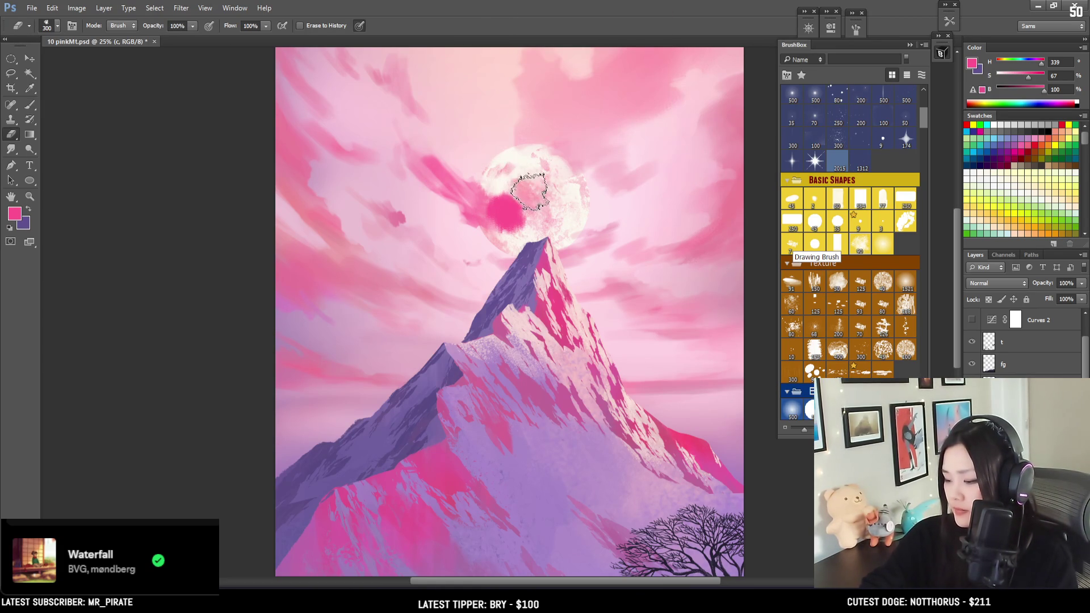
{"action": "key", "text": "bracketleft"}
{"action": "key", "text": "bracketleft"}
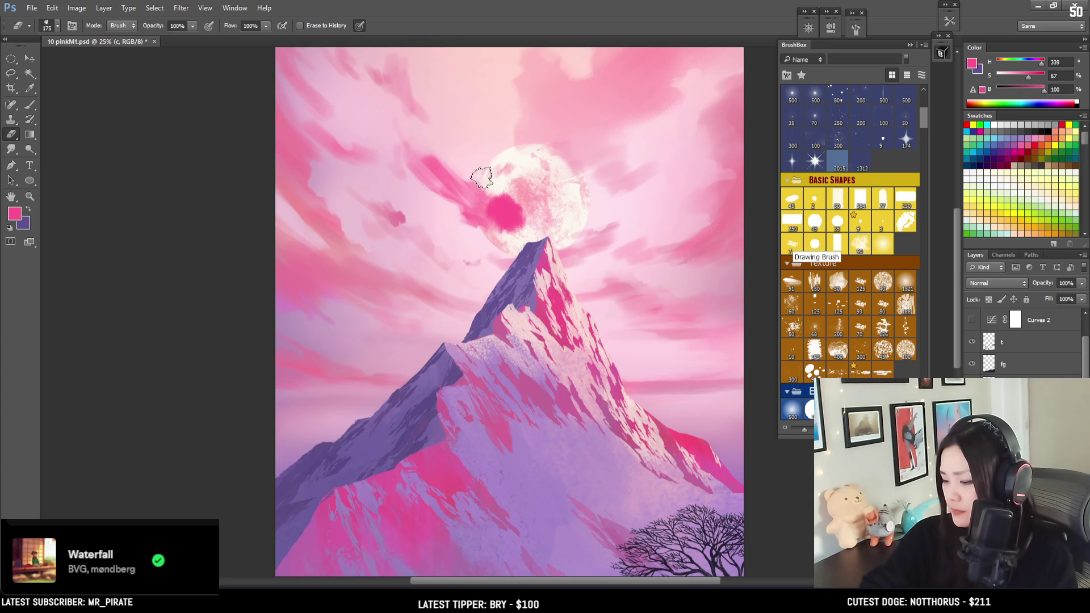
{"action": "key", "text": "b"}
{"action": "left_click_drag", "start_coordinate": [375, 275], "coordinate": [307, 267]}
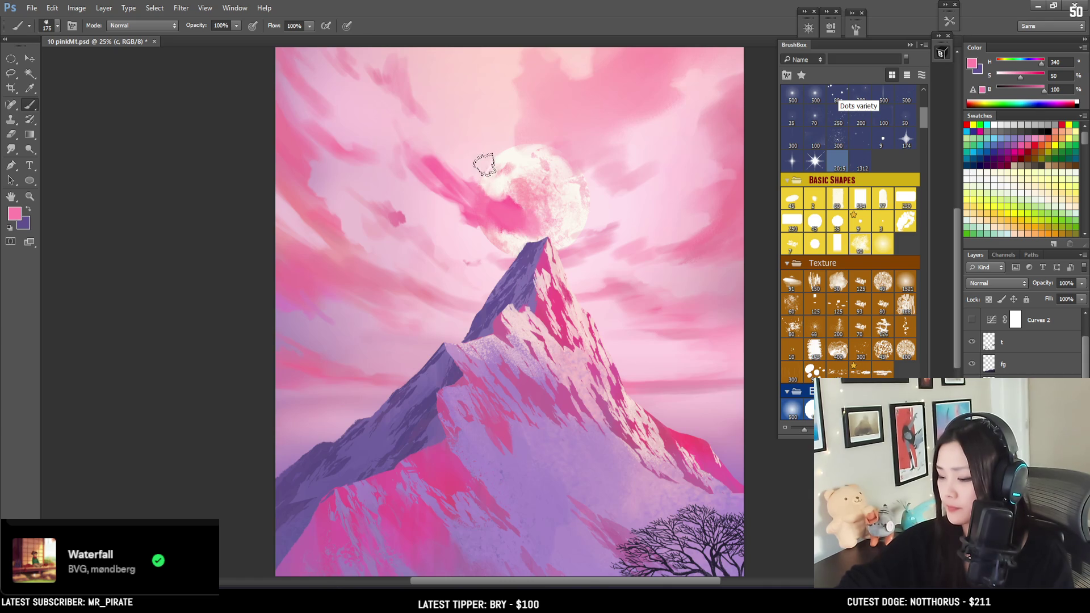
Set the brush to 175 and the eraser to 600.
{"action": "key", "text": "e"}
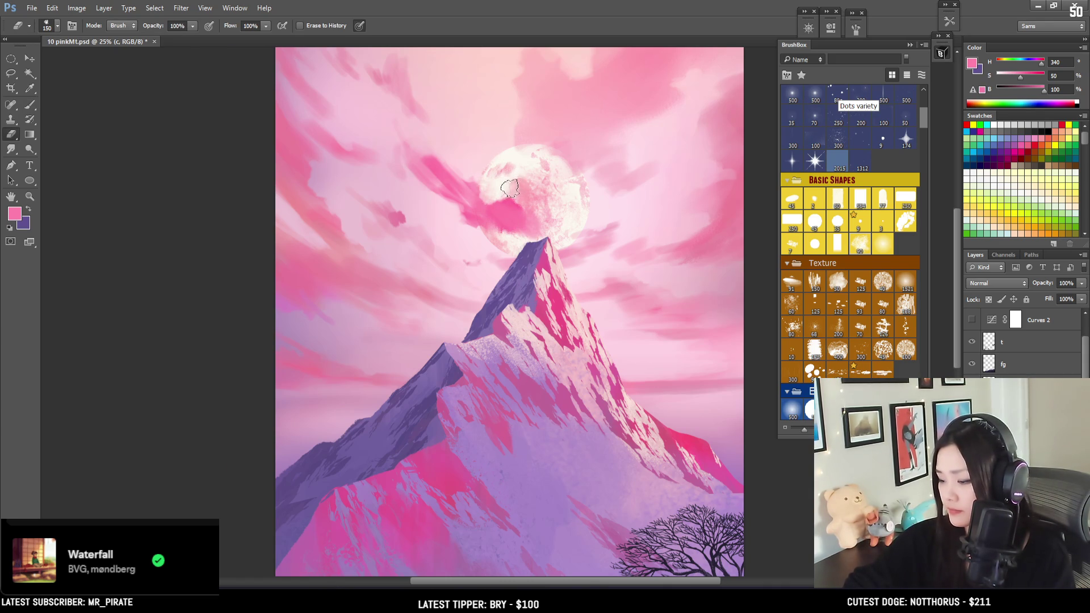
{"action": "key", "text": "b"}
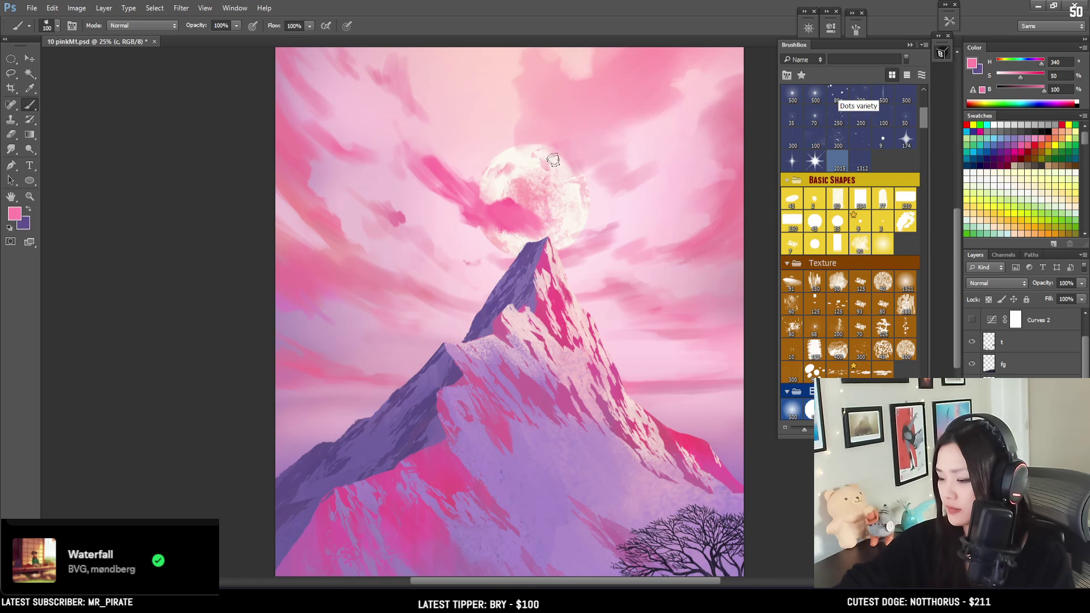
{"action": "key", "text": "bracketright"}
{"action": "key", "text": "bracketright"}
{"action": "key", "text": "bracketright"}
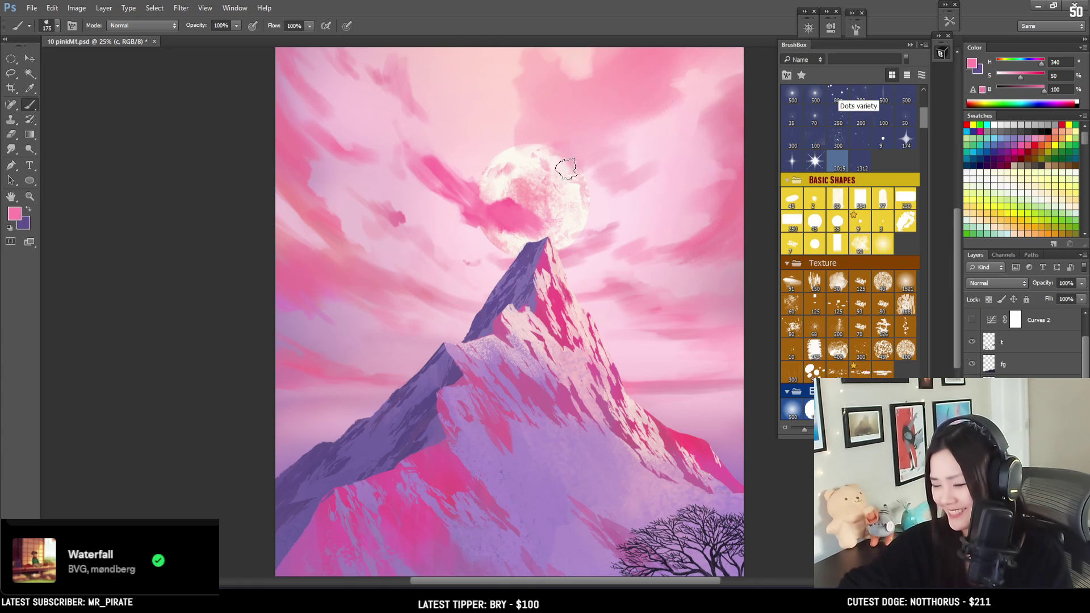
{"action": "key", "text": "e"}
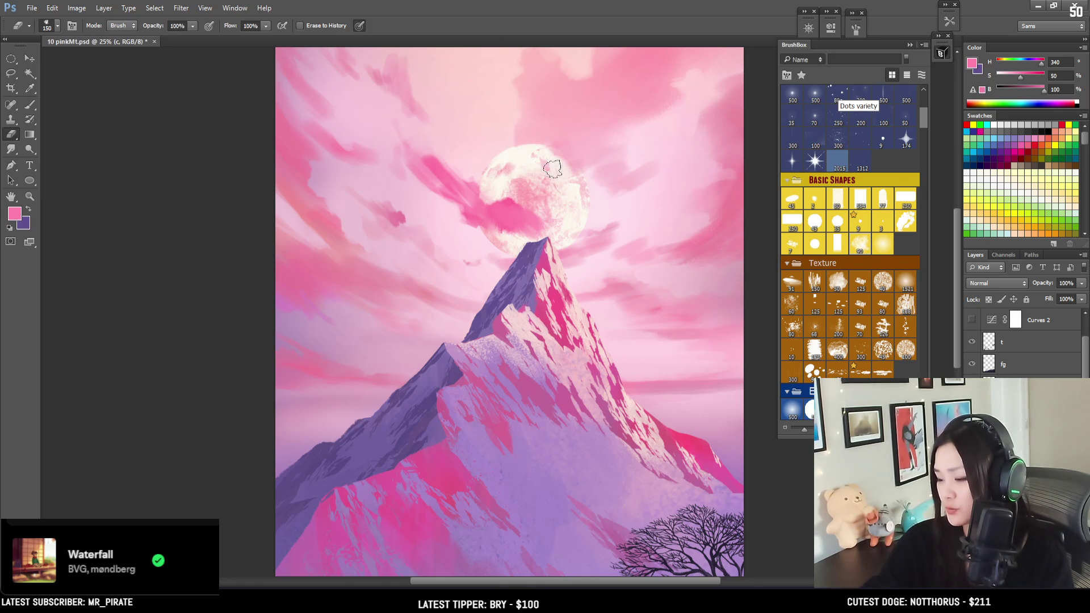
{"action": "key", "text": "bracketright"}
{"action": "key", "text": "bracketright"}
{"action": "key", "text": "bracketright"}
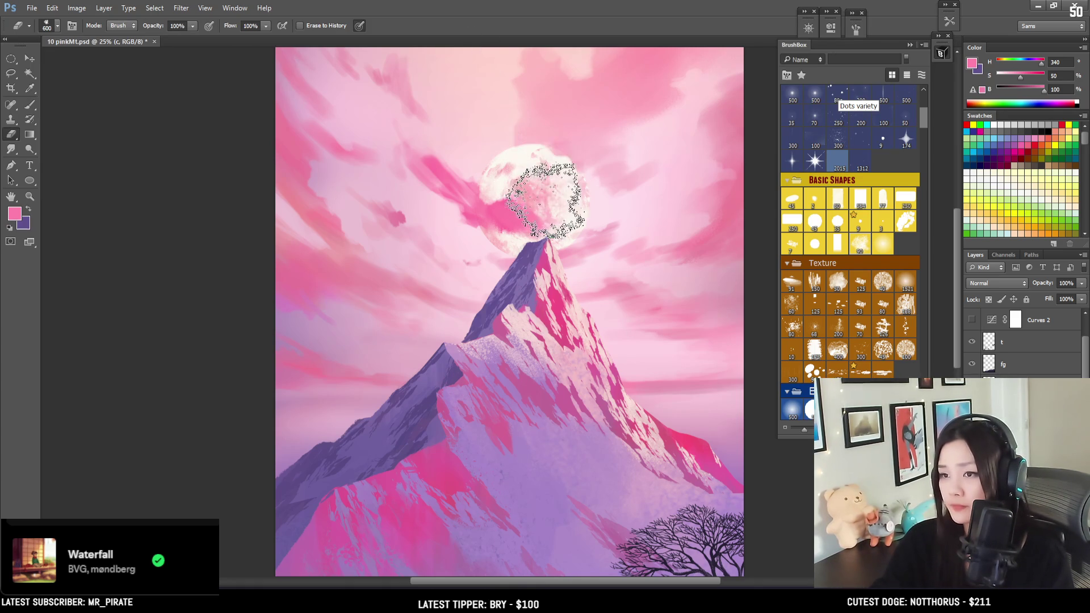
{"action": "scroll", "coordinate": [595, 187], "scroll_direction": "up", "scroll_amount": 3}
Lasso the upper-right sky, cut its clouds, and paste them onto a new layer.
{"action": "key", "text": "l"}
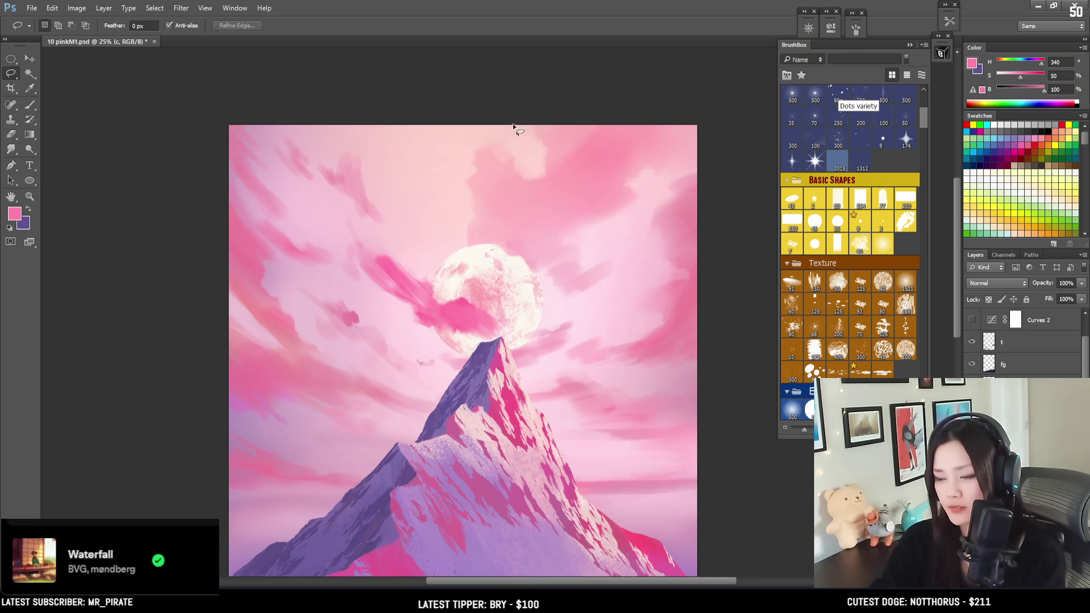
{"action": "left_click_drag", "start_coordinate": [434, 186], "coordinate": [453, 262]}
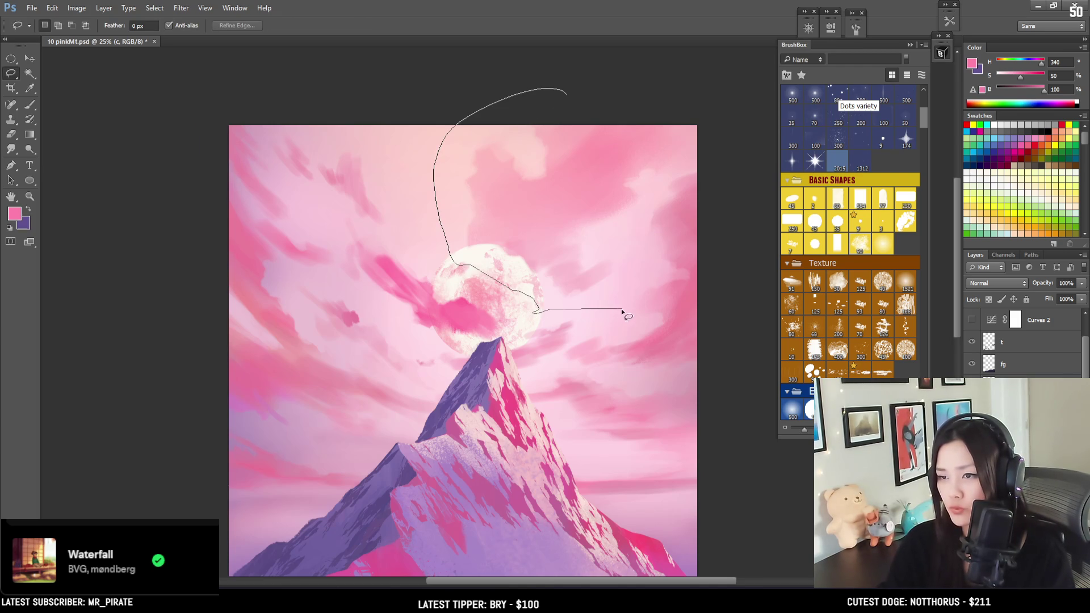
{"action": "mouse_move", "coordinate": [594, 366]}
{"action": "left_mouse_down"}
{"action": "mouse_move", "coordinate": [709, 381]}
{"action": "mouse_move", "coordinate": [767, 150]}
{"action": "mouse_move", "coordinate": [737, 98]}
{"action": "left_mouse_up"}
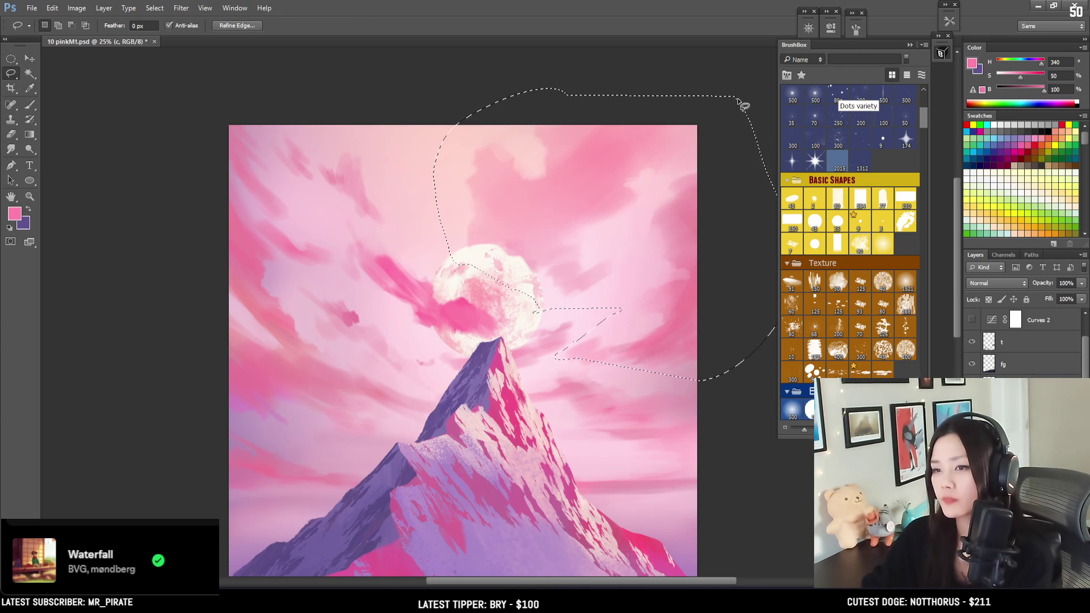
{"action": "key", "text": "Delete"}
{"action": "key", "text": "ctrl+shift+alt+n"}
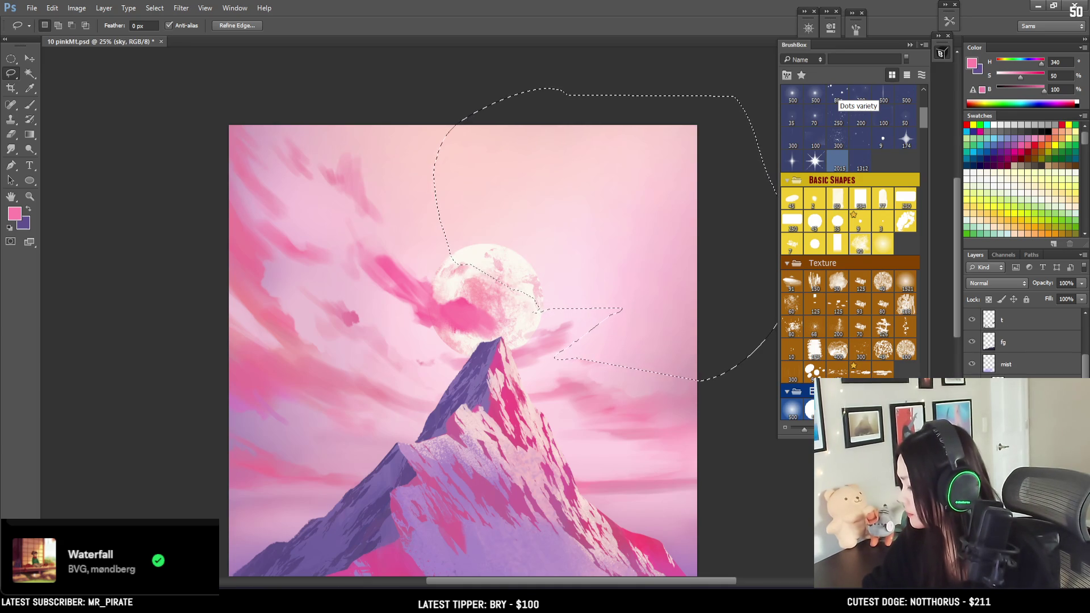
{"action": "key", "text": "ctrl+v"}
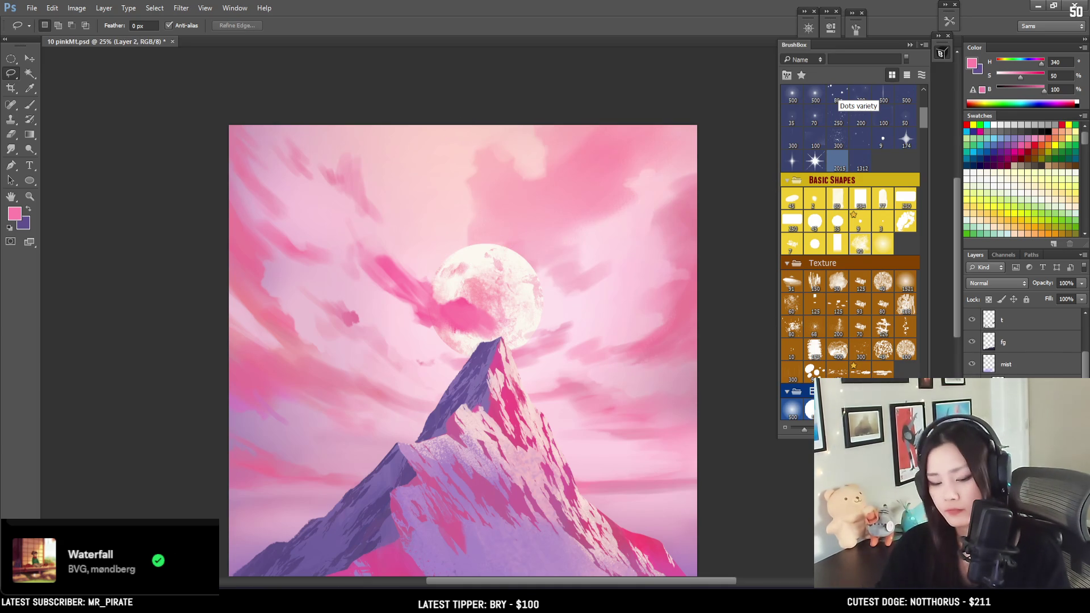
Step through the back cloud, moon and c layers to make c active.
{"action": "key", "text": "ctrl+e"}
{"action": "key", "text": "b"}
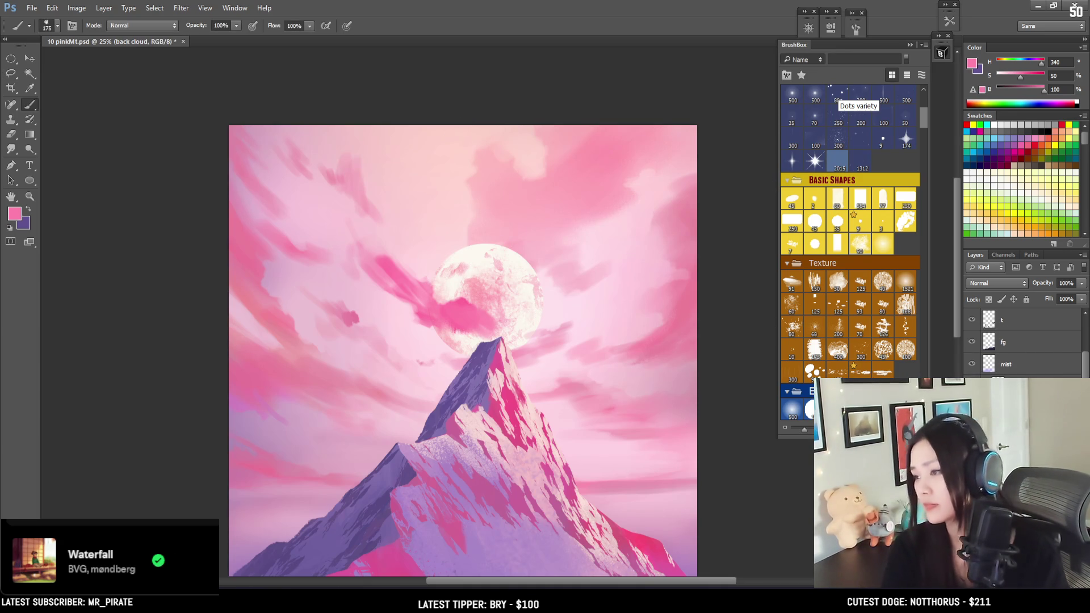
{"action": "scroll", "coordinate": [1021, 341], "scroll_direction": "down", "scroll_amount": 1}
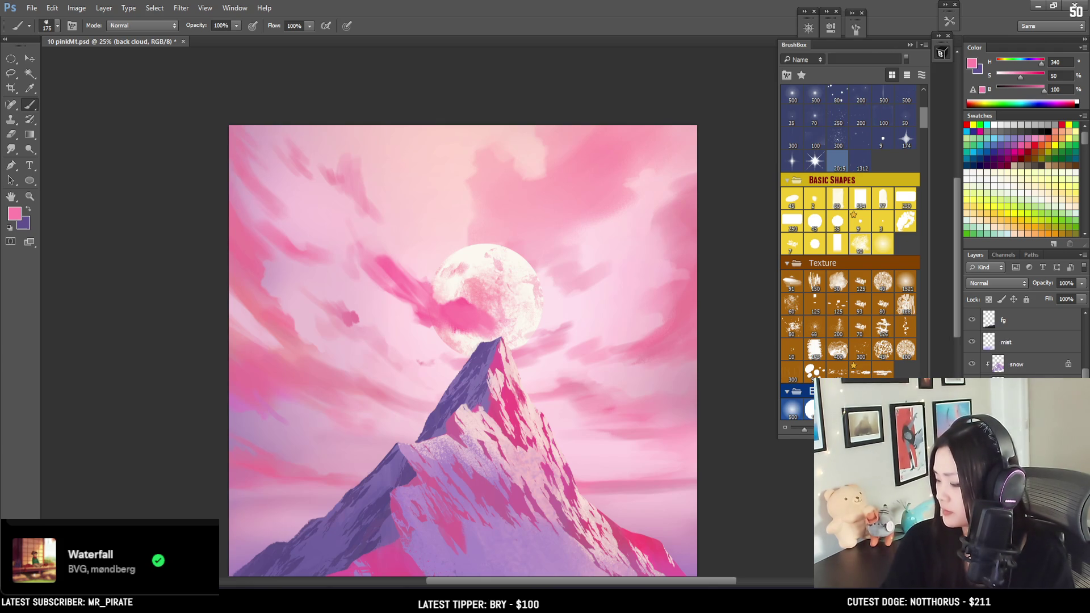
{"action": "key", "text": "alt+bracketright"}
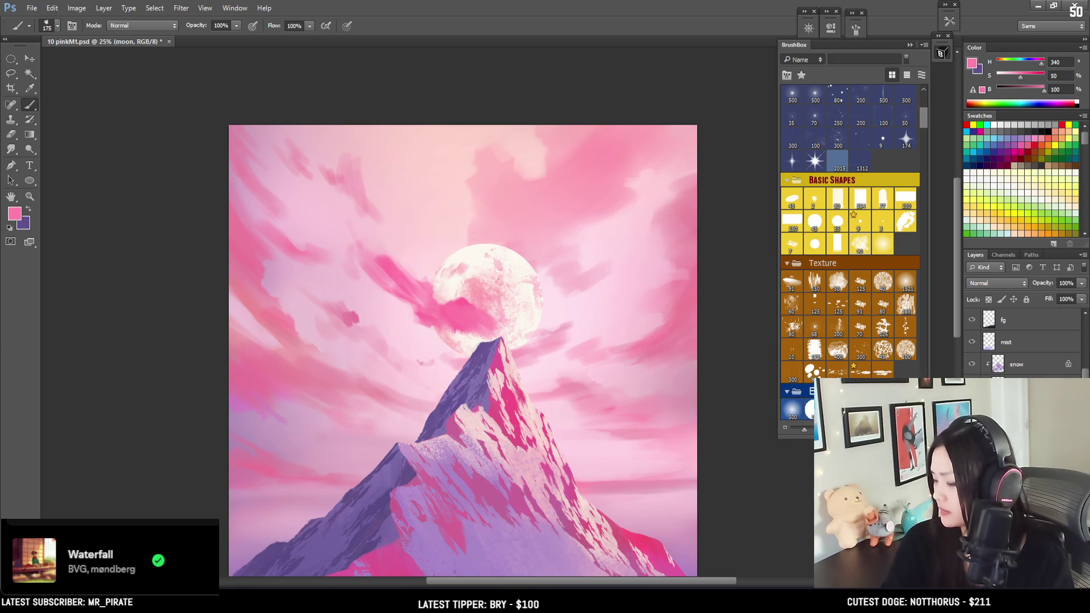
{"action": "key", "text": "alt+bracketright"}
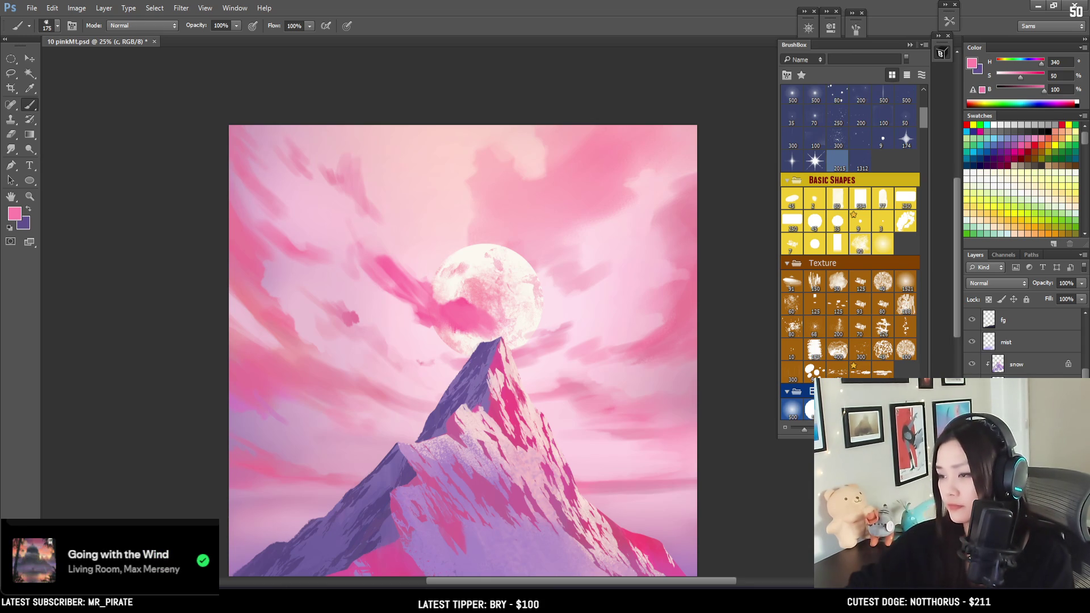
Zoom out and sample the softer left-sky pink, then the pink of the cloud on the moon.
{"action": "scroll", "coordinate": [597, 170], "scroll_direction": "down", "scroll_amount": 3}
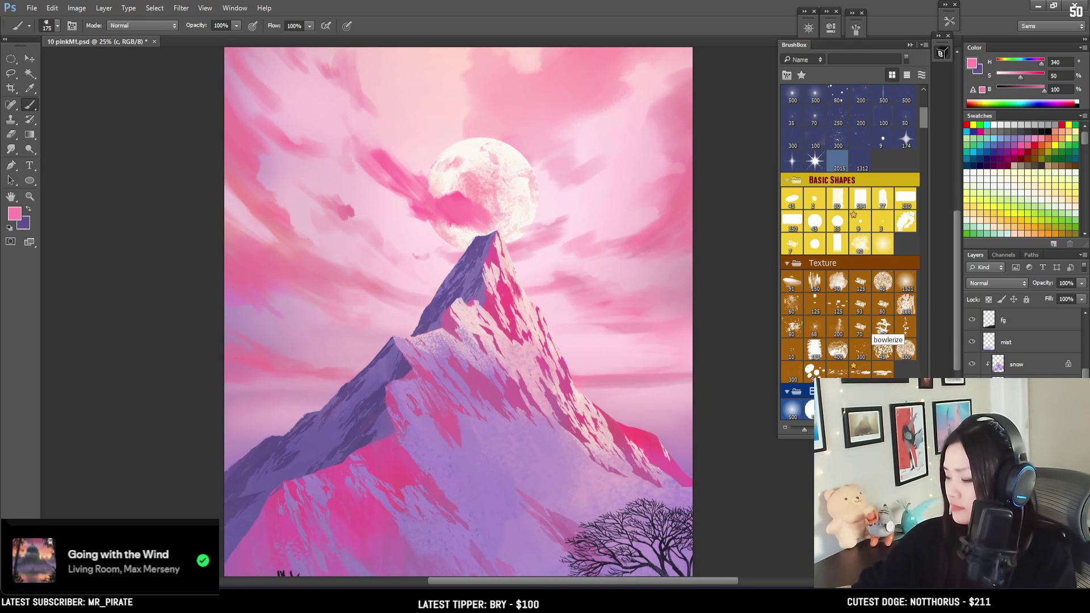
{"action": "key", "text": "e"}
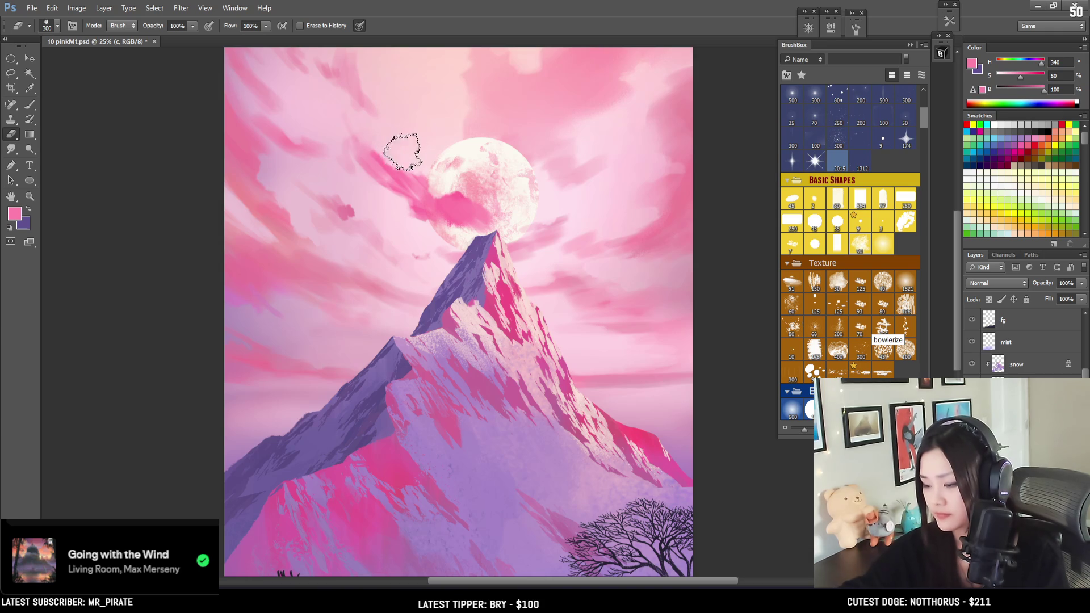
{"action": "key", "text": "b"}
{"action": "mouse_move", "coordinate": [449, 191]}
{"action": "left_mouse_down"}
{"action": "mouse_move", "coordinate": [429, 156]}
{"action": "mouse_move", "coordinate": [436, 193]}
{"action": "left_mouse_up"}
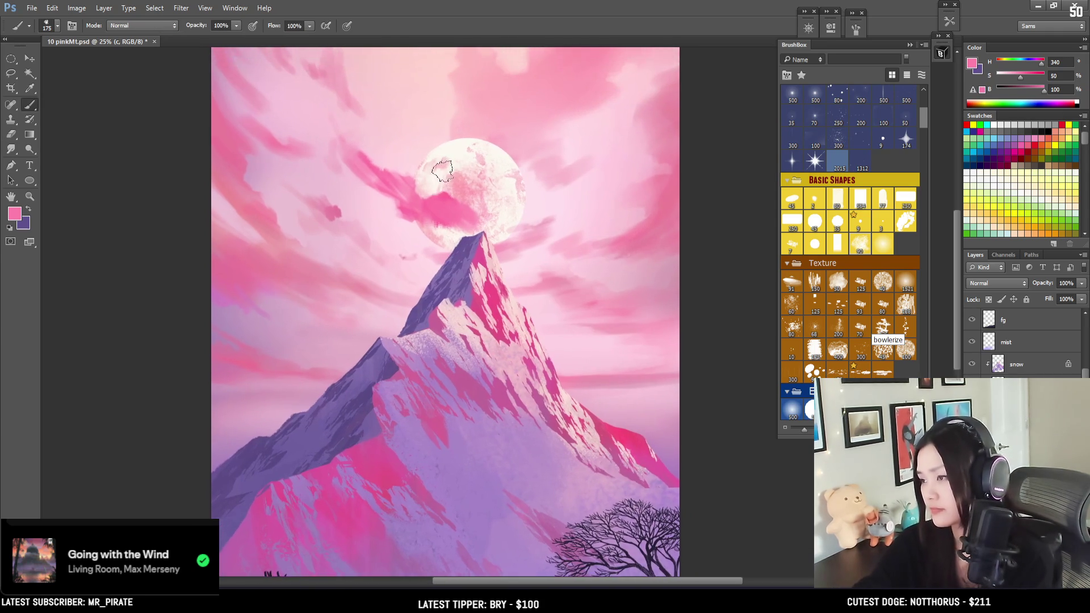
{"action": "key", "text": "ctrl+minus"}
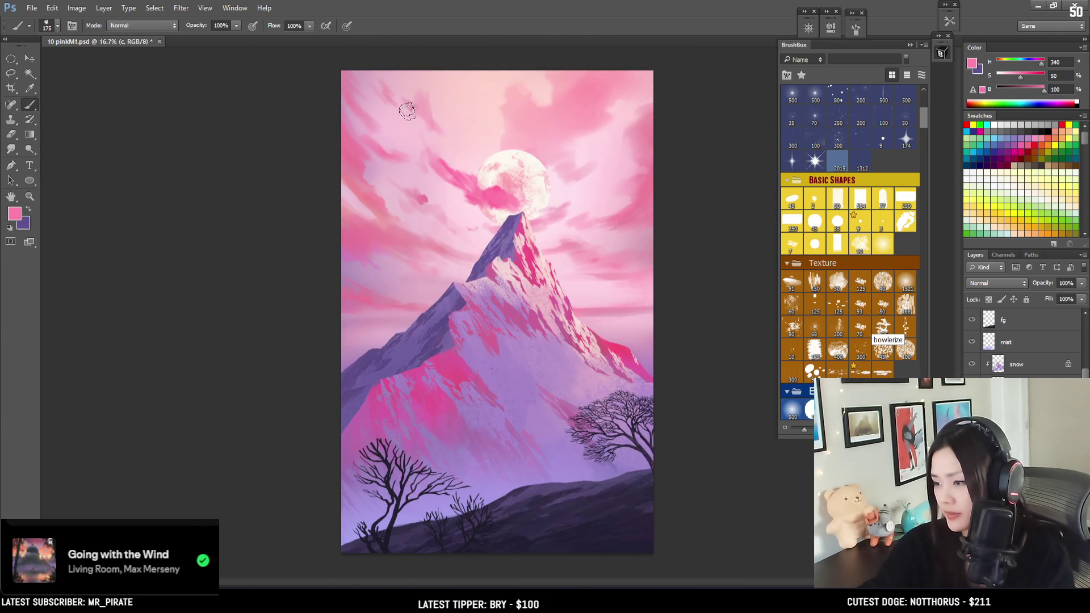
{"action": "left_click", "coordinate": [369, 198], "text": "alt"}
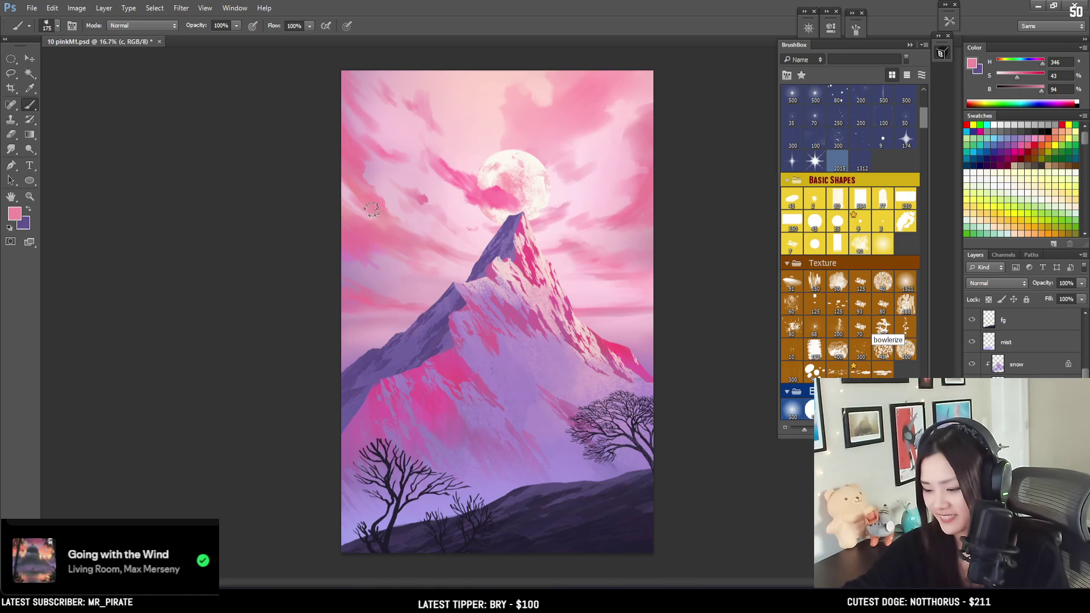
{"action": "key", "text": "e"}
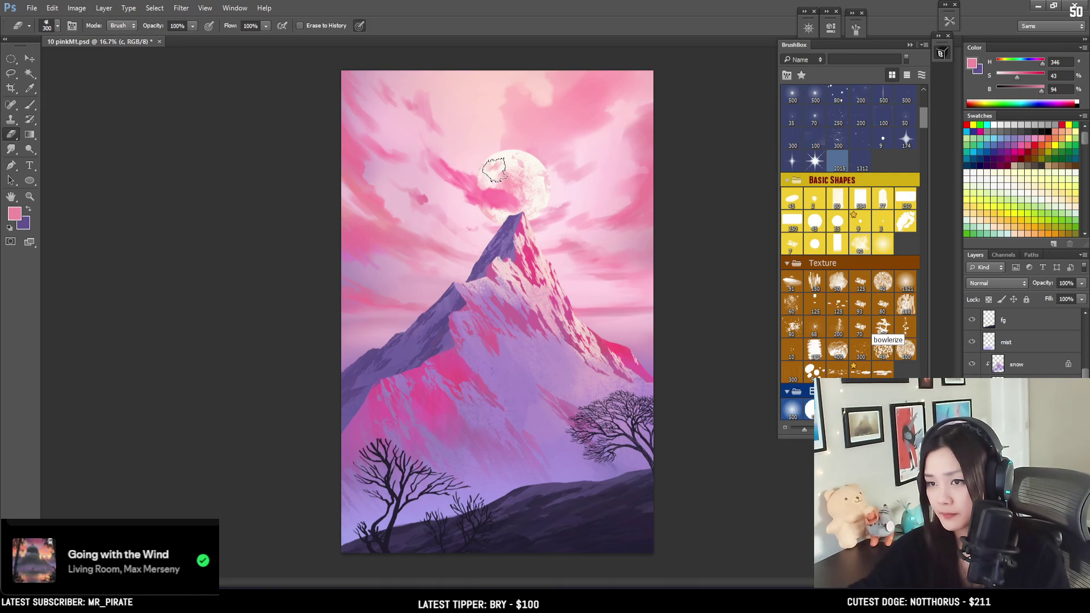
{"action": "key", "text": "b"}
{"action": "left_click", "coordinate": [487, 193], "text": "alt"}
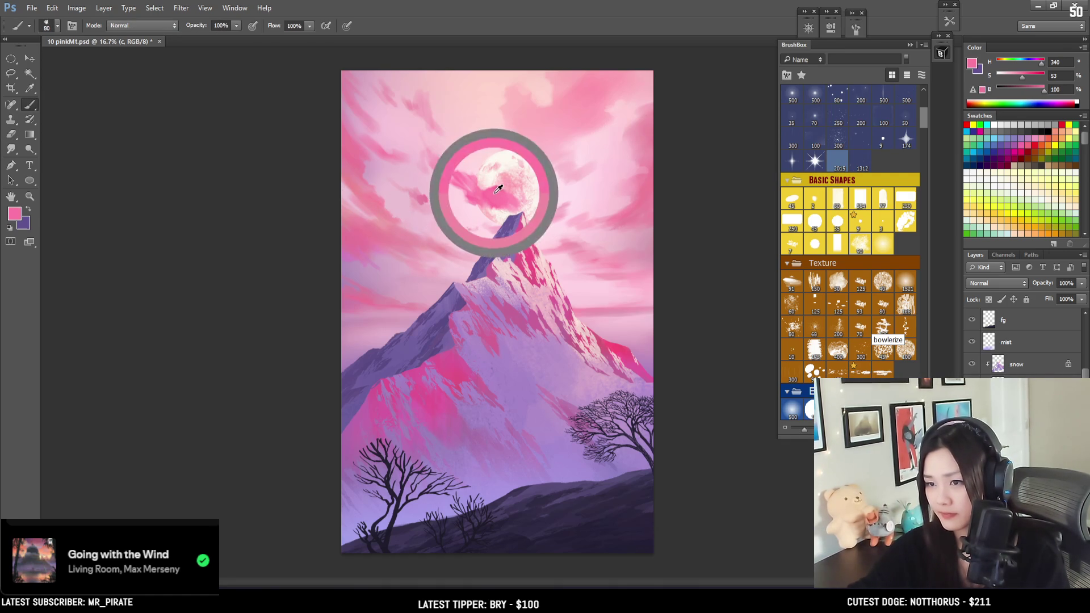
Save the painting, set the brush to 70, and switch to the Instagram art profile.
{"action": "key", "text": "ctrl+s"}
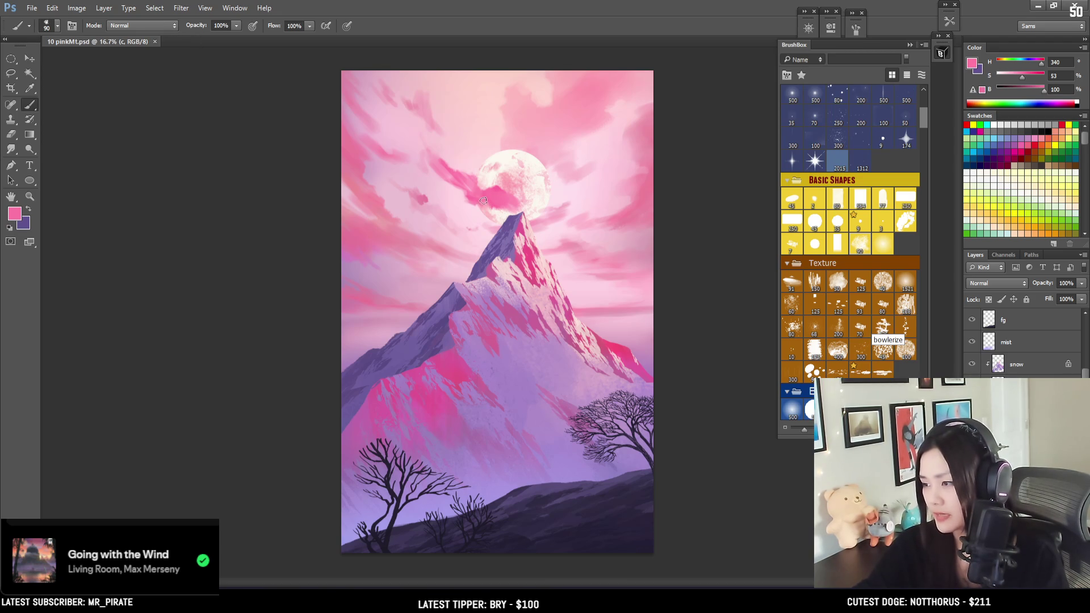
{"action": "key", "text": "bracketleft"}
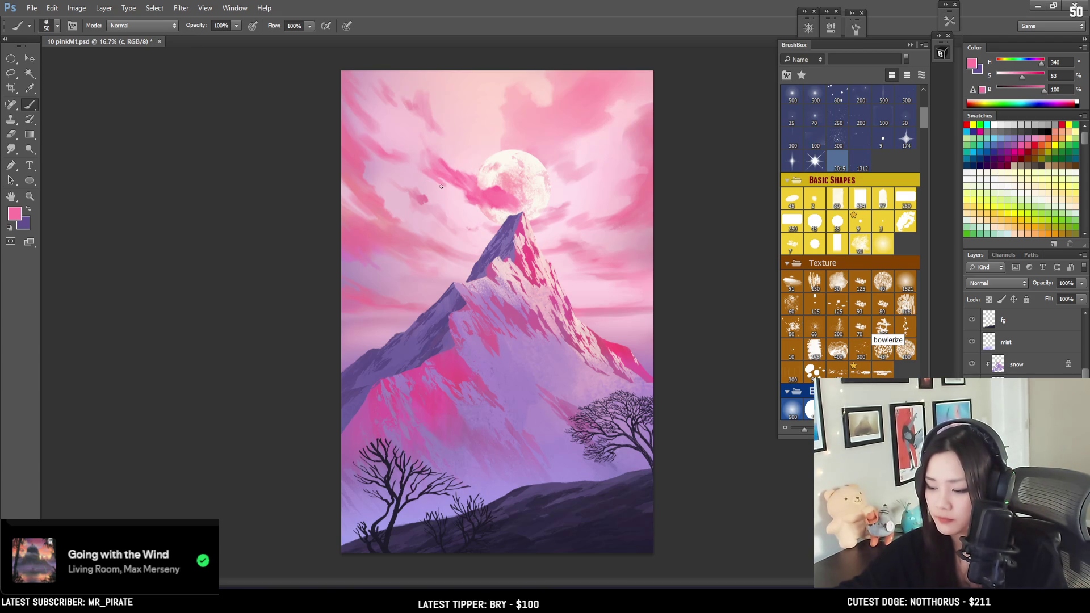
{"action": "key", "text": "e"}
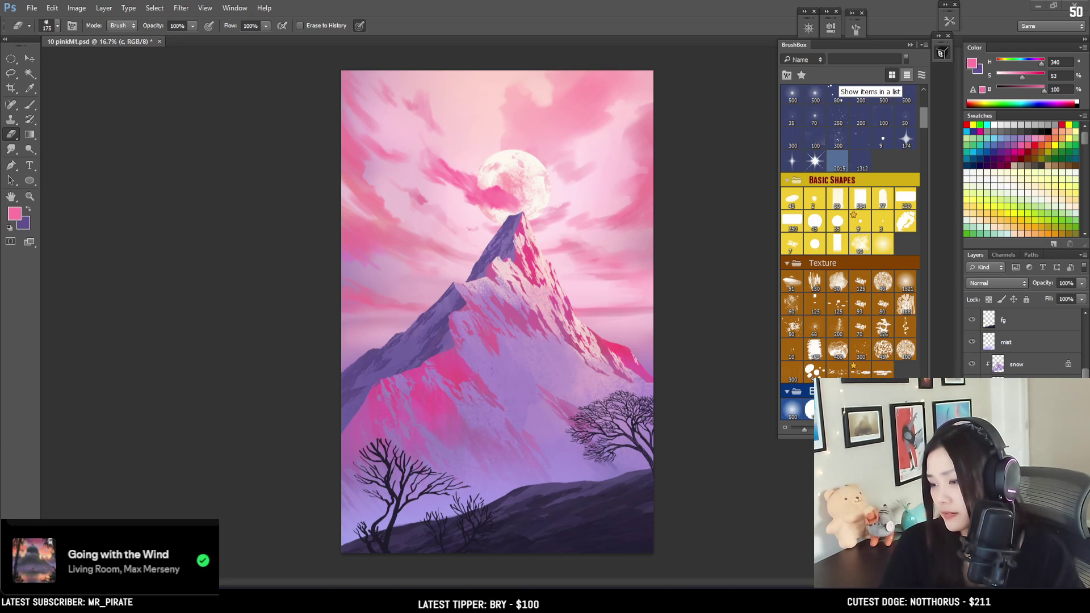
{"action": "key", "text": "alt+Tab"}
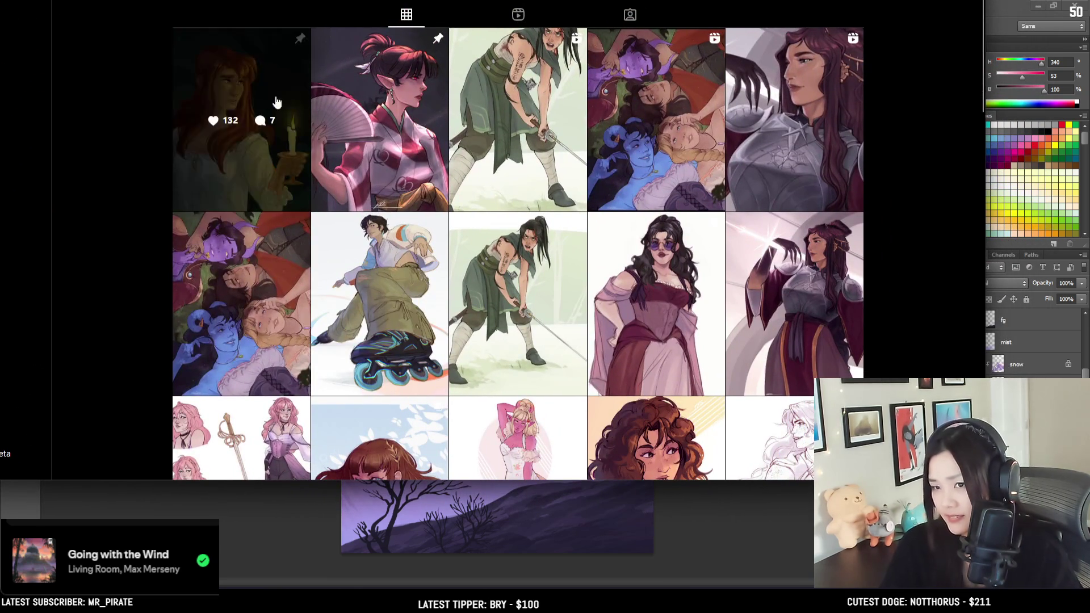
View the candle portrait post, close it, then open the Kagura post with the fan.
{"action": "left_click", "coordinate": [287, 72]}
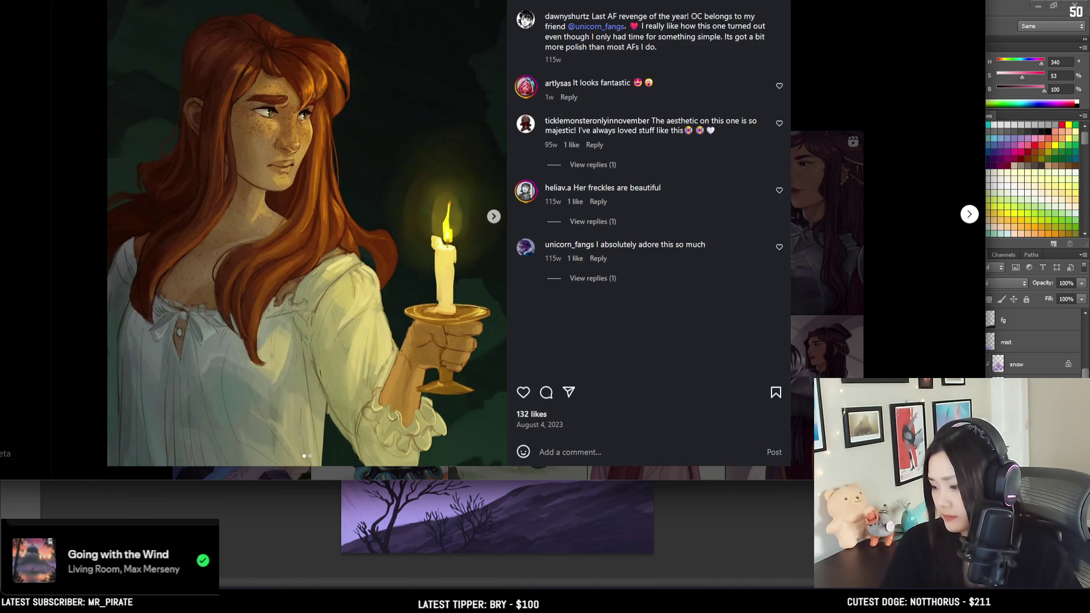
{"action": "key", "text": "Escape"}
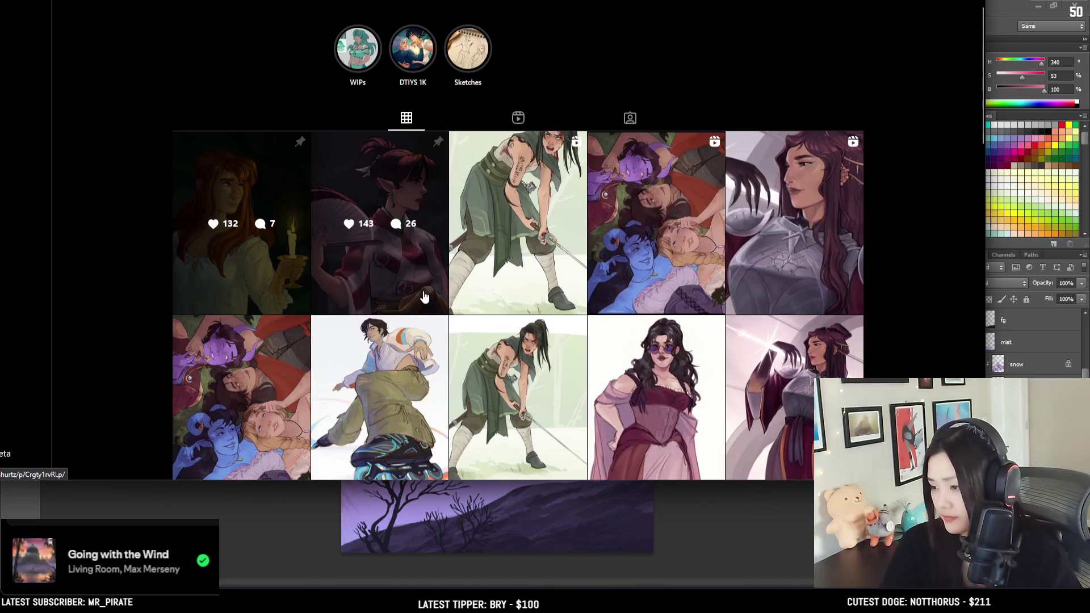
{"action": "left_click", "coordinate": [423, 295]}
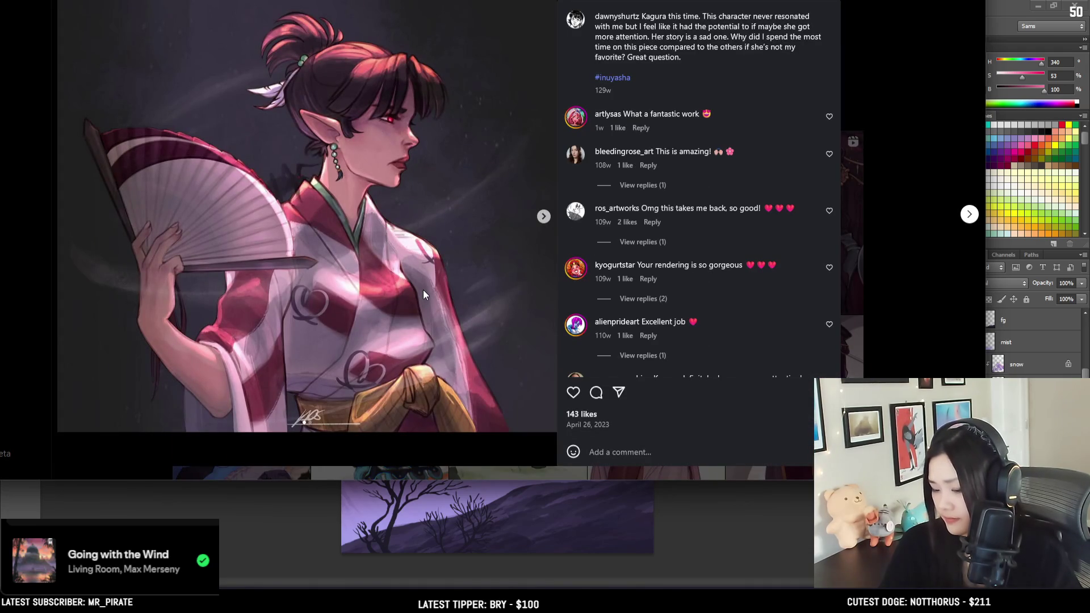